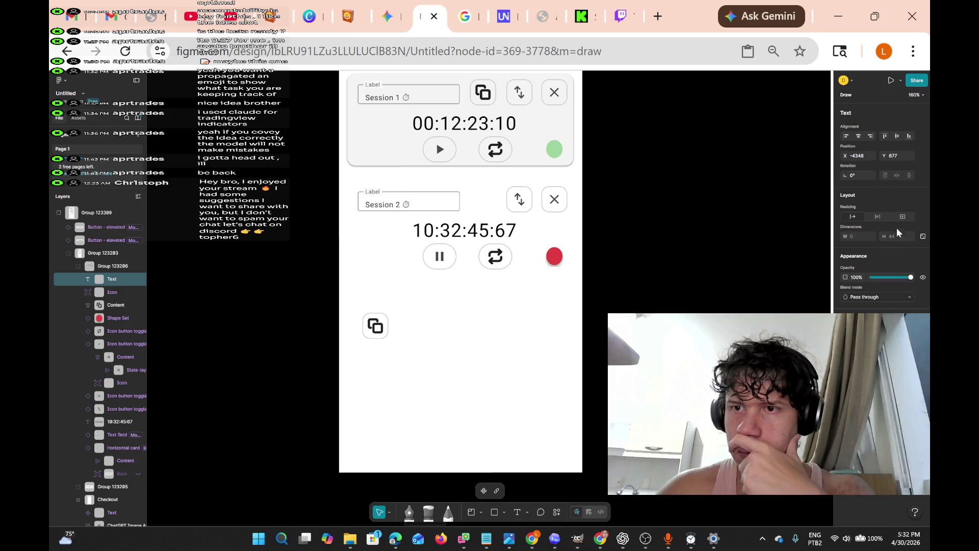
Switch the trial text box between auto width and fixed size, and trim its text to 'B'
click(853, 217)
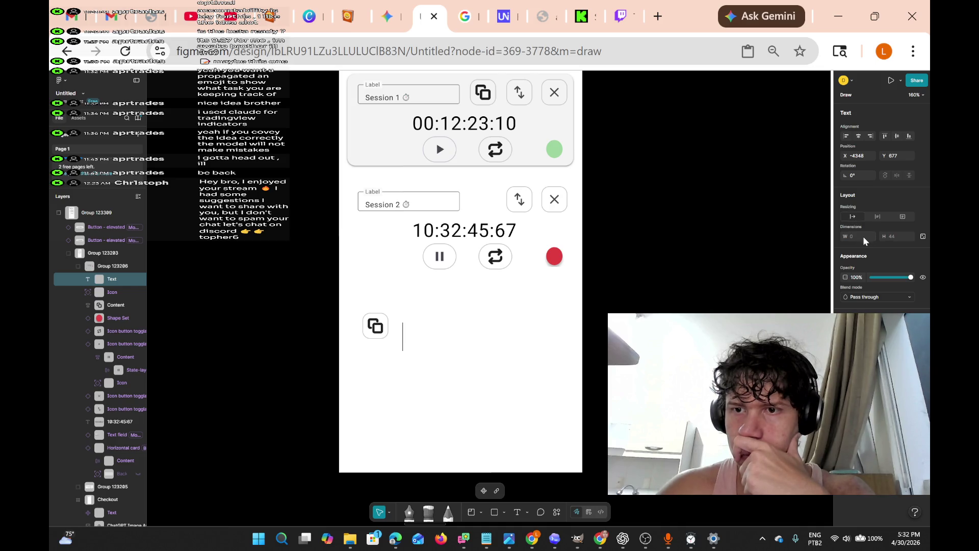
click(924, 236)
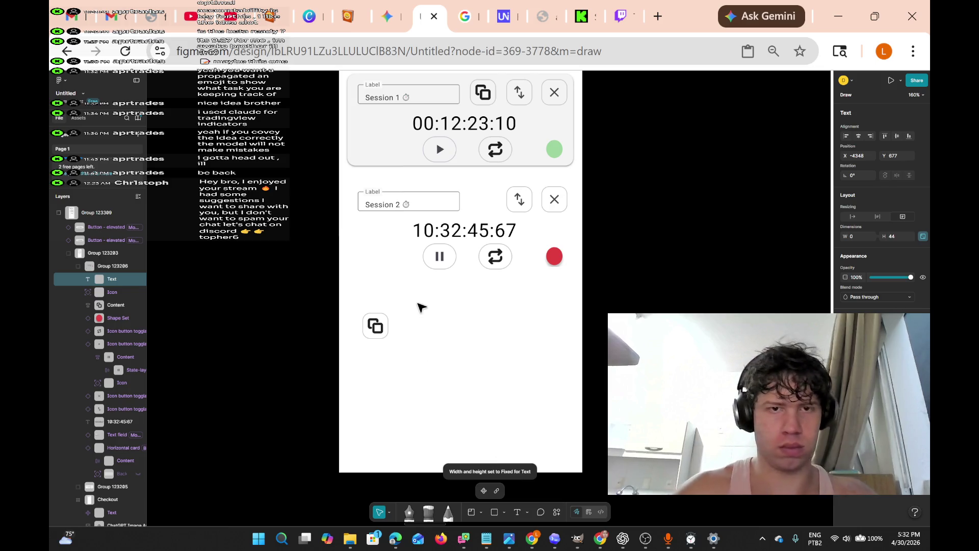
text(c)
key(BackSpace)
text(Butto)
key(BackSpace)
key(BackSpace)
key(BackSpace)
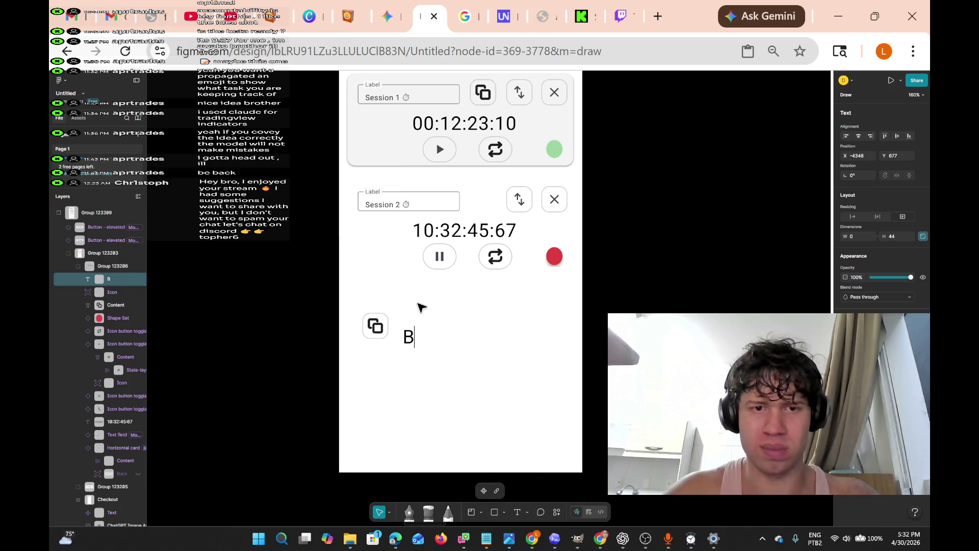
text(u)
key(BackSpace)
Change the 'B' text box's width value, then delete the text layer
double_click(409, 338)
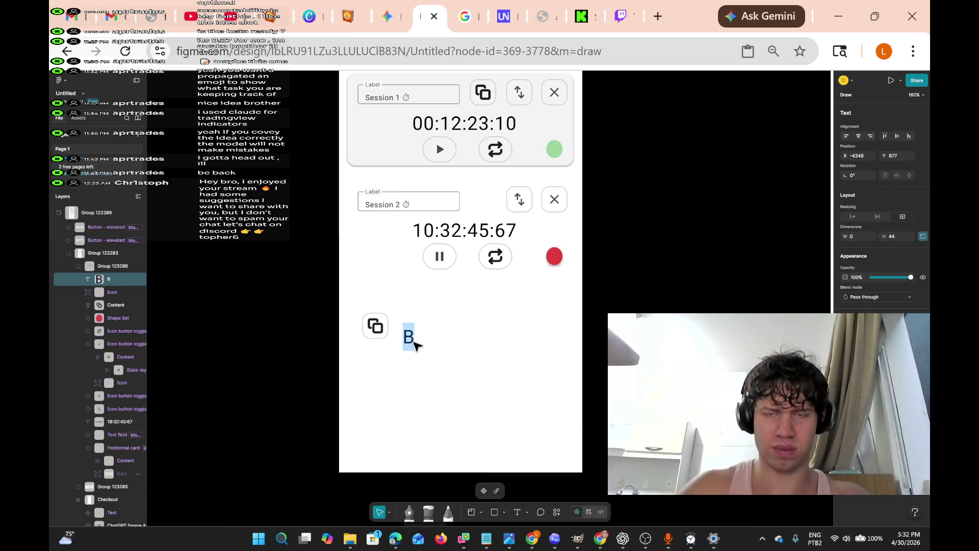
key(Escape)
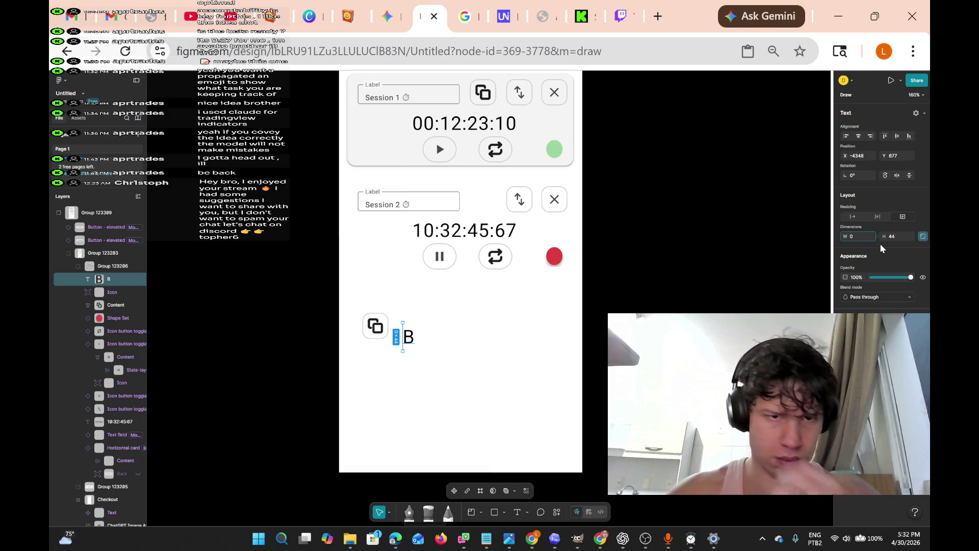
key(BackSpace)
text(00)
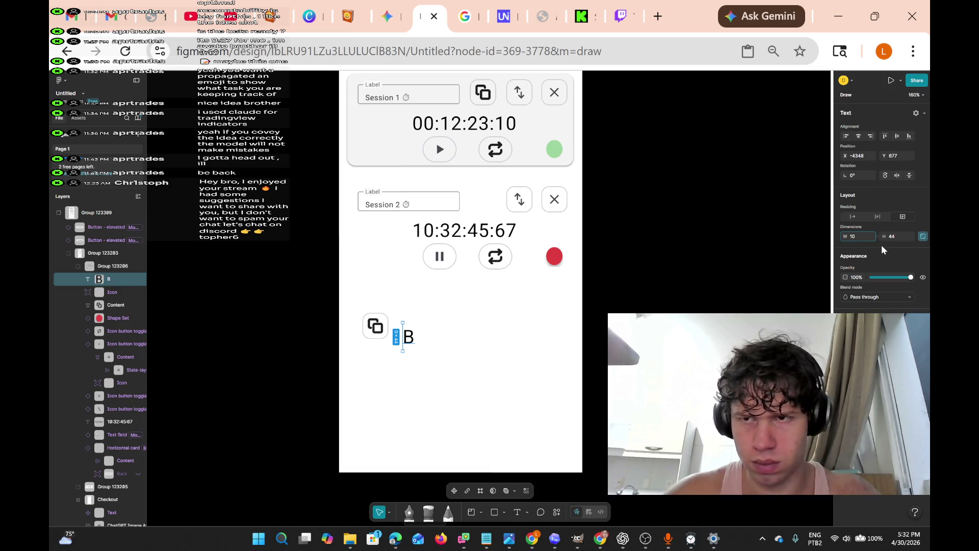
key(Return)
key(Delete)
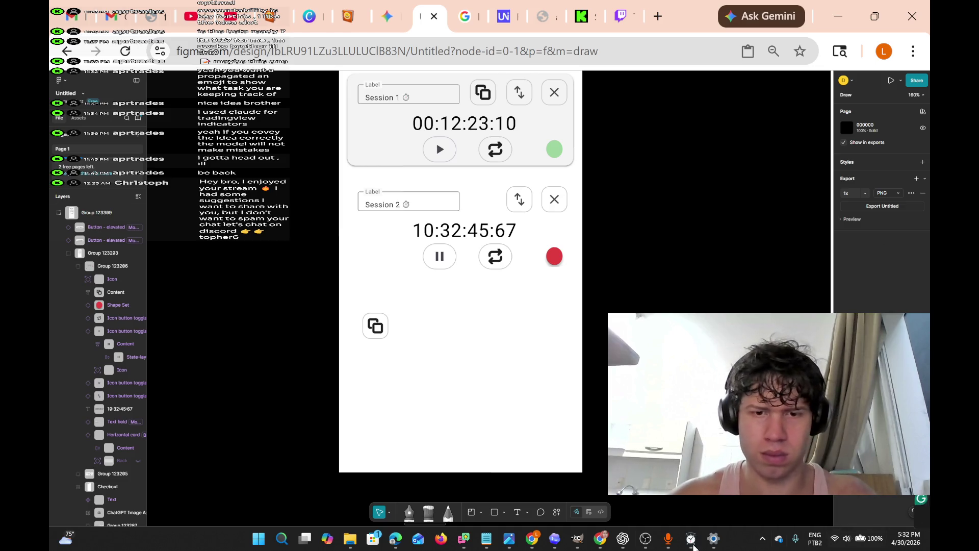
Add a text box beside the duplicate icon, set its resizing to fixed size, then deselect it
click(517, 511)
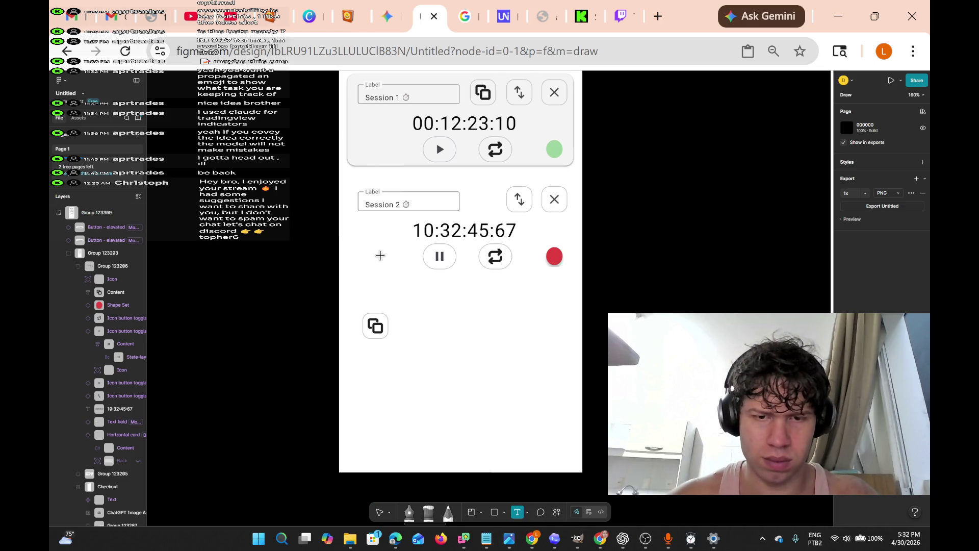
click(410, 323)
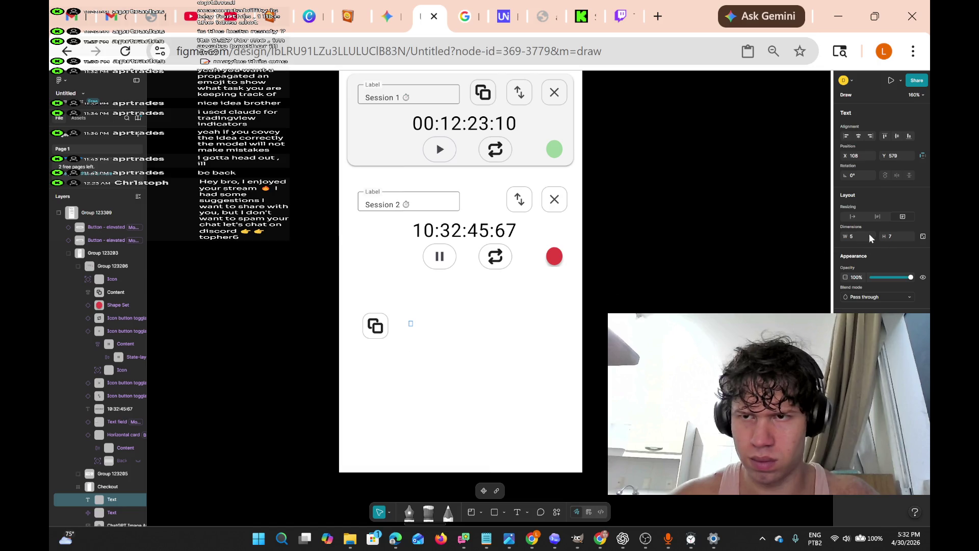
text(cr)
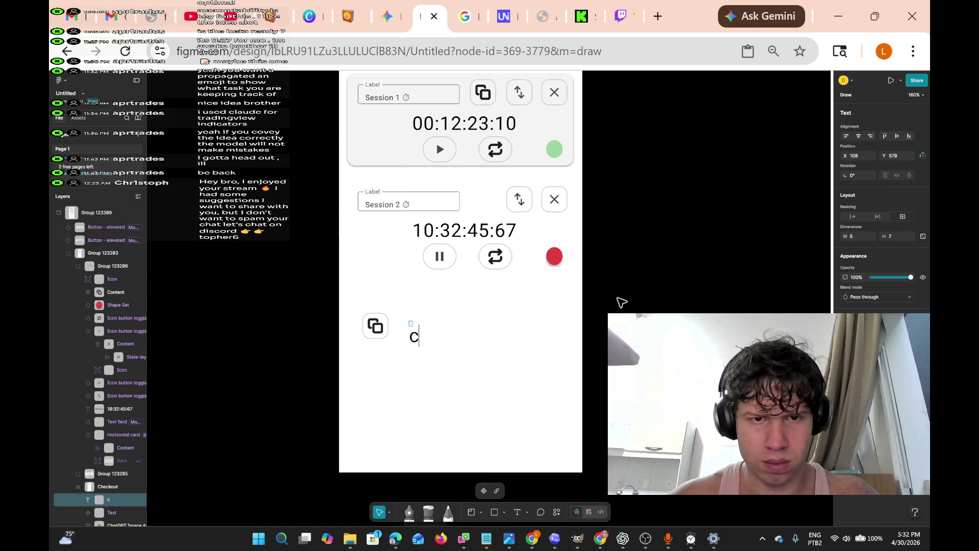
key(BackSpace)
key(BackSpace)
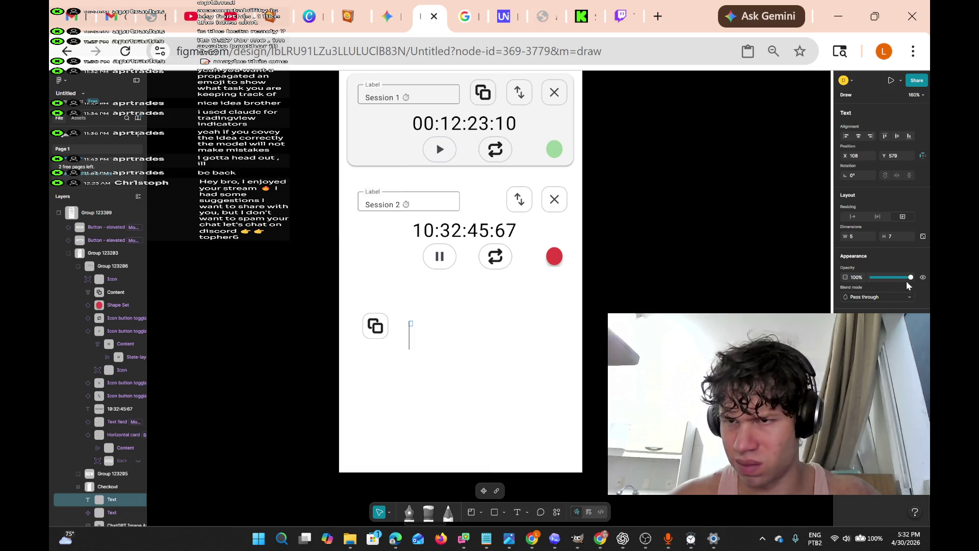
click(923, 237)
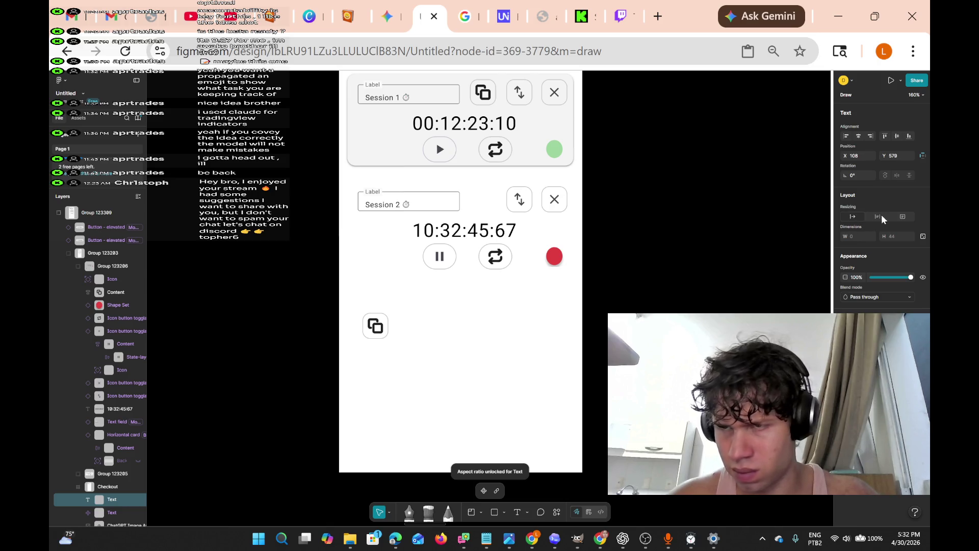
click(899, 217)
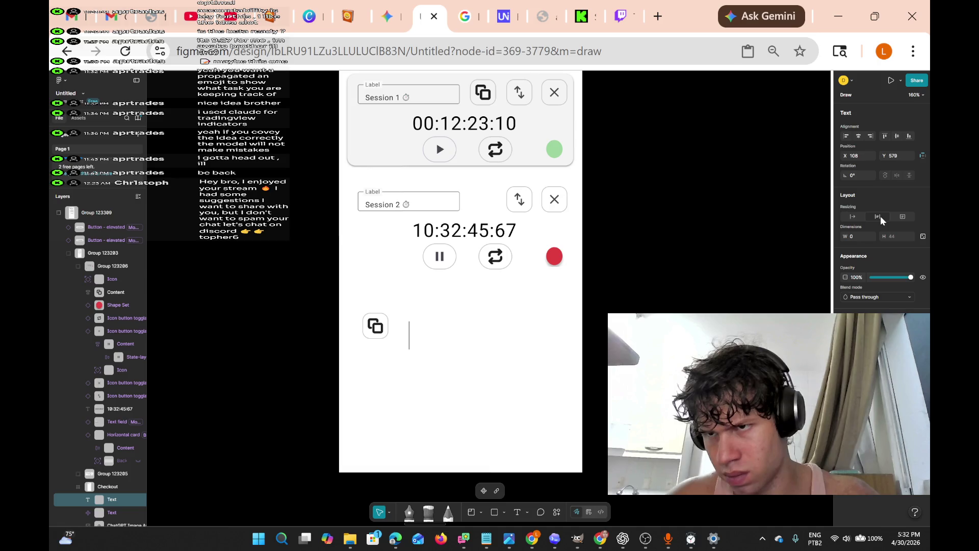
click(921, 239)
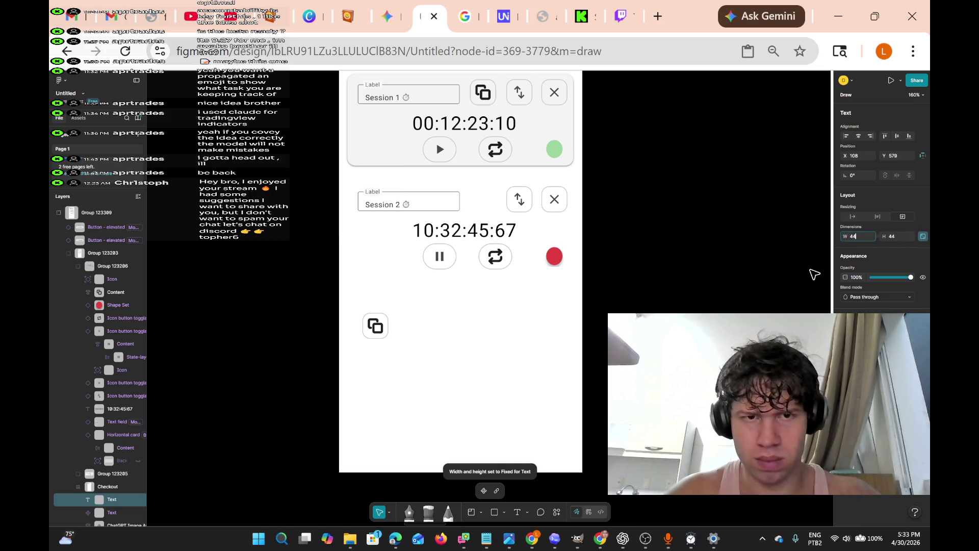
click(448, 343)
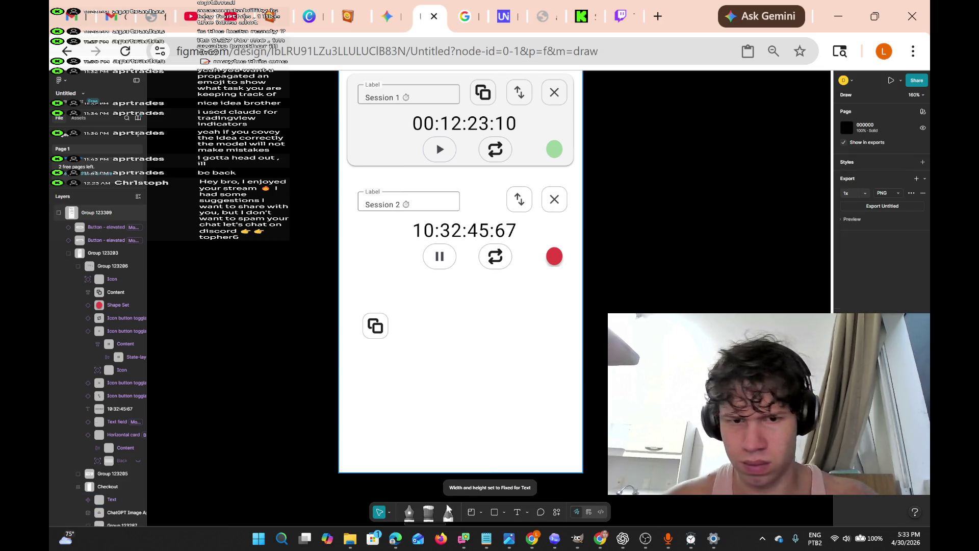
Start another text box beside the duplicate icon, enter 44 for its width, then drop it
click(517, 512)
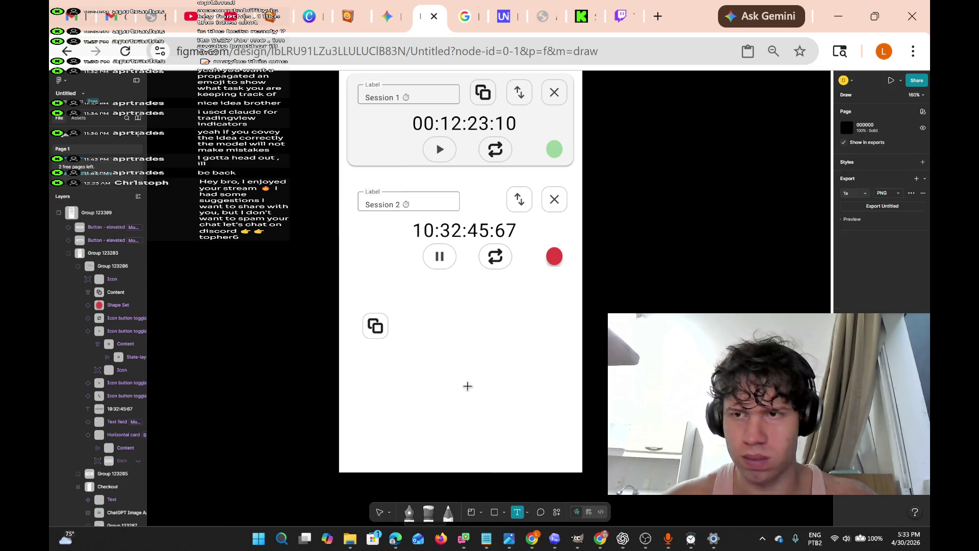
click(404, 322)
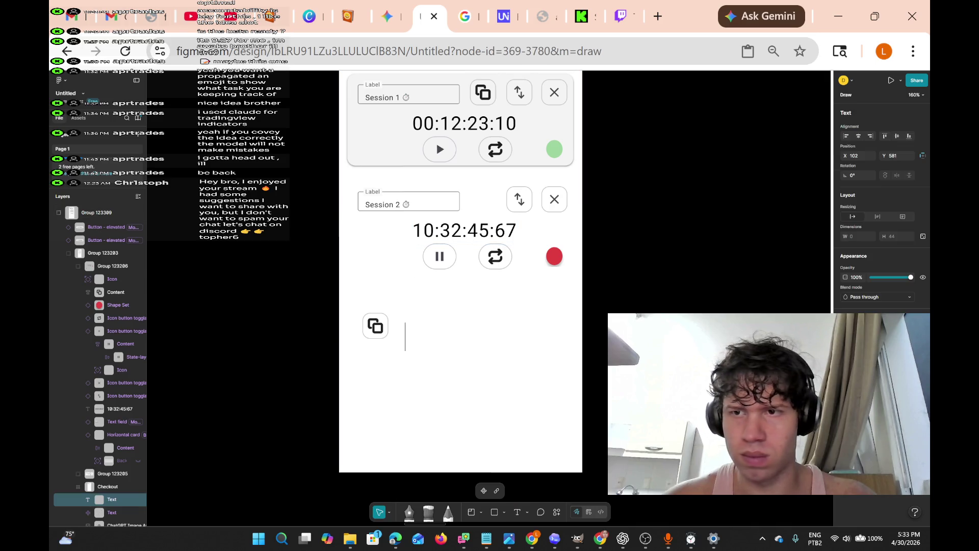
click(859, 236)
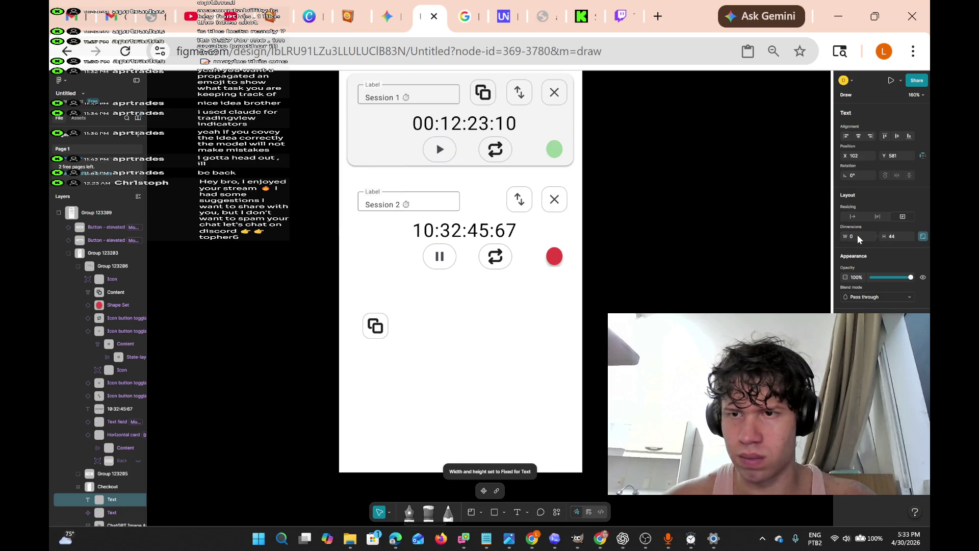
text(44)
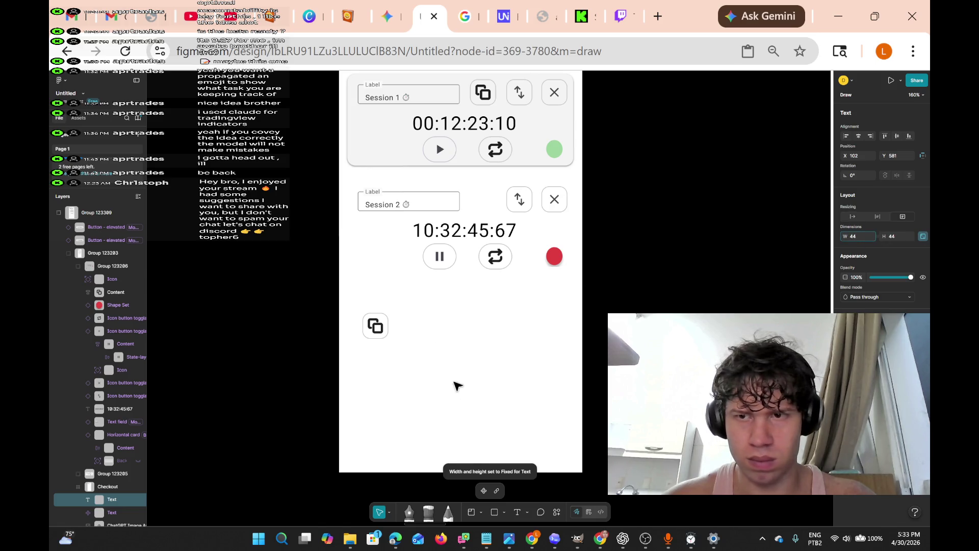
click(437, 326)
Select the Checkout frame and place a new text box beside the duplicate icon
click(423, 329)
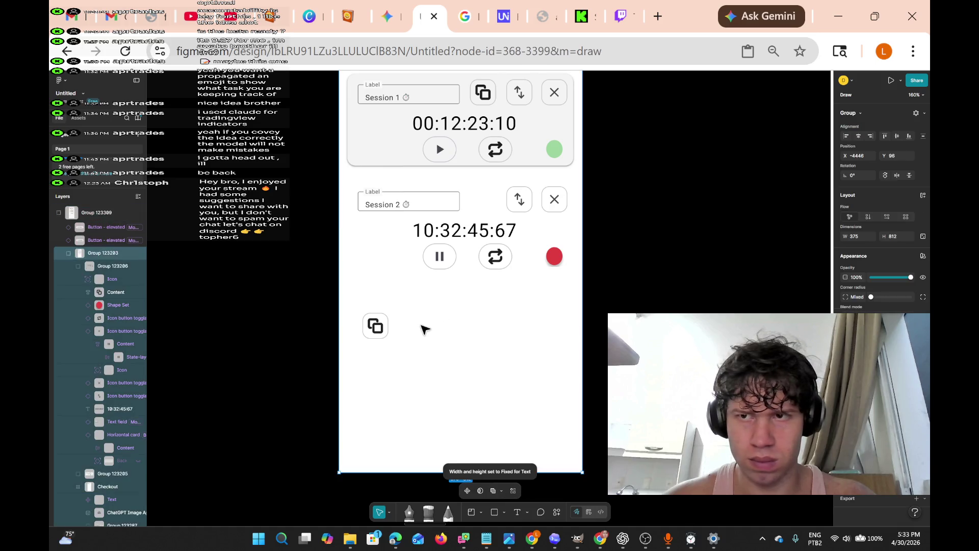
click(428, 333)
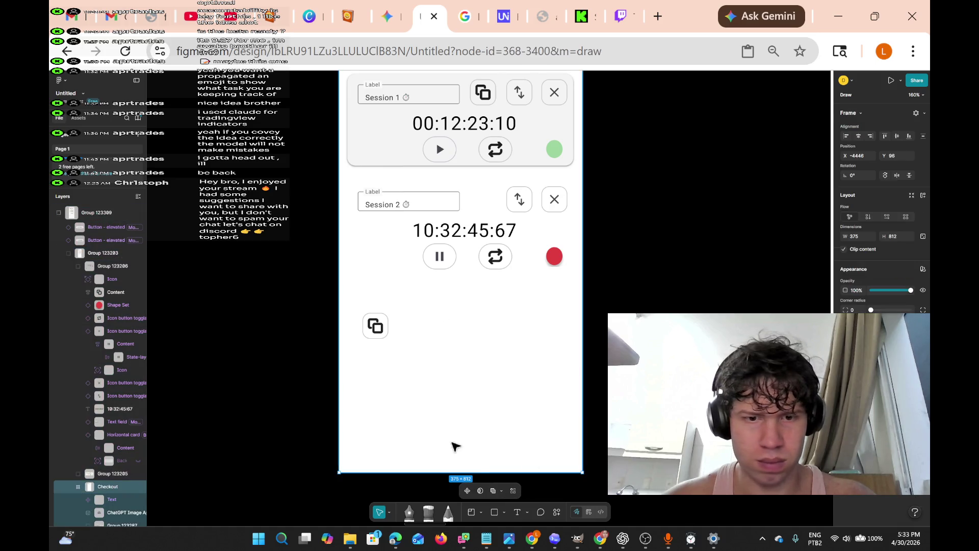
click(516, 510)
click(421, 335)
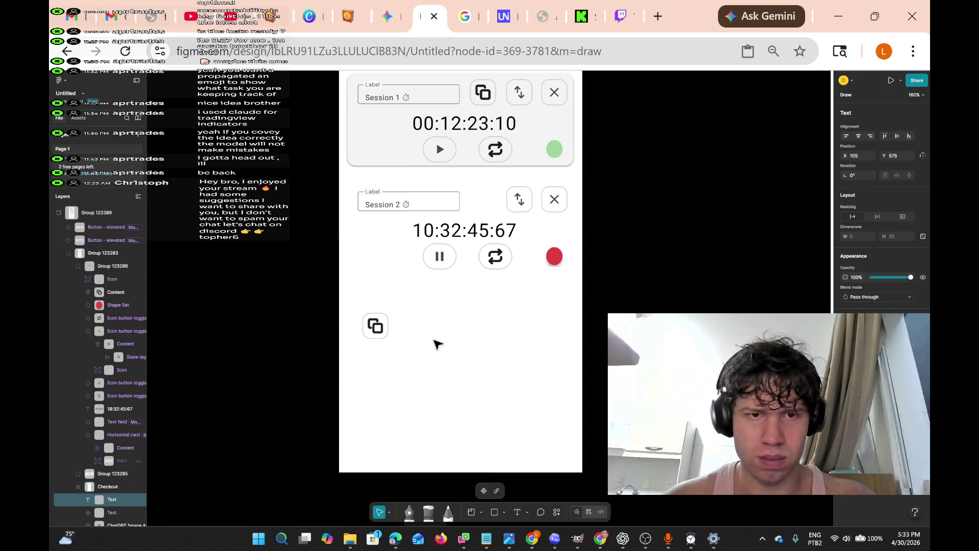
Type 'creates a duplicate version of the session/block' beside the duplicate icon and exit editing
text(cre)
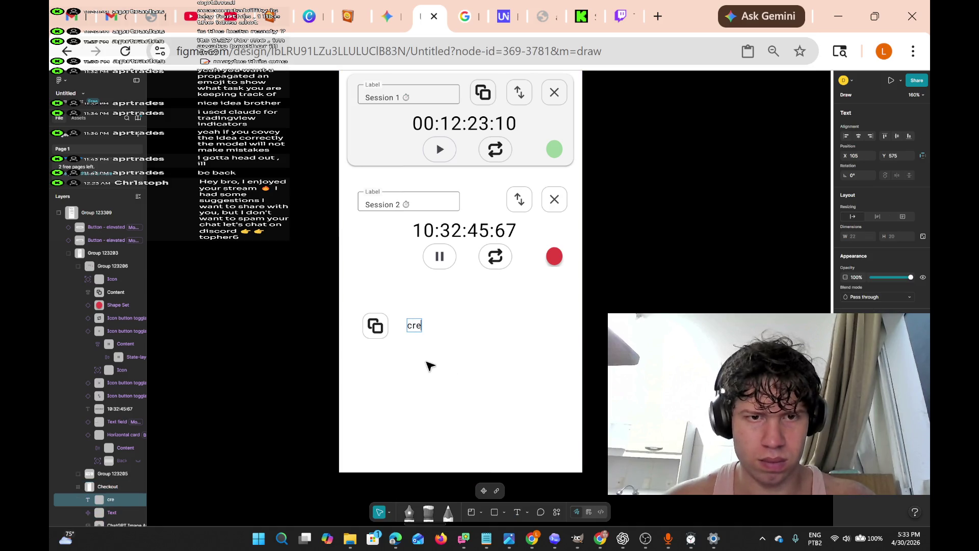
text(ating a)
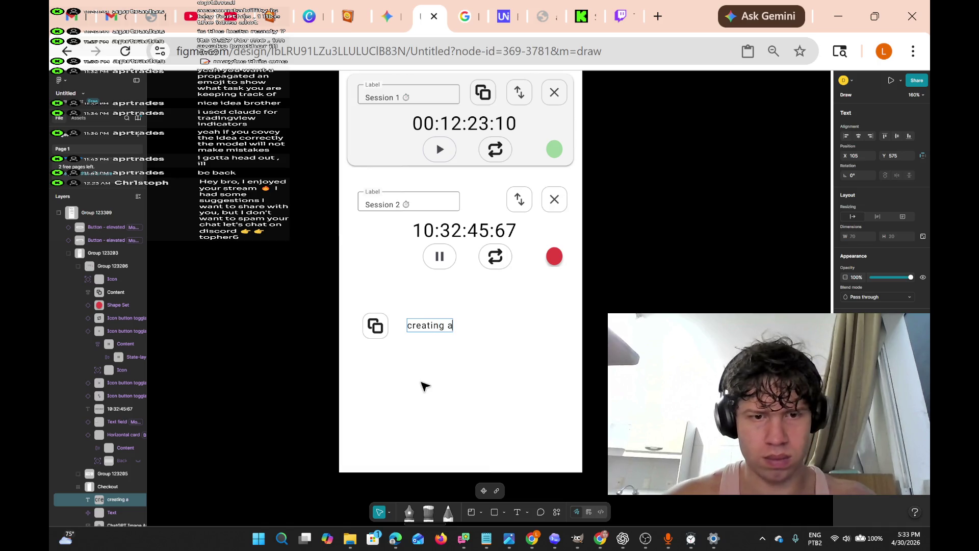
key(BackSpace)
key(BackSpace)
key(BackSpace)
key(BackSpace)
key(BackSpace)
text(this button)
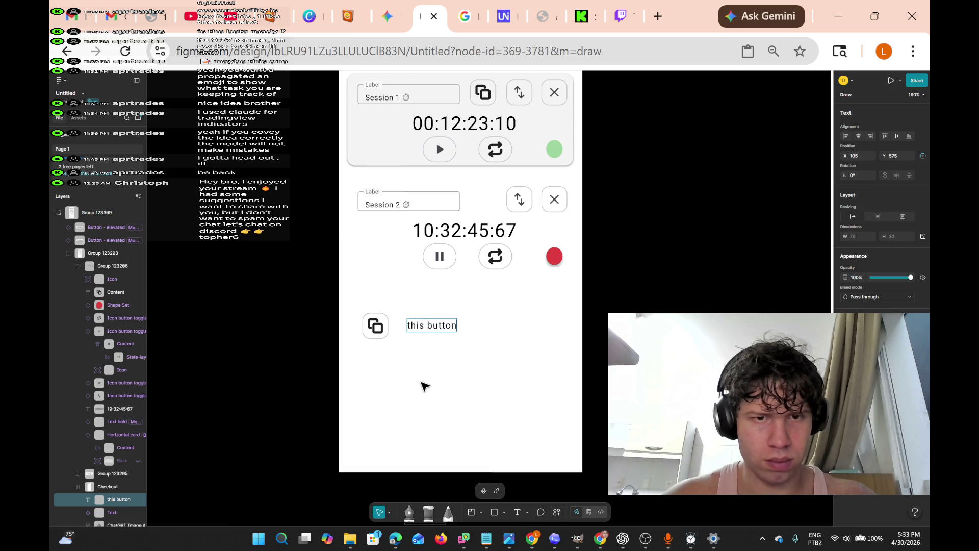
text( create)
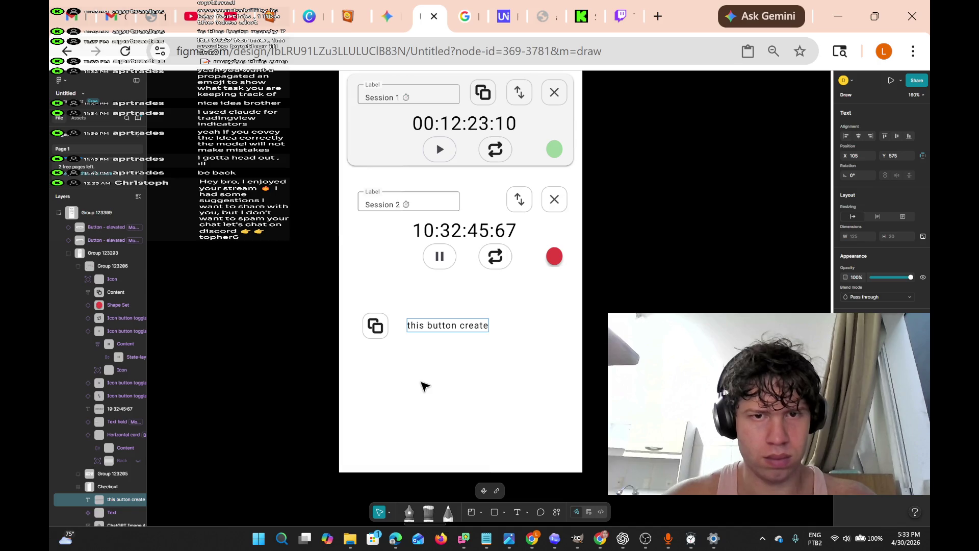
key(BackSpace)
key(BackSpace)
key(BackSpace)
text(creates the)
key(BackSpace)
key(BackSpace)
text(a duplicate ver)
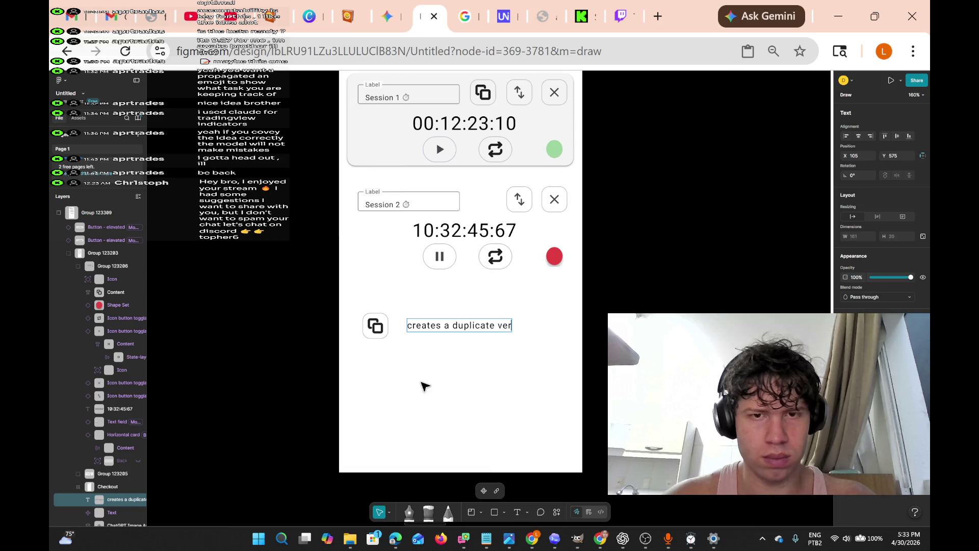
text(sion of the)
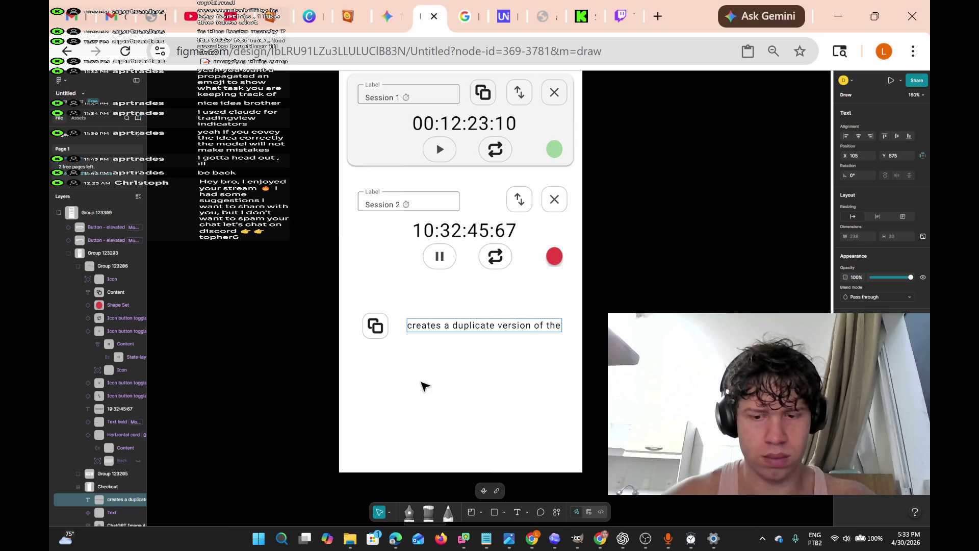
text( session/)
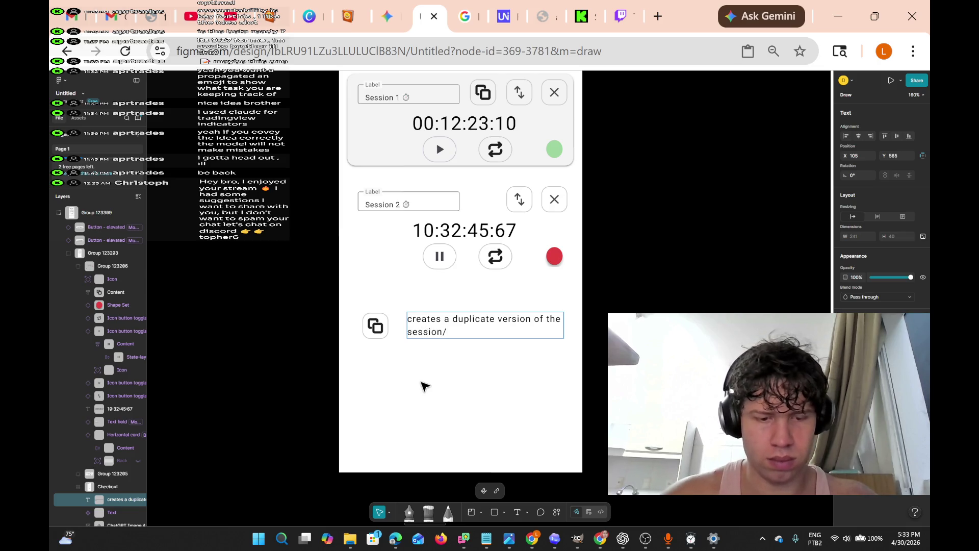
text(block)
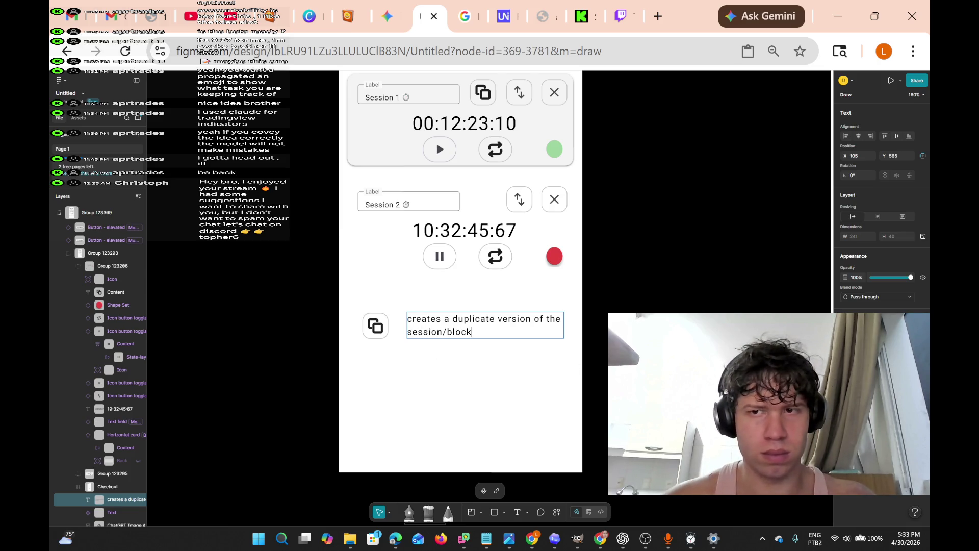
scroll(558, 218, up, 1)
key(Escape)
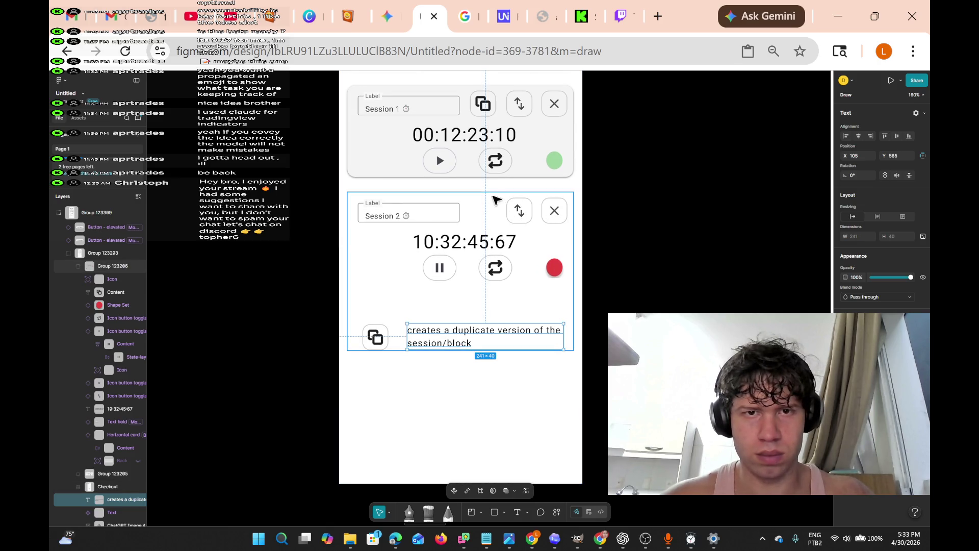
key(Escape)
Move the Session 2 reorder-arrows button below the duplicate icon and start a text box beside it
mouse_move(495, 206)
mouse_down()
mouse_move(535, 241)
mouse_move(488, 194)
mouse_move(428, 365)
mouse_move(375, 384)
mouse_up()
click(433, 382)
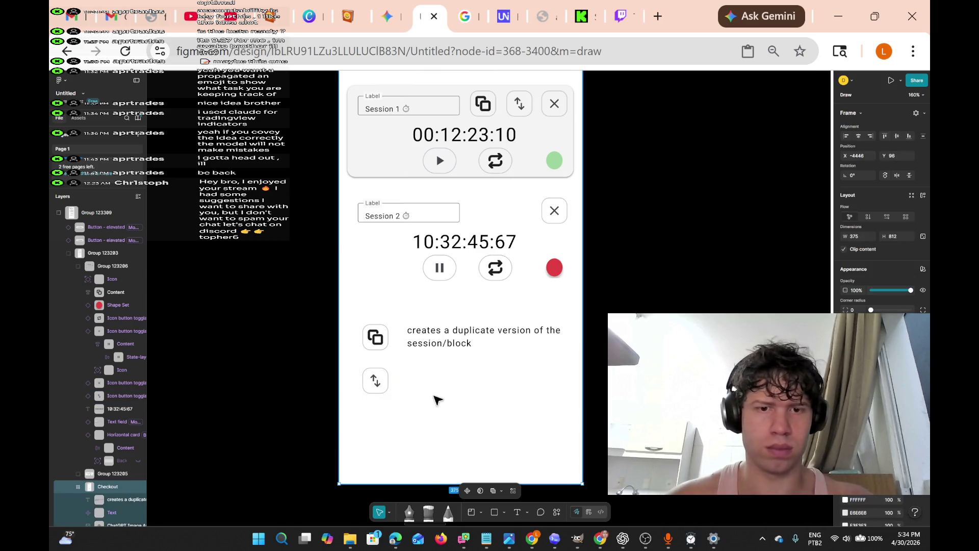
click(517, 513)
click(405, 377)
Type 'Where you press and hold in order' / 'to drag the session/block card' as its description
text(P)
key(BackSpace)
text(W)
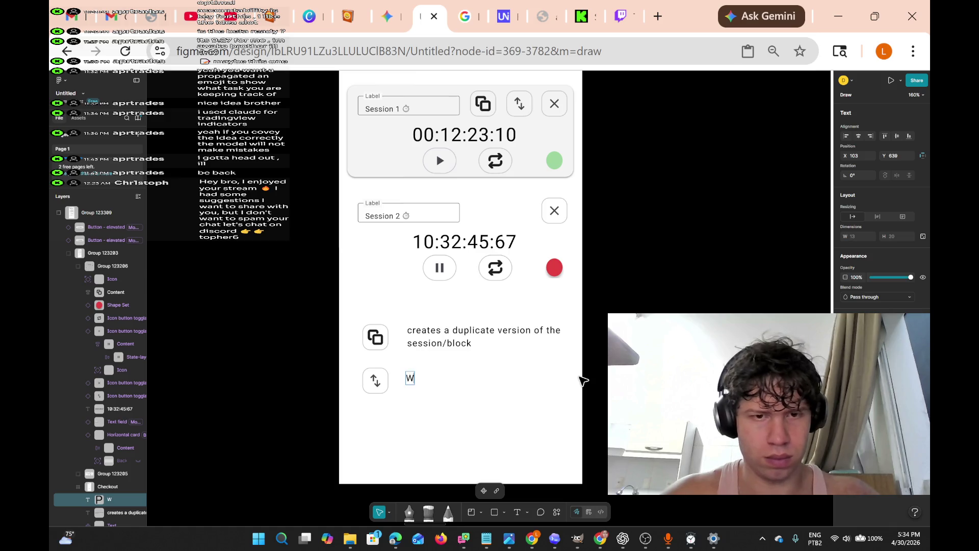
text(here you)
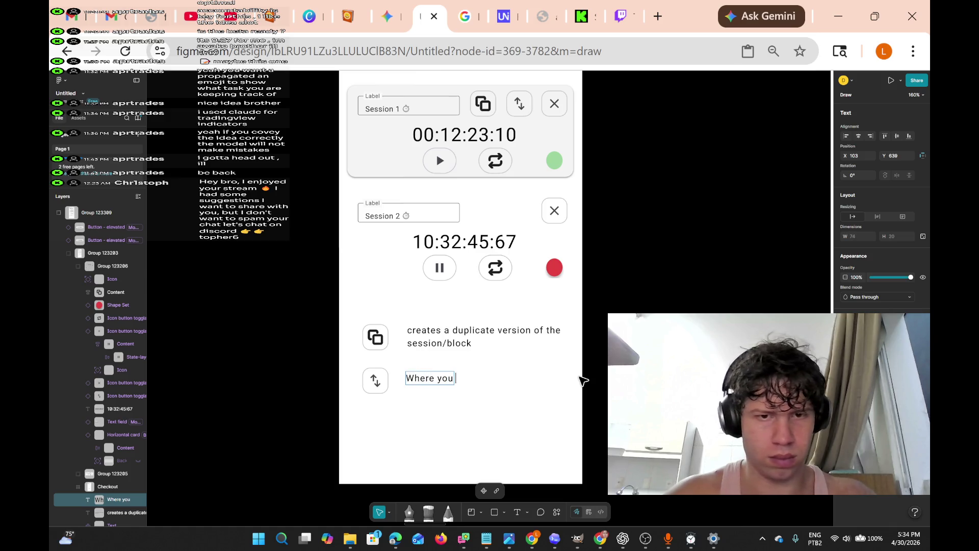
text( press and hol t)
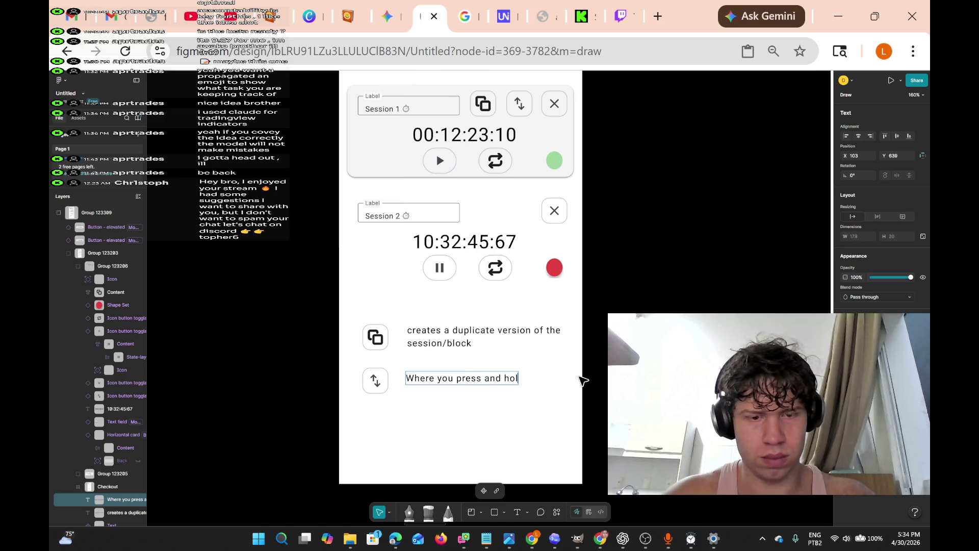
text(o)
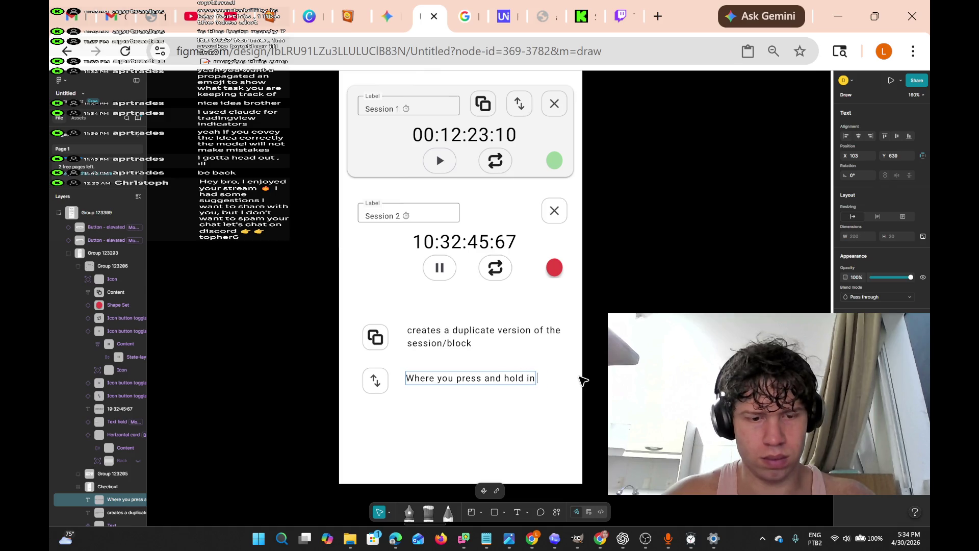
key(BackSpace)
text(rder)
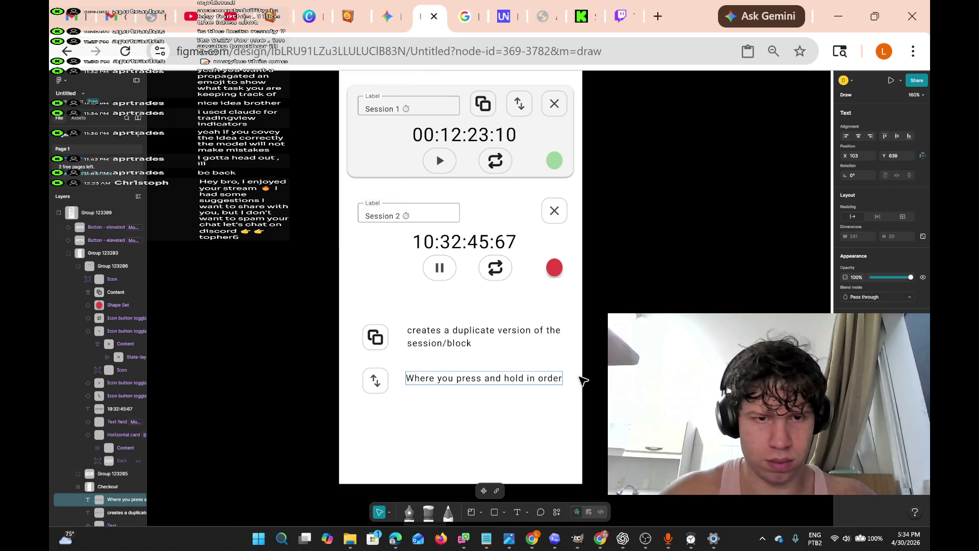
key(Return)
text(to drag the )
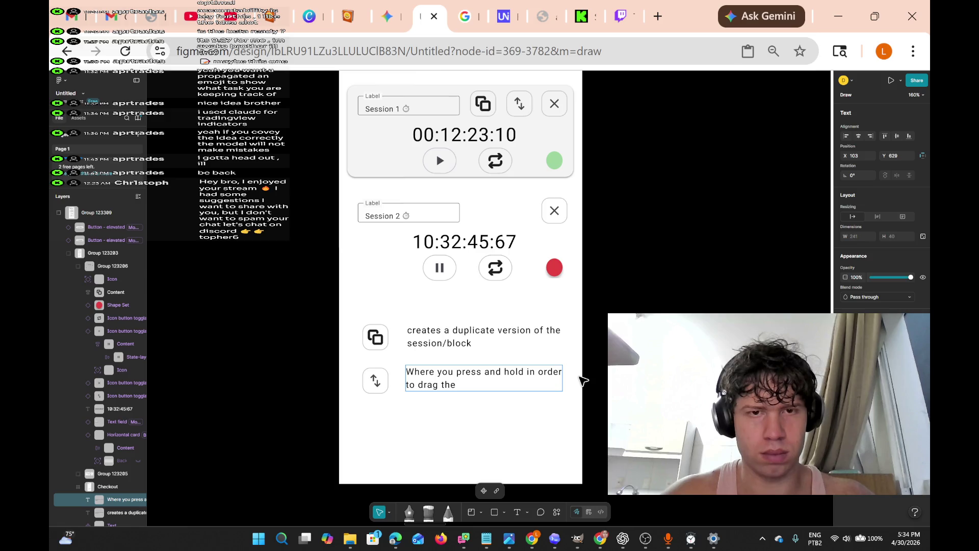
text(session/block)
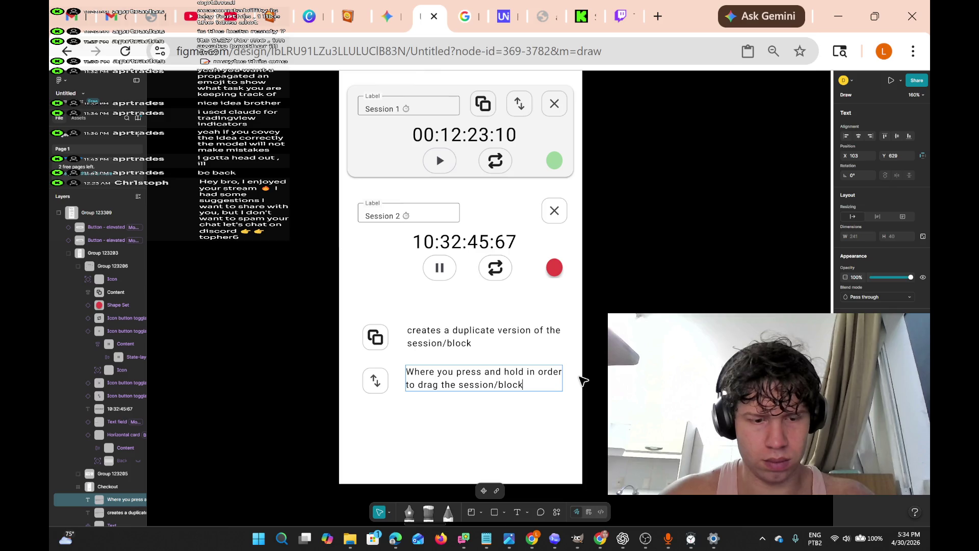
text( card)
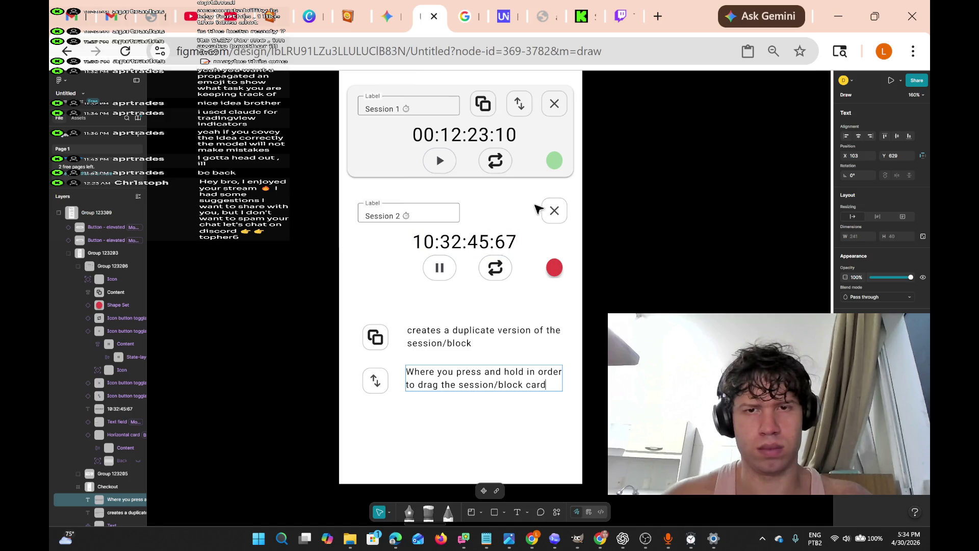
click(570, 230)
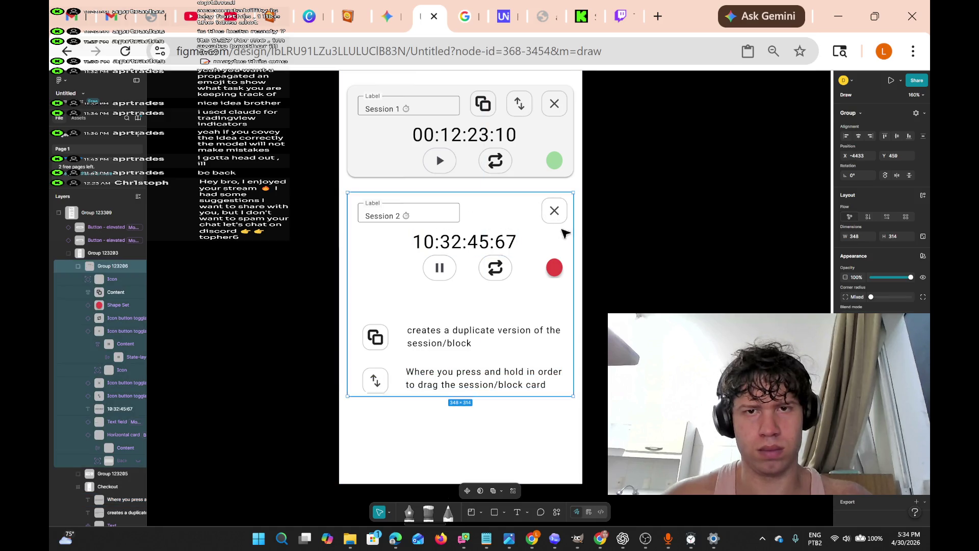
Select the whole Session 2 close button and drag it beneath the reorder-arrows icon
ctrl+click(554, 210)
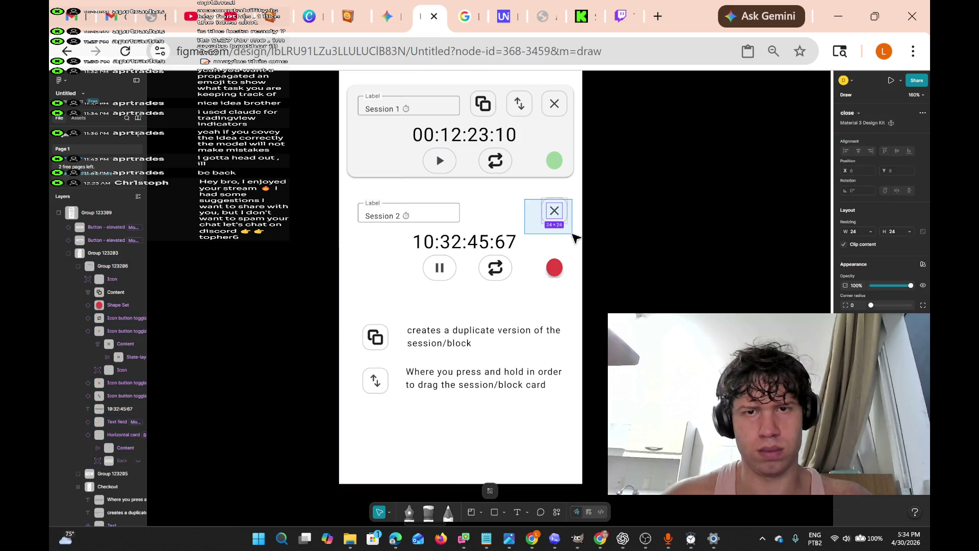
click(569, 223)
mouse_move(569, 220)
mouse_down()
mouse_move(563, 252)
mouse_move(415, 444)
mouse_move(388, 437)
mouse_move(388, 427)
mouse_up()
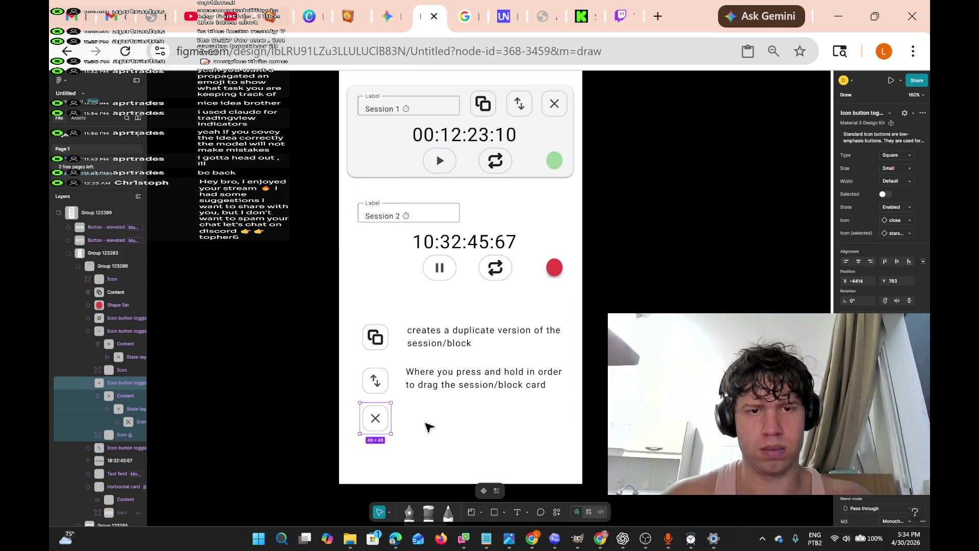
Add the caption 'Removes the card(delete)' beside the close icon
click(540, 400)
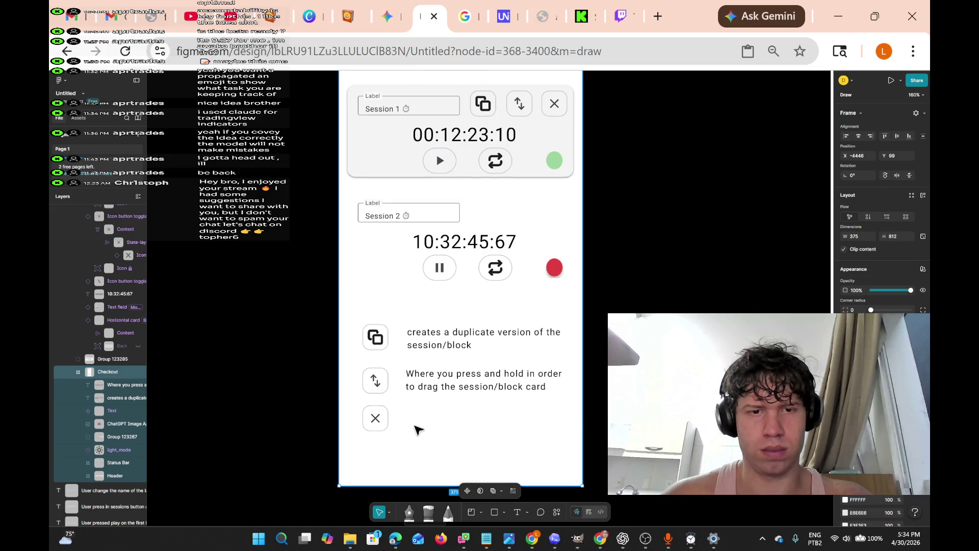
click(517, 513)
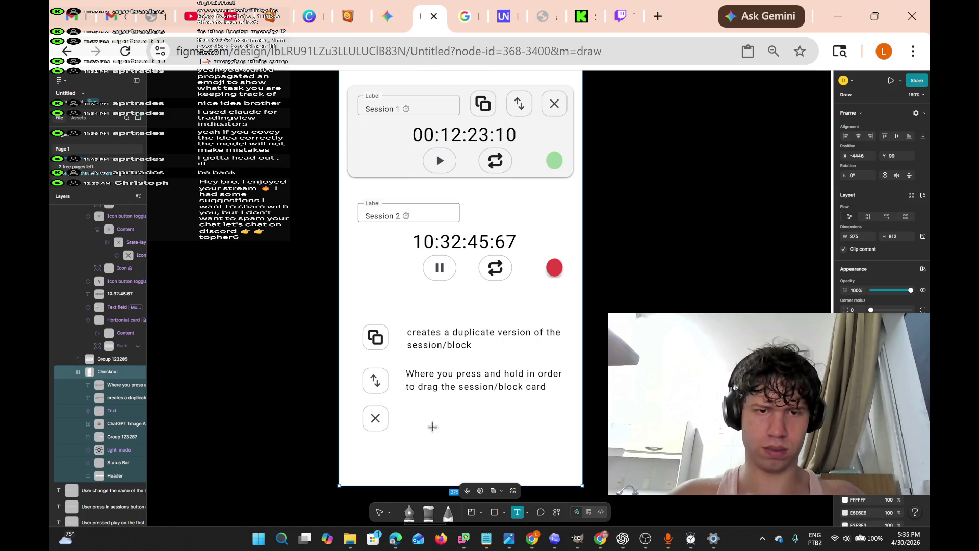
click(409, 419)
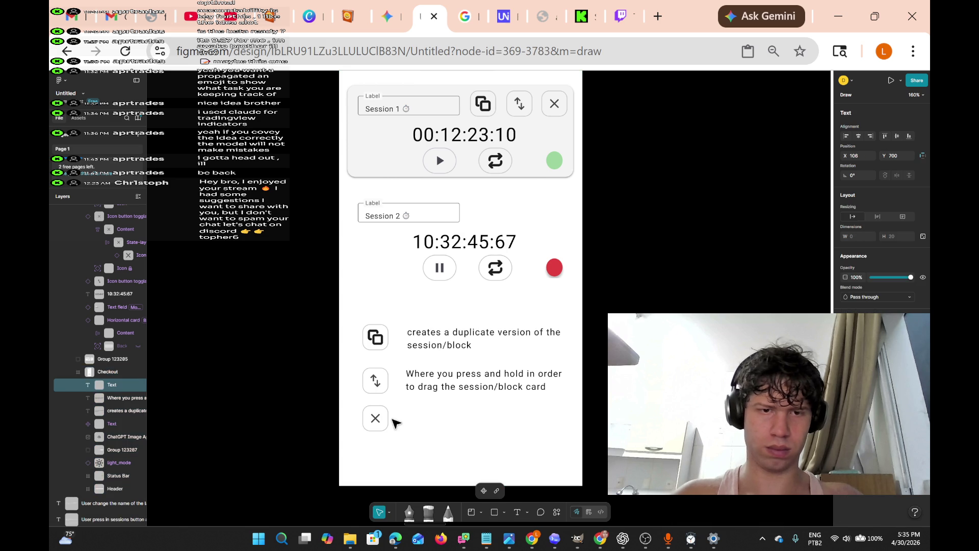
text(Re)
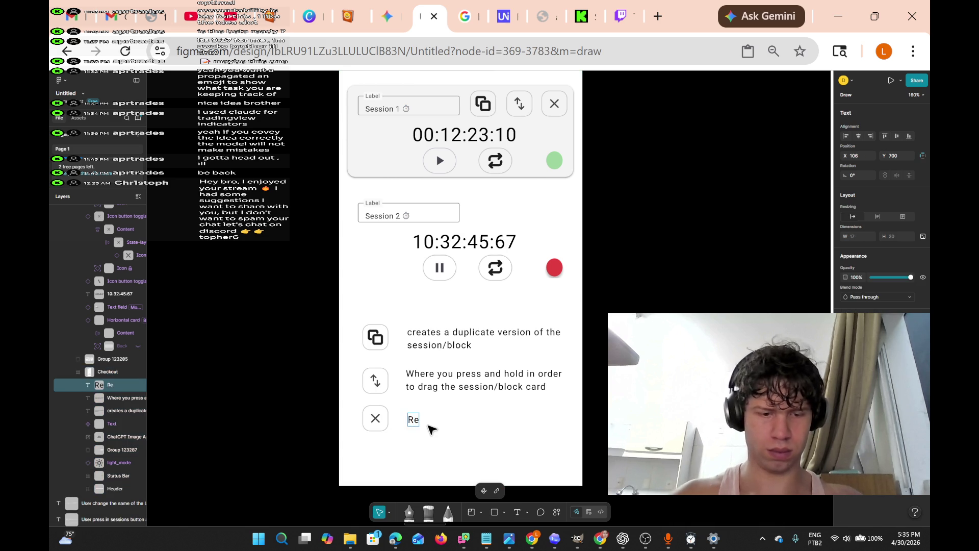
text(moves the)
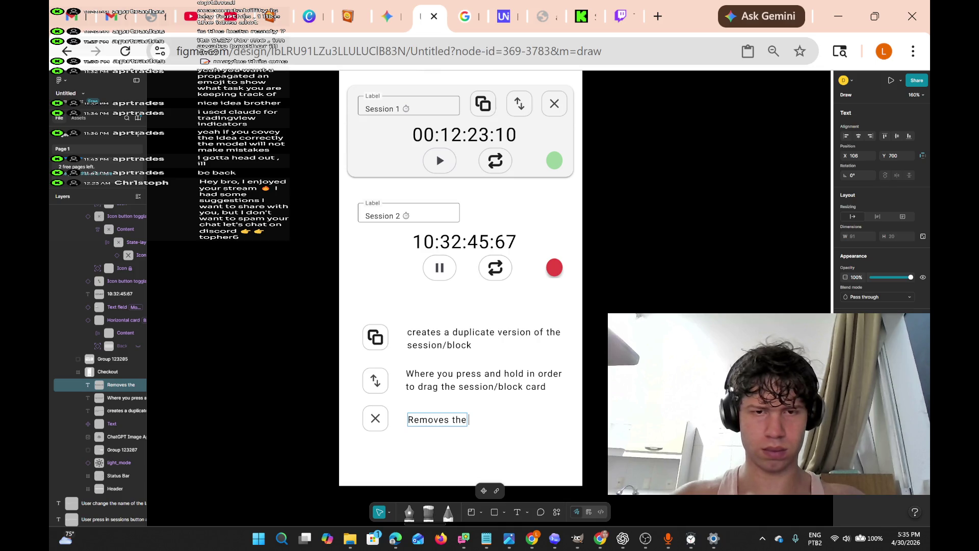
text(  car)
text(d(delete)
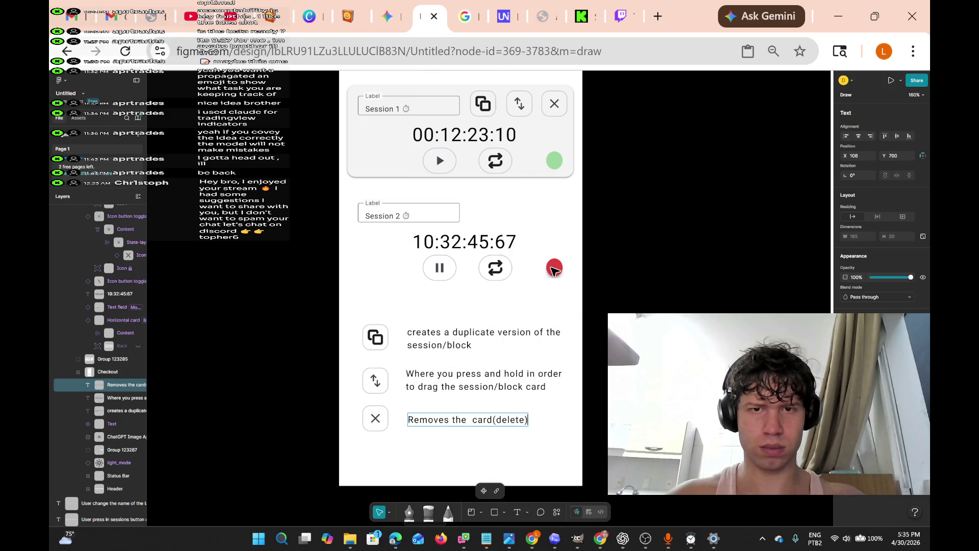
click(561, 265)
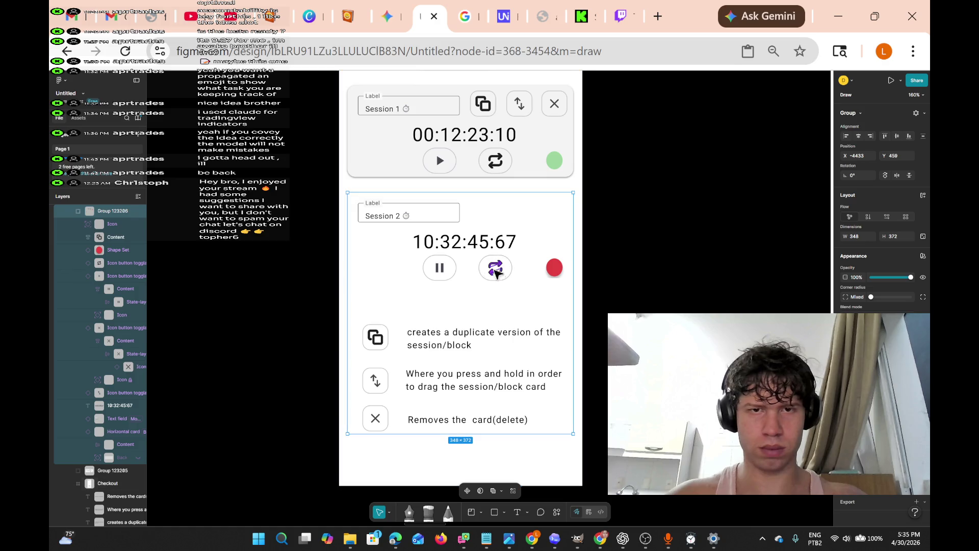
Move the Session 2 reset button below the delete caption and start a text box beside it
click(495, 266)
mouse_move(477, 254)
mouse_down()
mouse_move(484, 278)
mouse_move(518, 293)
mouse_move(439, 488)
mouse_move(372, 472)
mouse_move(378, 457)
mouse_move(391, 461)
mouse_up()
click(518, 271)
double_click(497, 270)
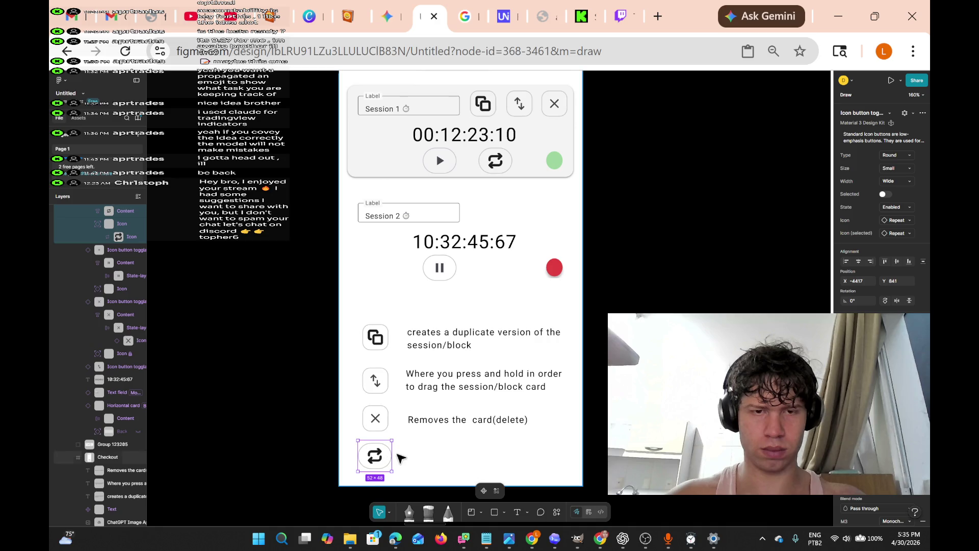
click(518, 512)
click(426, 459)
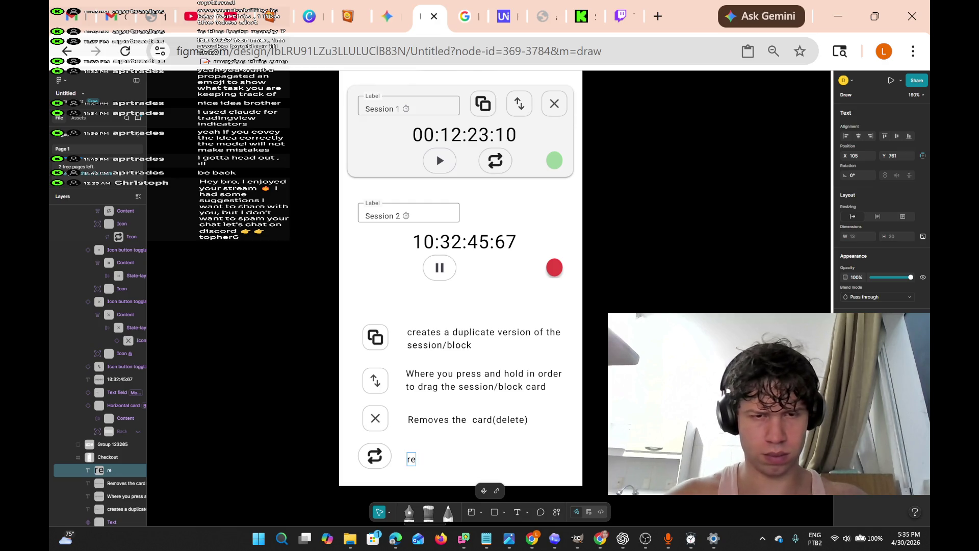
Type the first caption line, 'Reset session to zero and reset', for the reset icon
text(r)
key(BackSpace)
text(Reste)
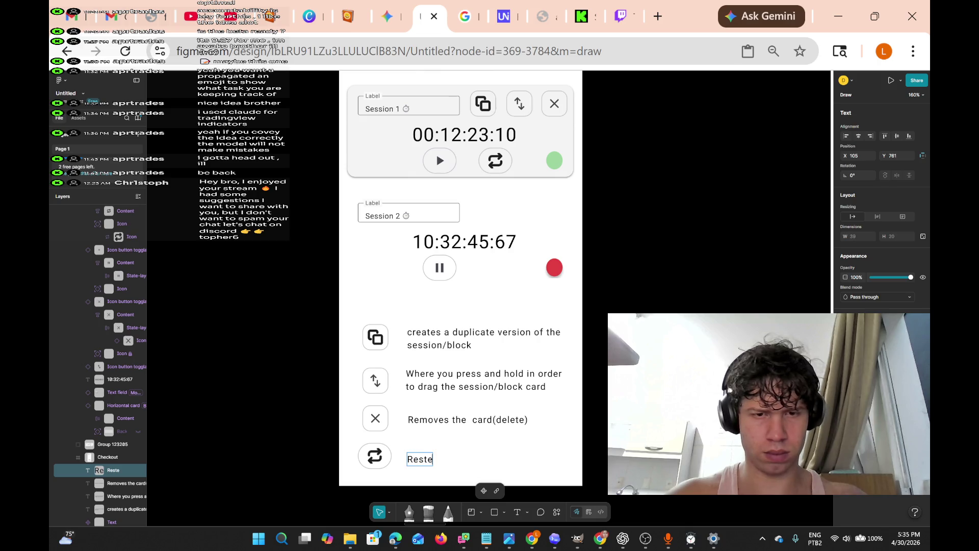
key(BackSpace)
key(BackSpace)
text(es)
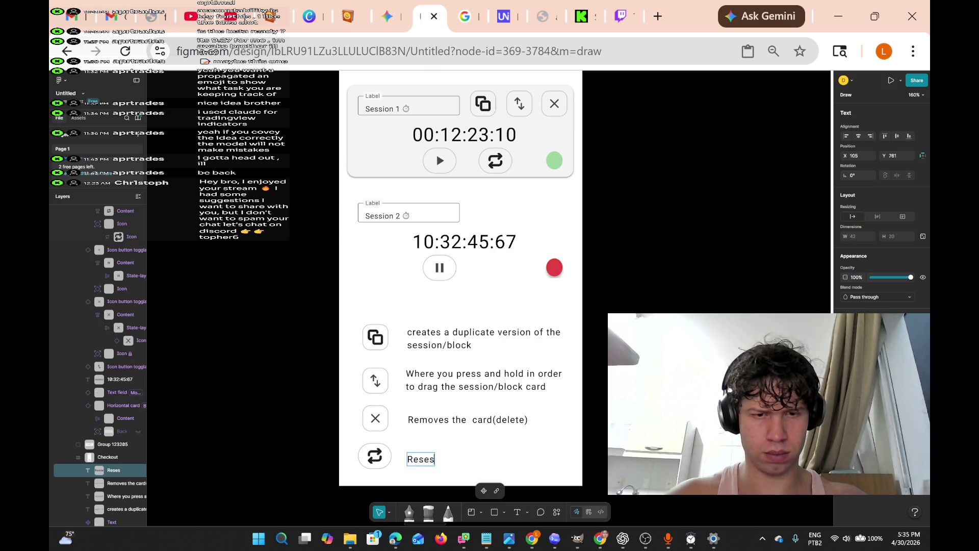
key(BackSpace)
text(t timer)
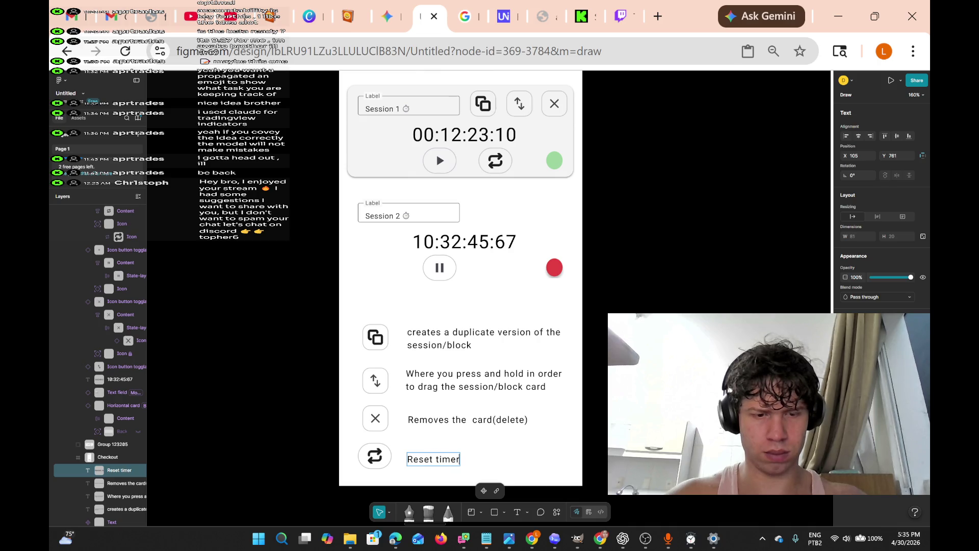
text( to zero)
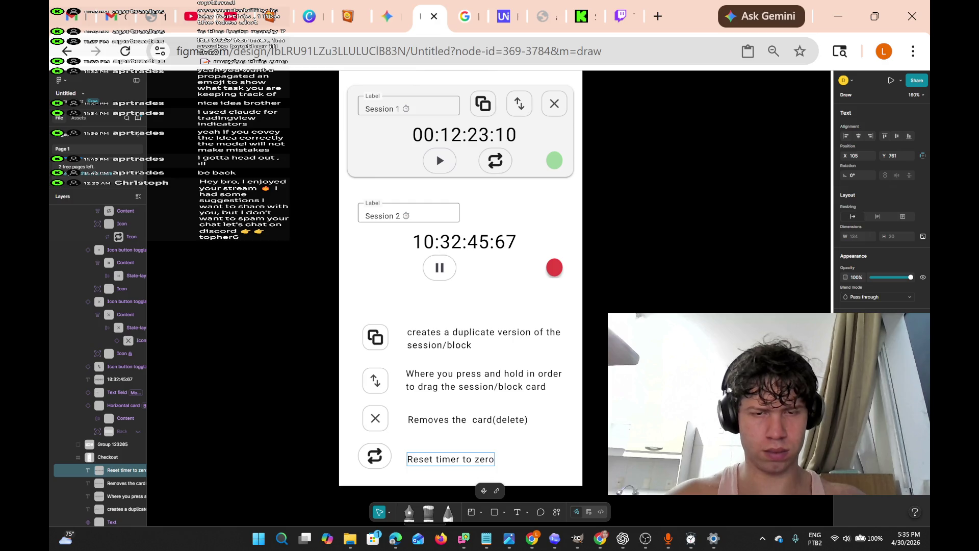
key(BackSpace)
key(BackSpace)
key(BackSpace)
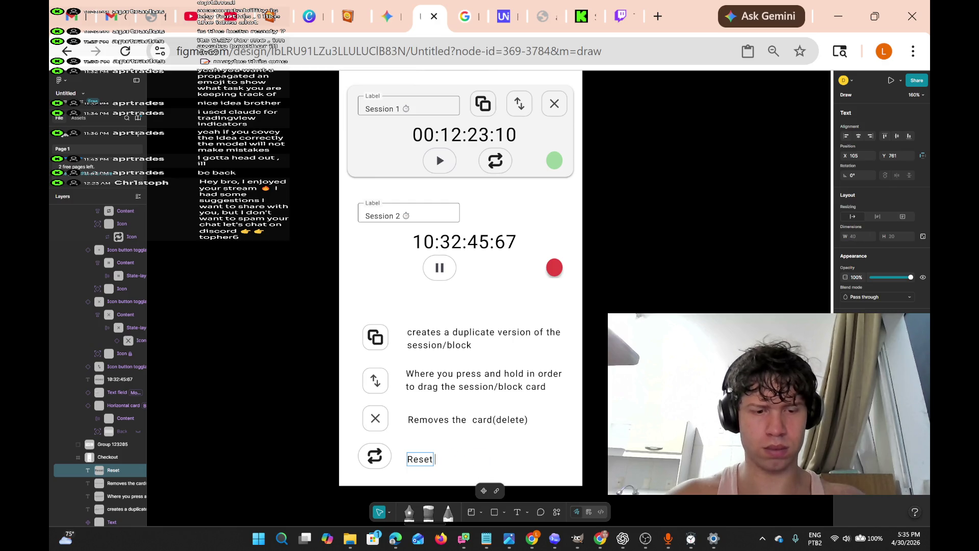
text(session to zero)
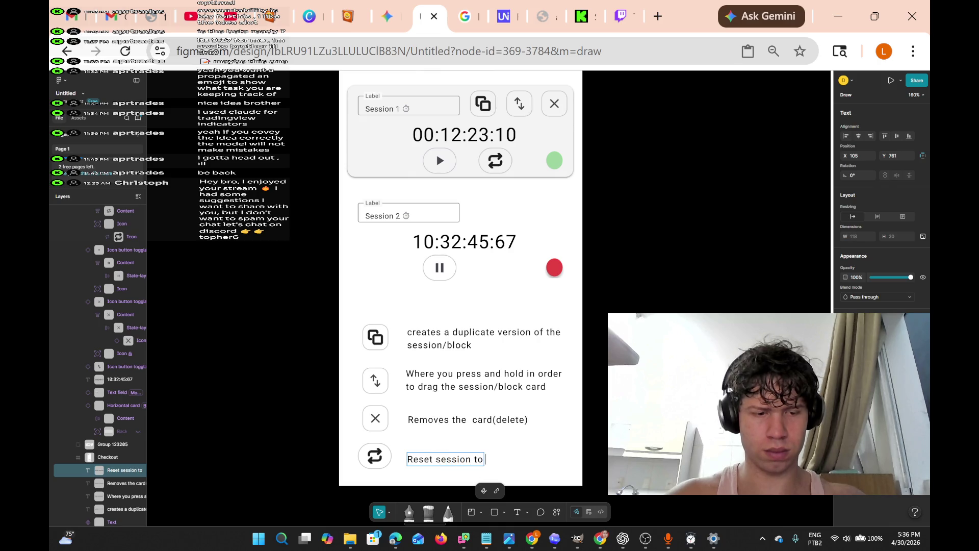
text( and)
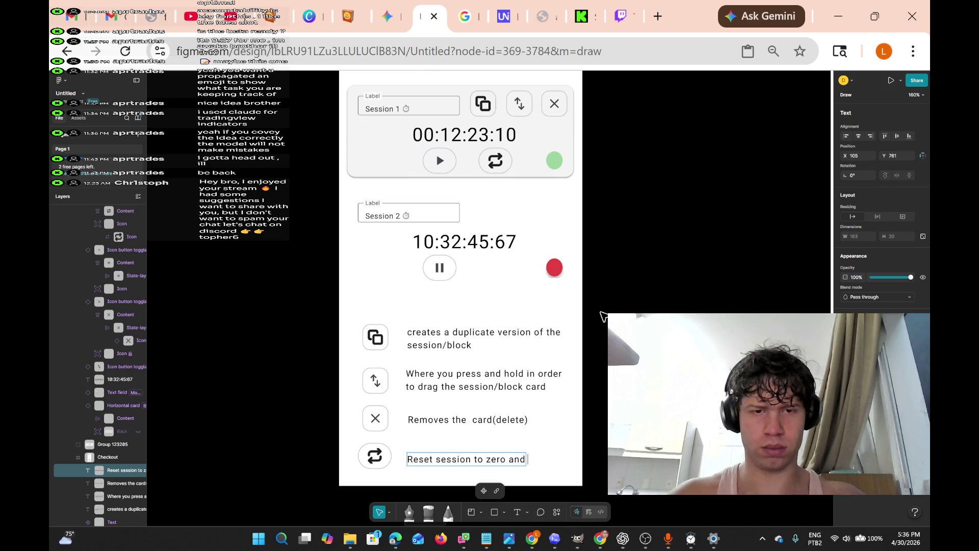
text(  reset)
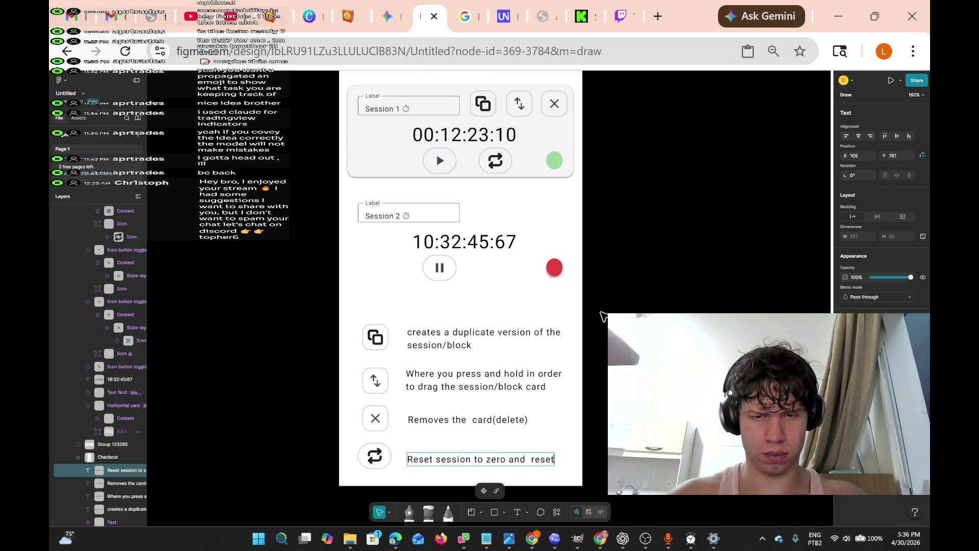
Finish the caption with 'input time(rewind the timer)' on a new line and exit editing
key(Return)
text(block back)
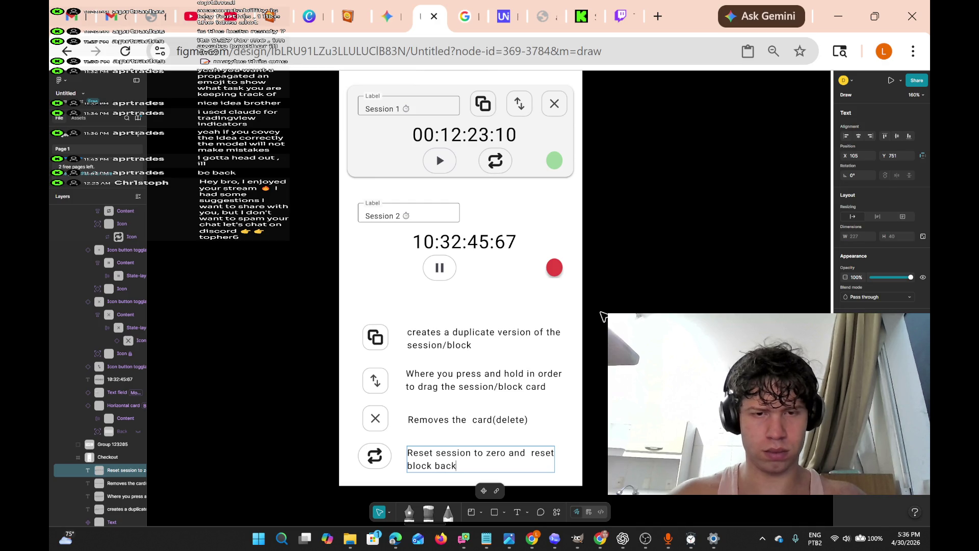
text(t)
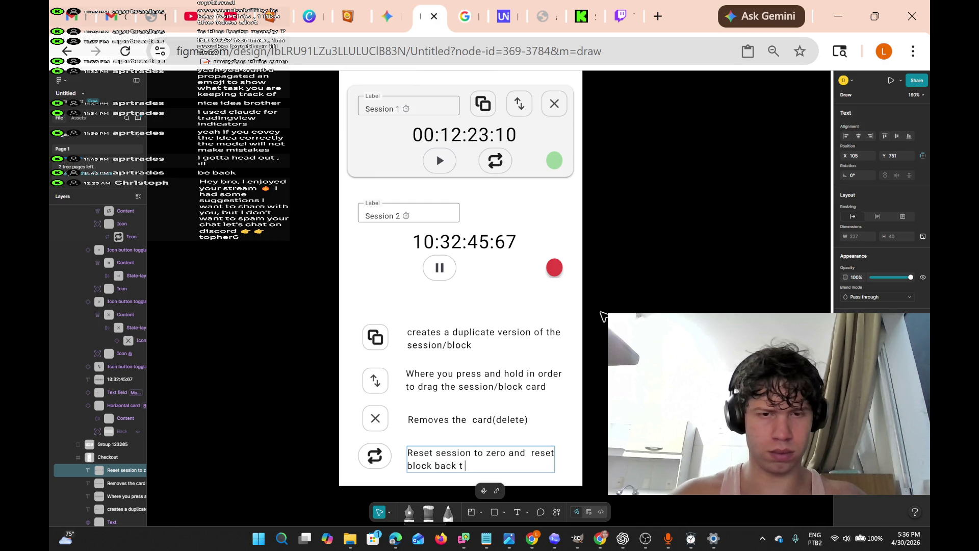
text(o inoput)
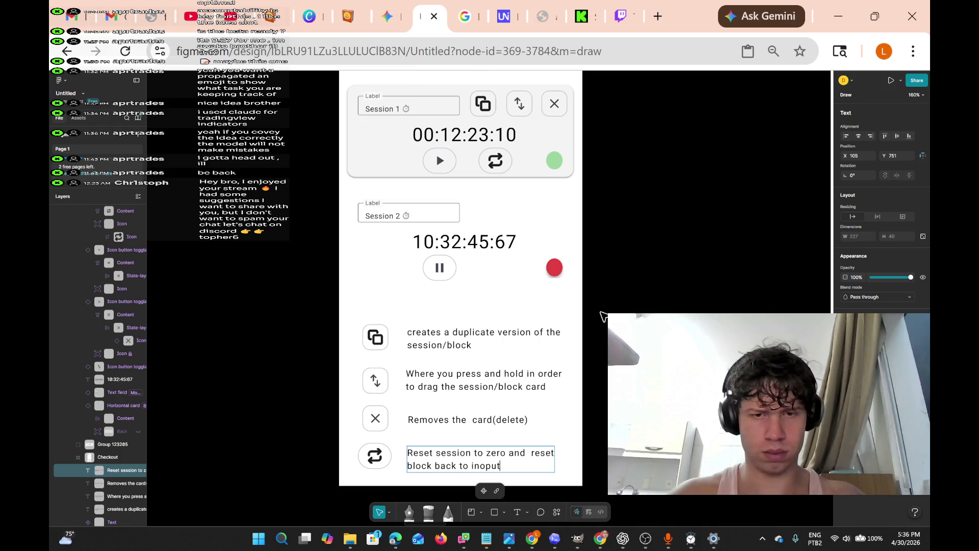
text(out)
text(out time)
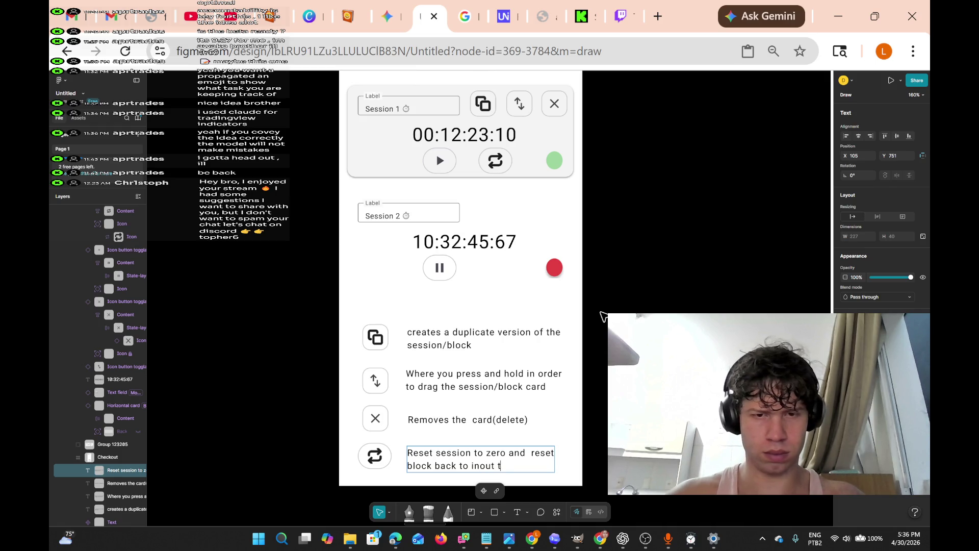
key(Left)
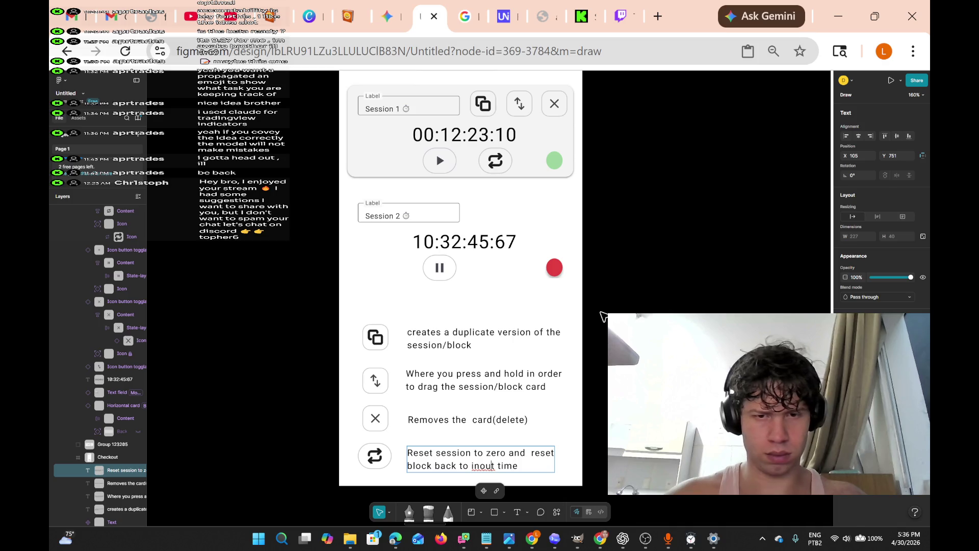
key(BackSpace)
text(put time)
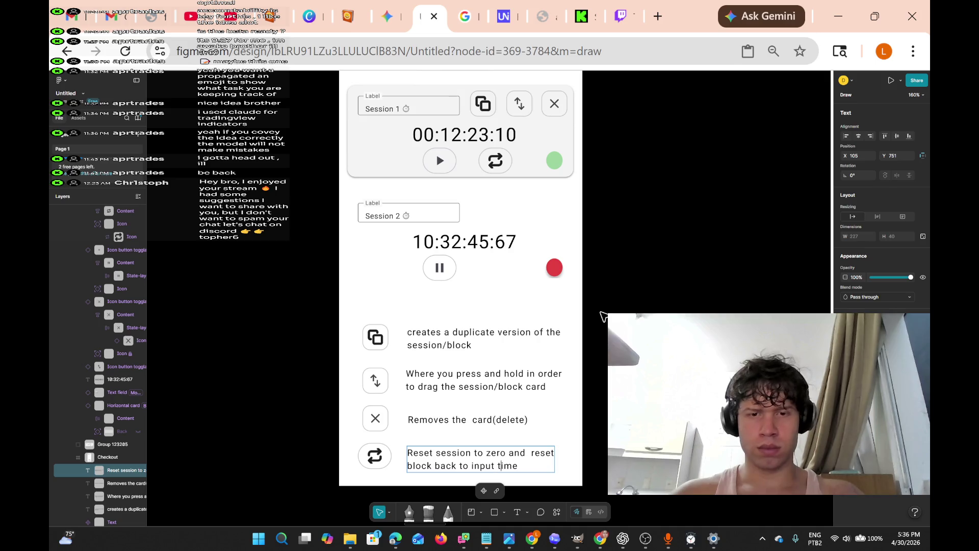
text((rewind)
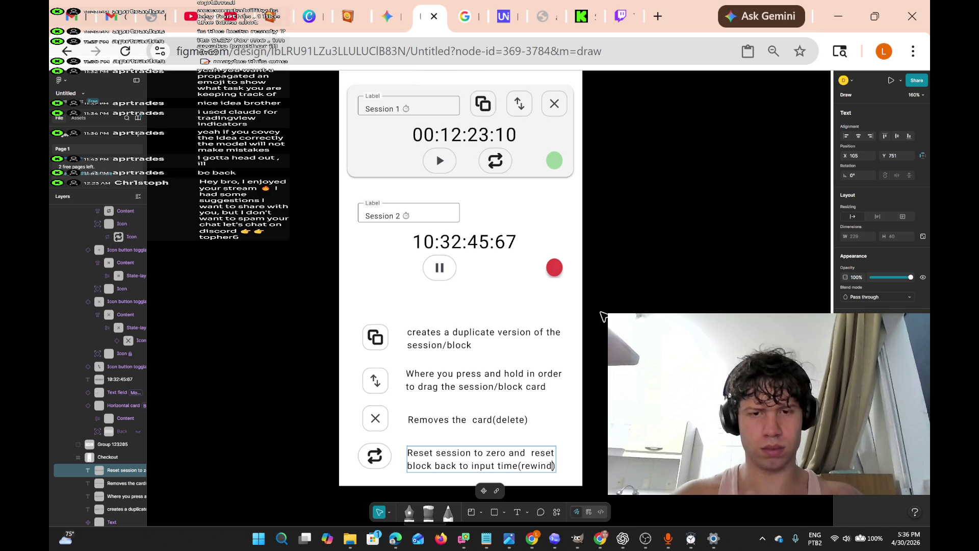
text( the )
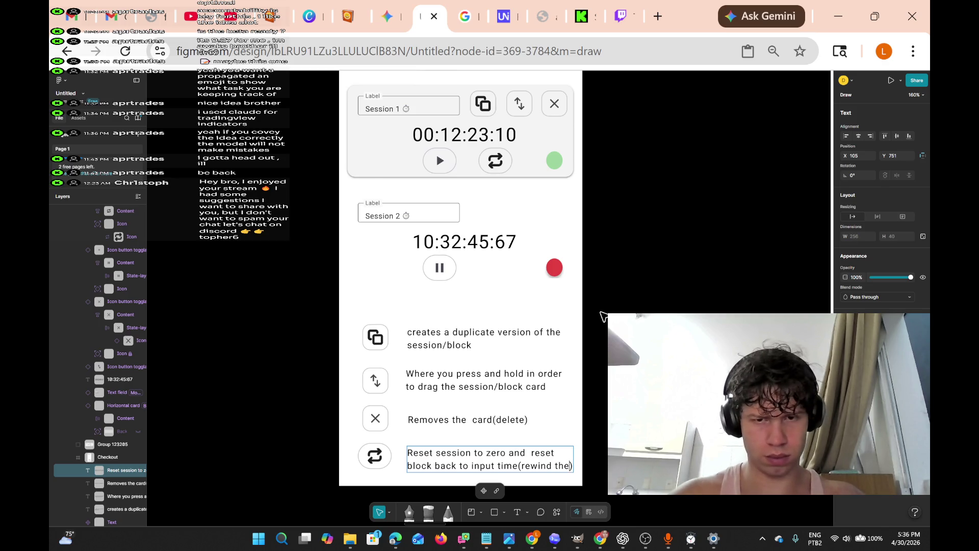
text(timer)
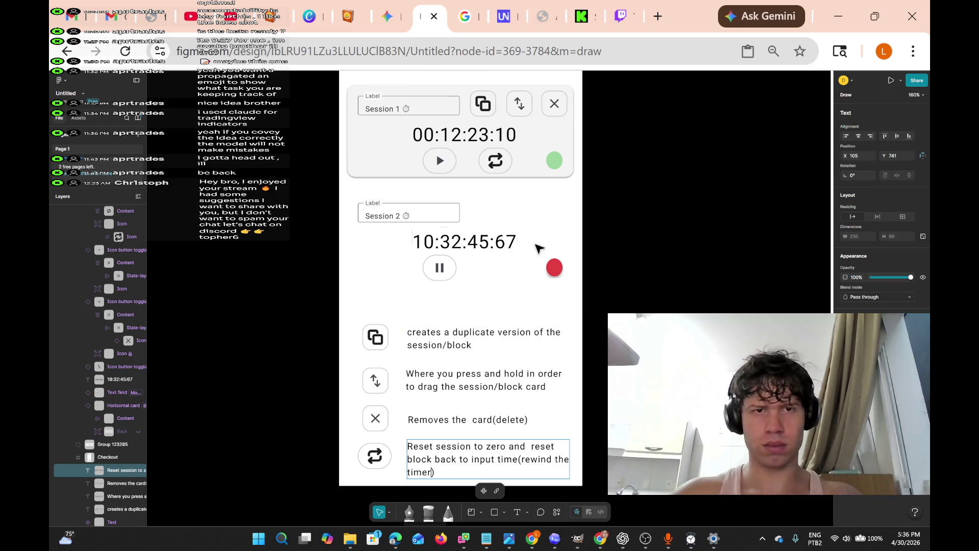
key(Escape)
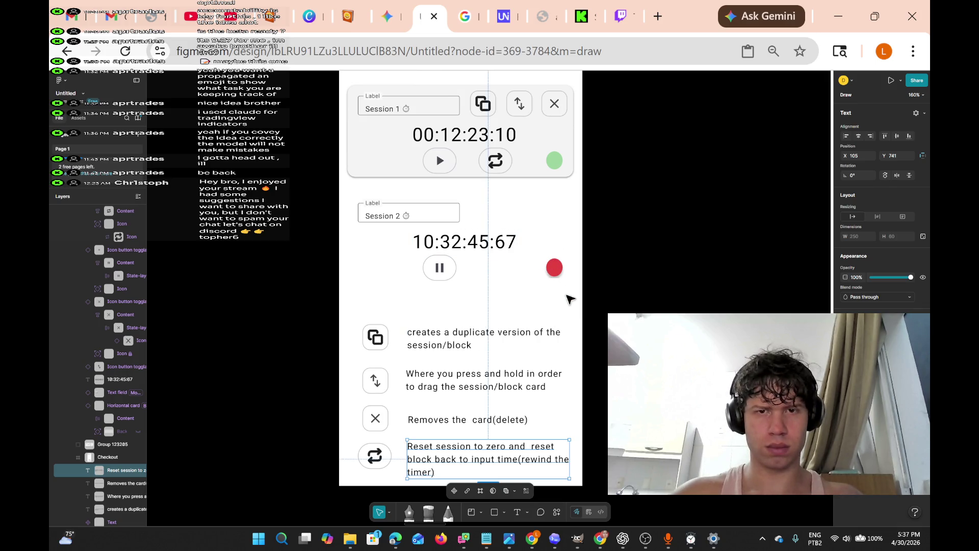
Drag Session 2's red status dot out of the card to just above the copy icon
drag(540, 244, 566, 297)
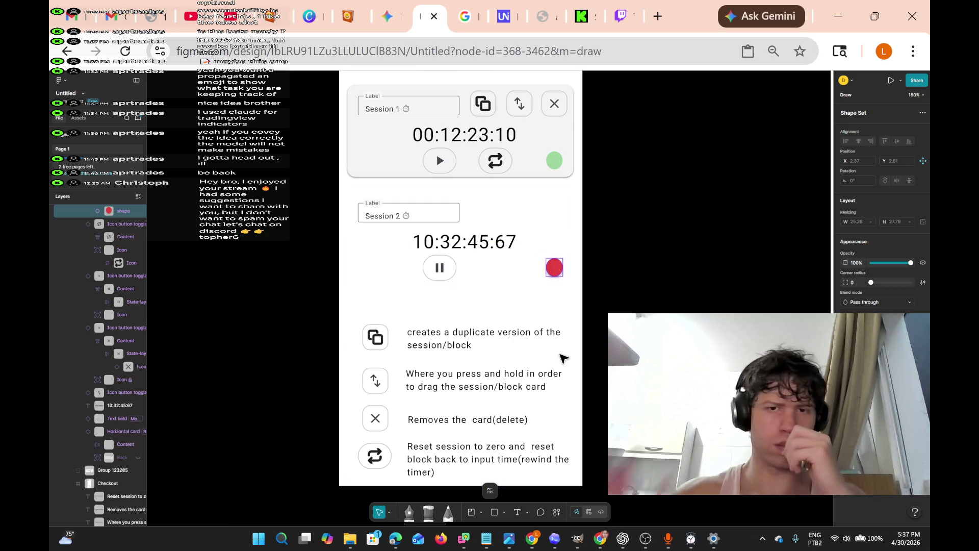
key(XF86AudioLowerVolume)
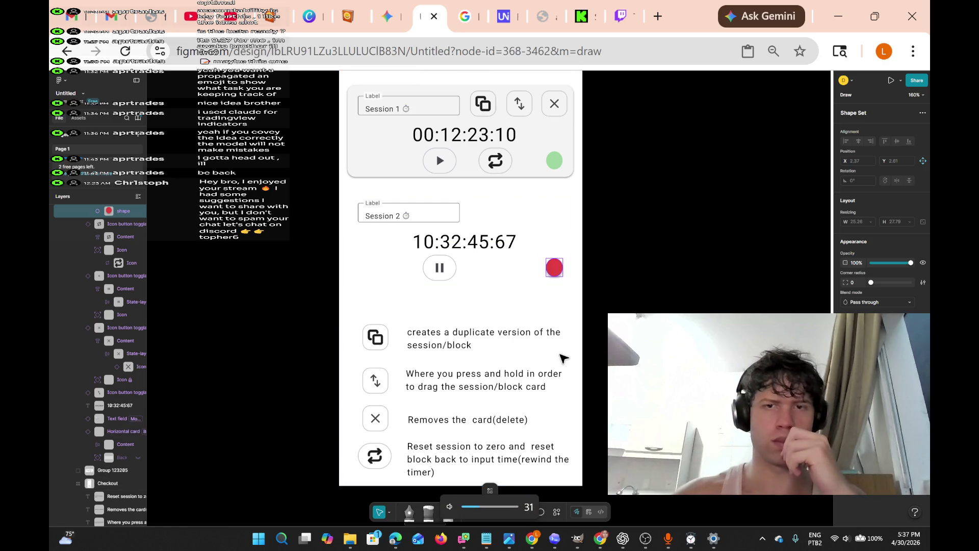
mouse_move(558, 269)
mouse_down()
mouse_move(492, 315)
mouse_move(396, 314)
mouse_move(378, 305)
mouse_move(378, 289)
mouse_move(385, 303)
mouse_up()
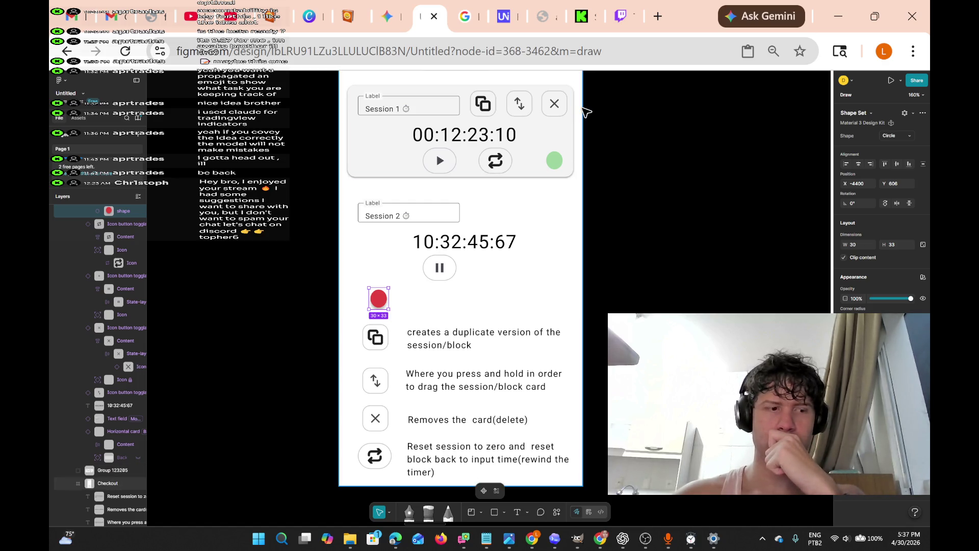
scroll(505, 266, up, 3)
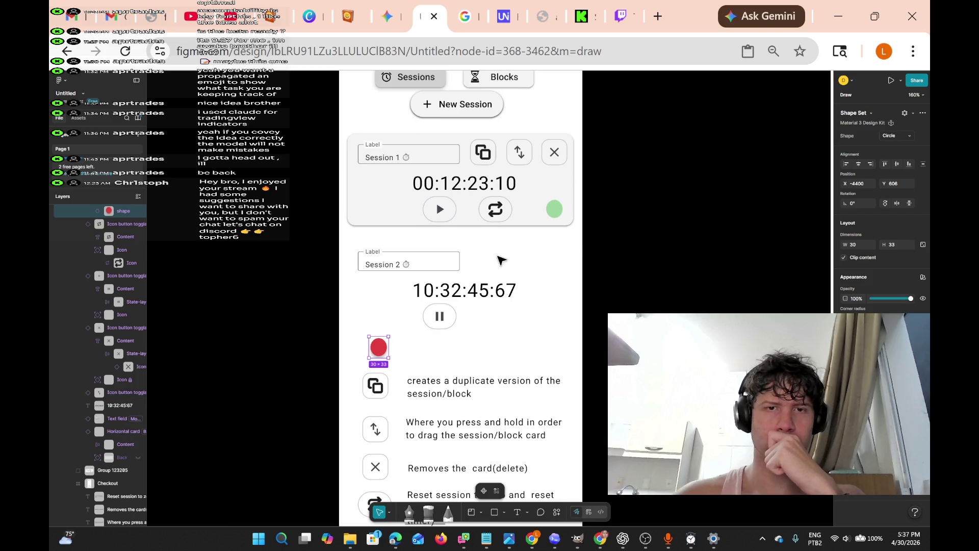
Pan across the canvas to locate the second-day dashboard frame
scroll(519, 286, up, 3)
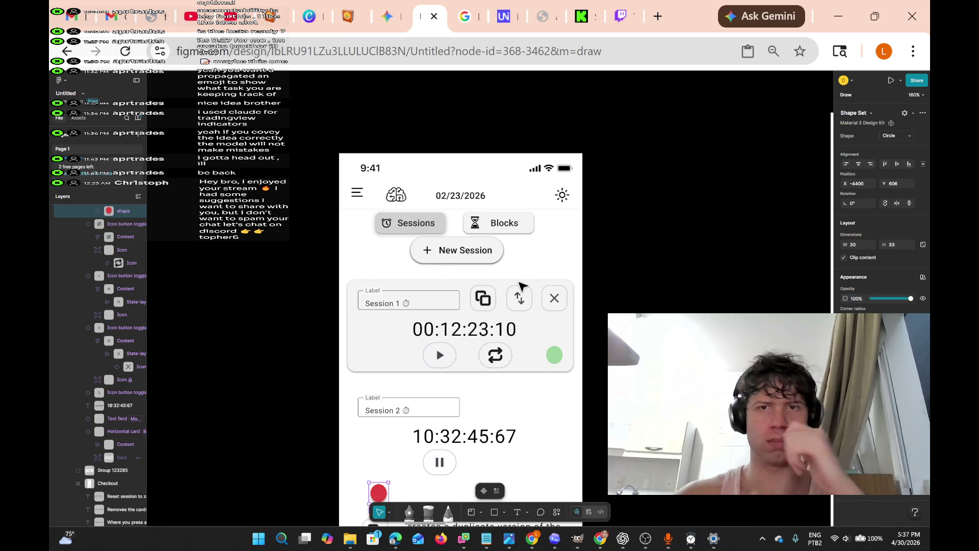
scroll(535, 266, right, 10)
scroll(535, 267, right, 10)
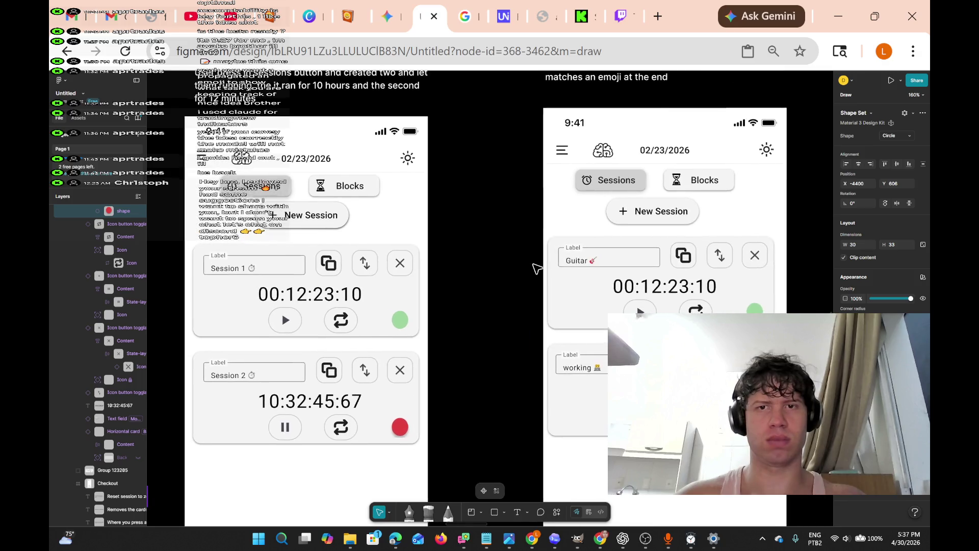
scroll(535, 266, right, 3)
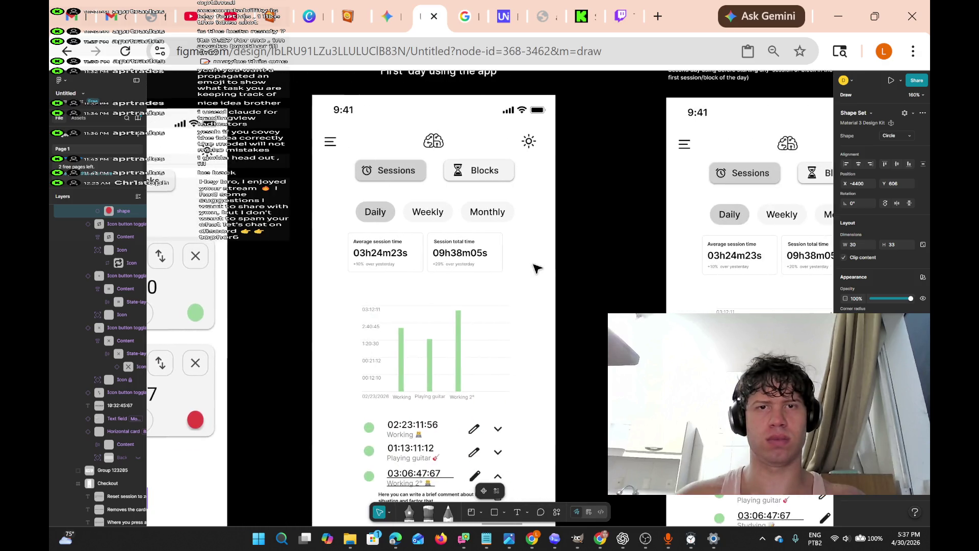
scroll(536, 267, down, 3)
scroll(536, 267, right, 1)
scroll(536, 267, up, 1)
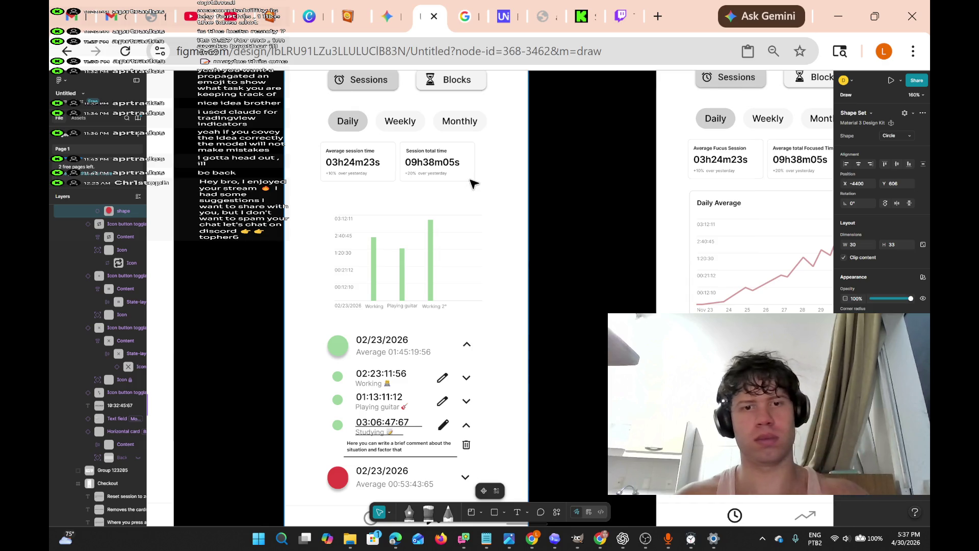
scroll(468, 302, right, 1)
scroll(468, 302, down, 4)
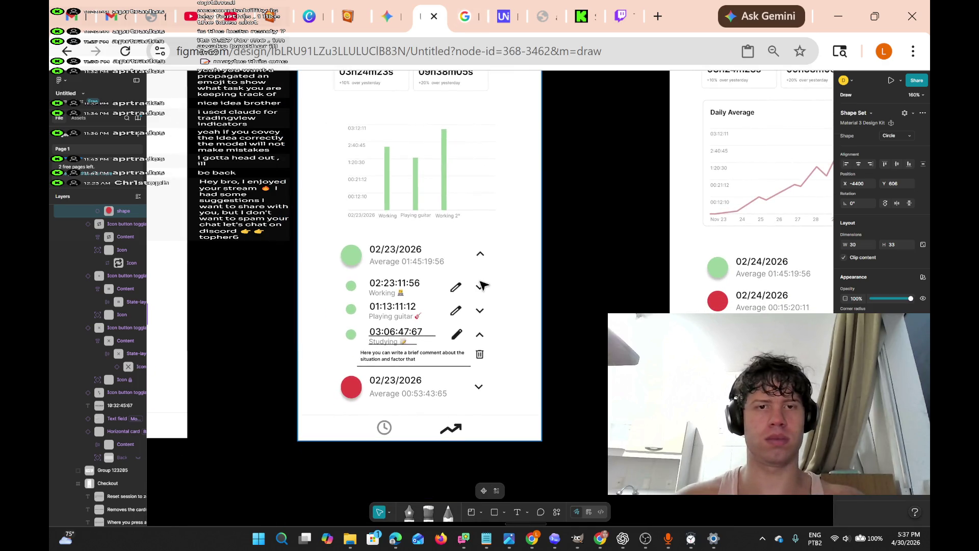
scroll(491, 267, up, 5)
scroll(491, 267, down, 3)
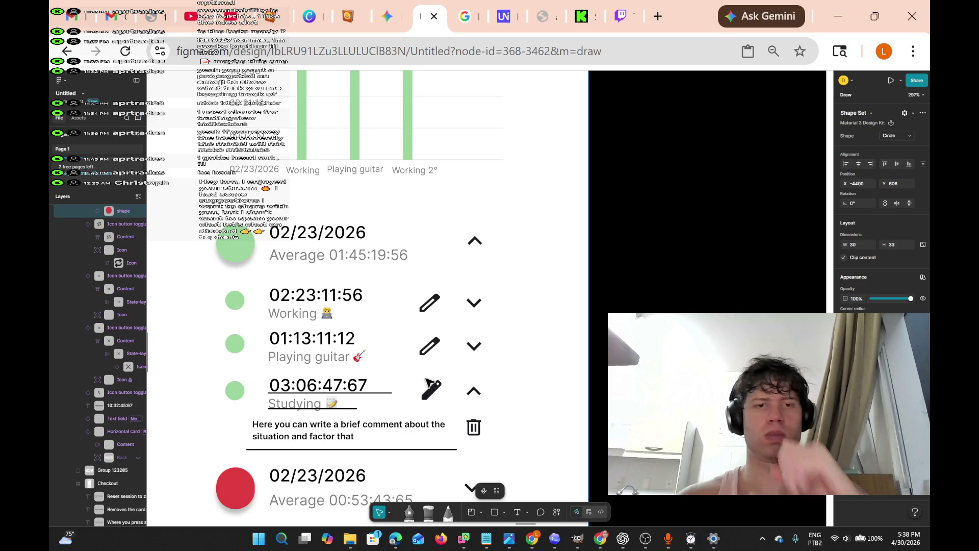
scroll(473, 146, right, 10)
scroll(473, 145, right, 8)
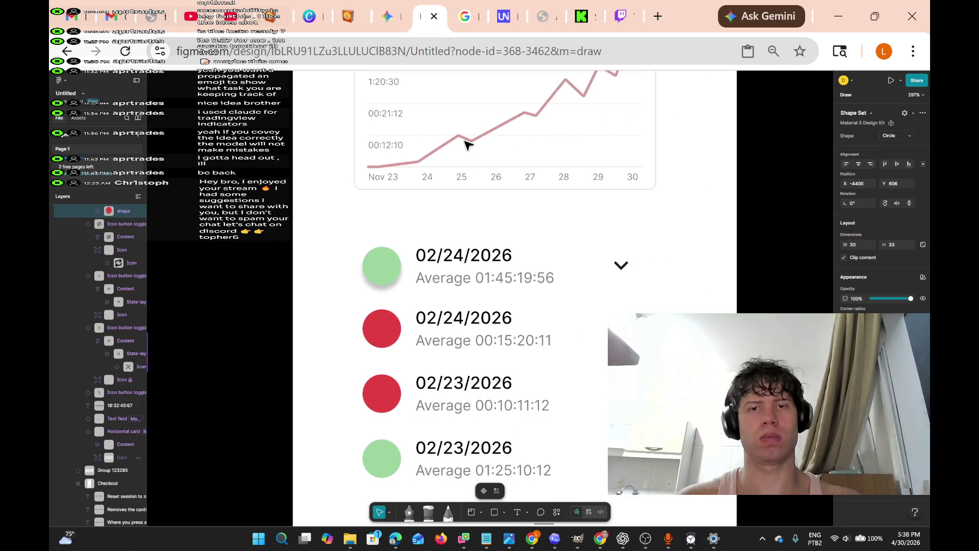
scroll(469, 143, left, 8)
scroll(465, 137, right, 6)
scroll(465, 137, down, 5)
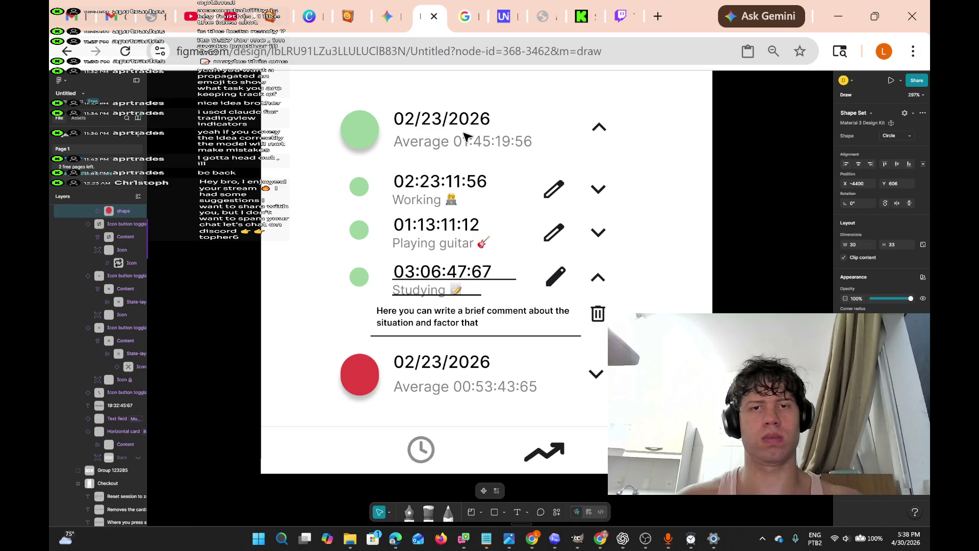
scroll(465, 136, down, 10)
scroll(459, 148, up, 2)
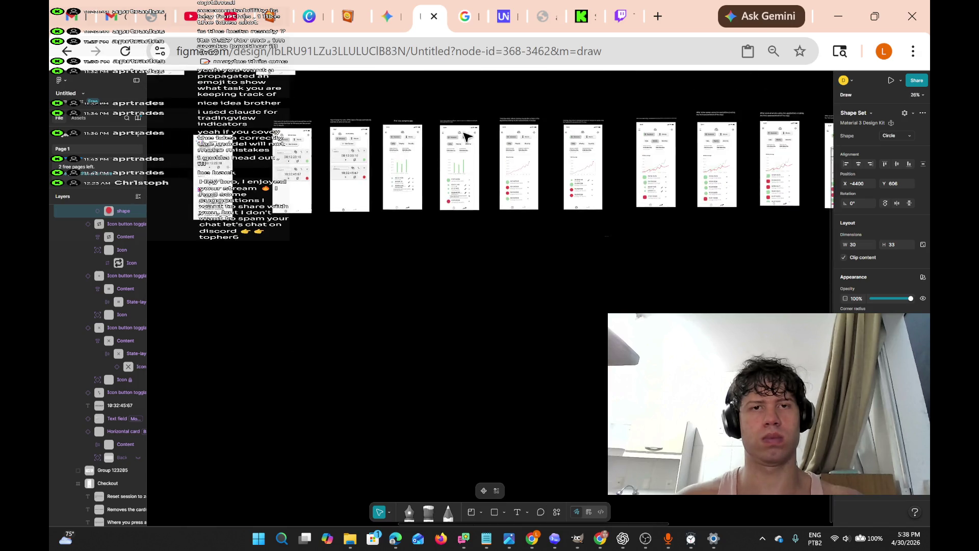
scroll(457, 156, up, 5)
scroll(439, 138, down, 4)
scroll(424, 117, up, 5)
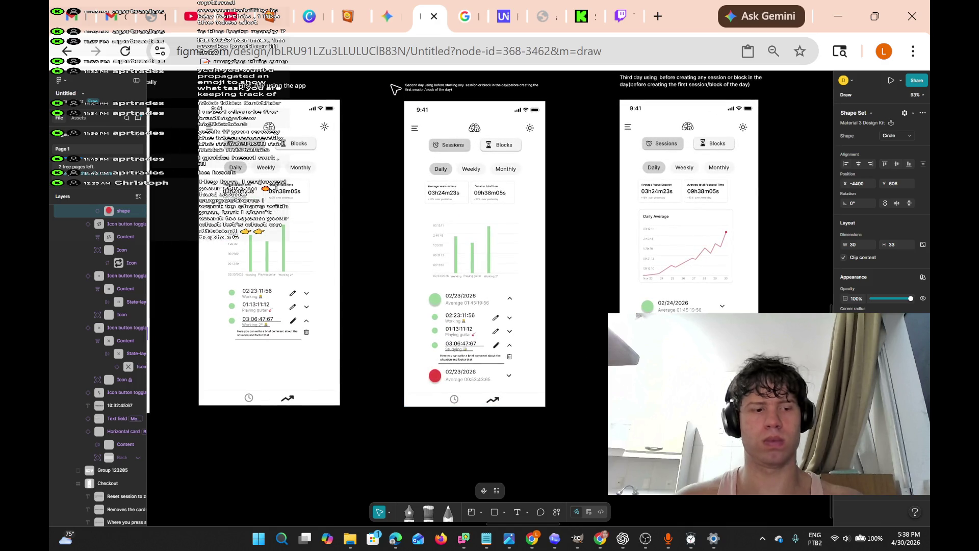
Select the 'Second day' frame with its caption and zoom to the selection
mouse_move(395, 90)
mouse_down()
mouse_move(470, 269)
mouse_move(583, 485)
mouse_move(571, 466)
mouse_up()
scroll(510, 378, down, 10)
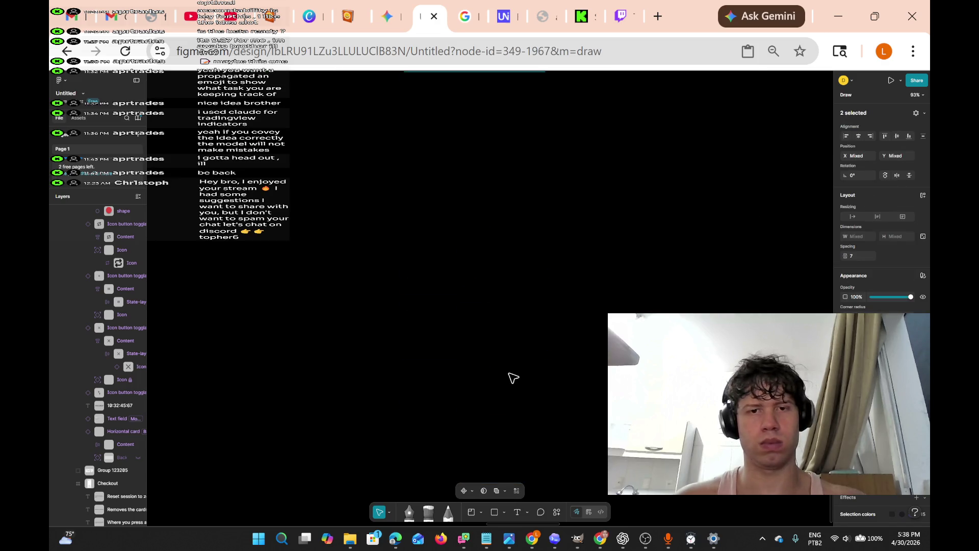
click(440, 280)
key(ctrl+z)
key(shift+2)
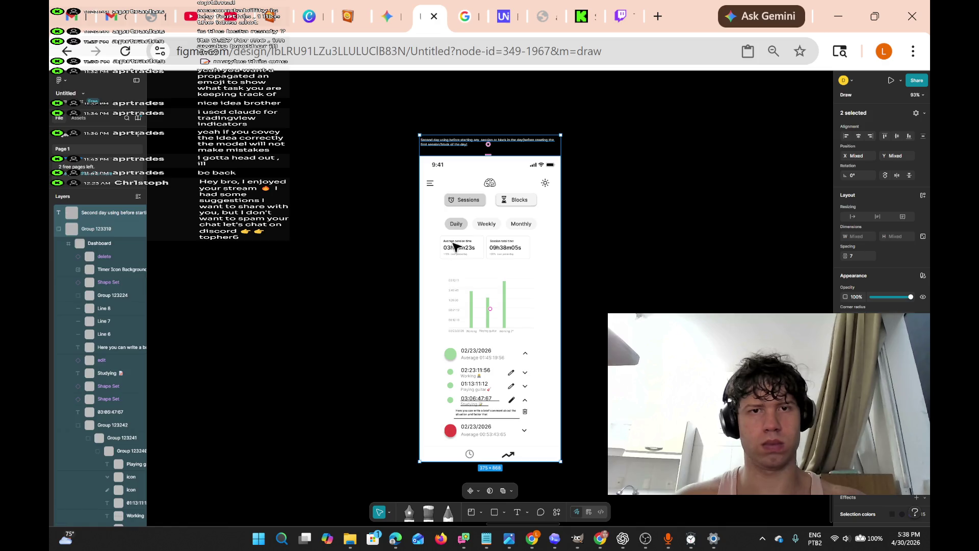
Shift the two pencil and two chevron icons right and down onto the second dated card
scroll(556, 335, down, 1)
scroll(556, 335, up, 5)
scroll(557, 338, down, 1)
scroll(553, 335, right, 3)
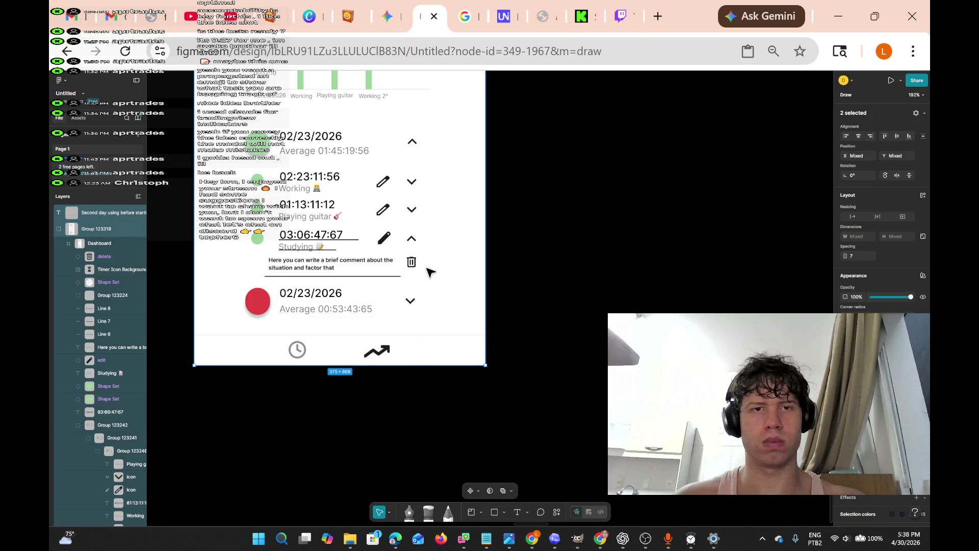
mouse_move(485, 221)
mouse_down()
mouse_move(743, 230)
mouse_move(441, 230)
mouse_move(469, 236)
mouse_up()
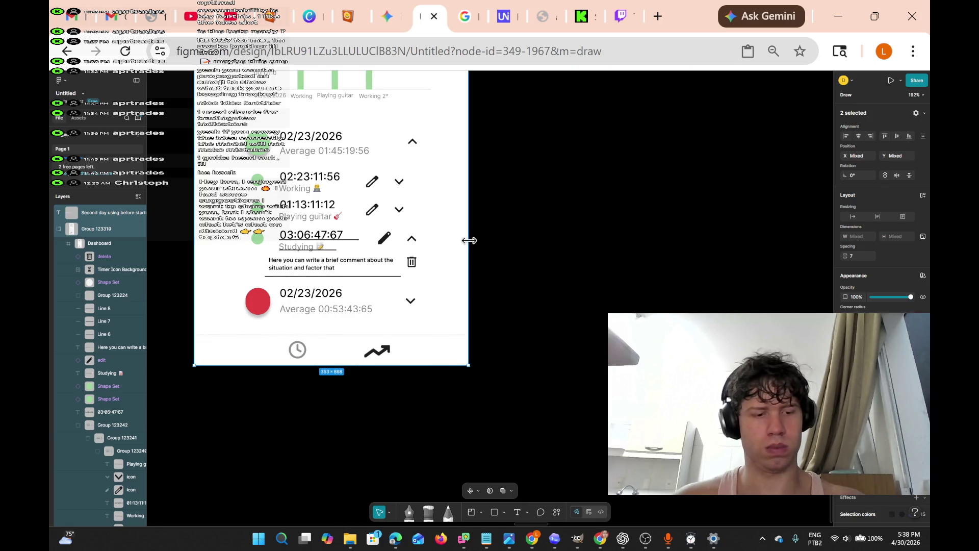
key(ctrl+z)
key(ctrl+z)
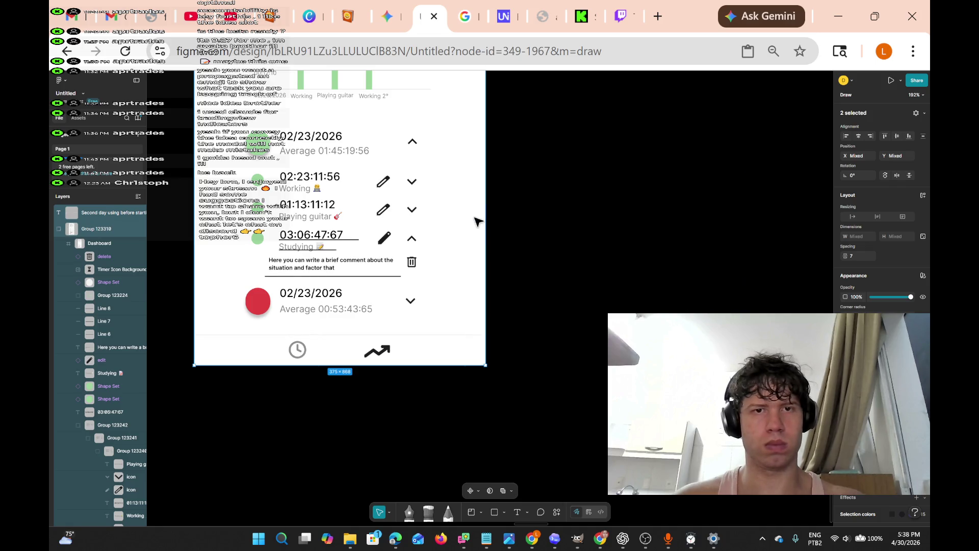
mouse_move(380, 162)
mouse_down()
mouse_move(437, 225)
mouse_move(423, 219)
mouse_move(439, 223)
mouse_up()
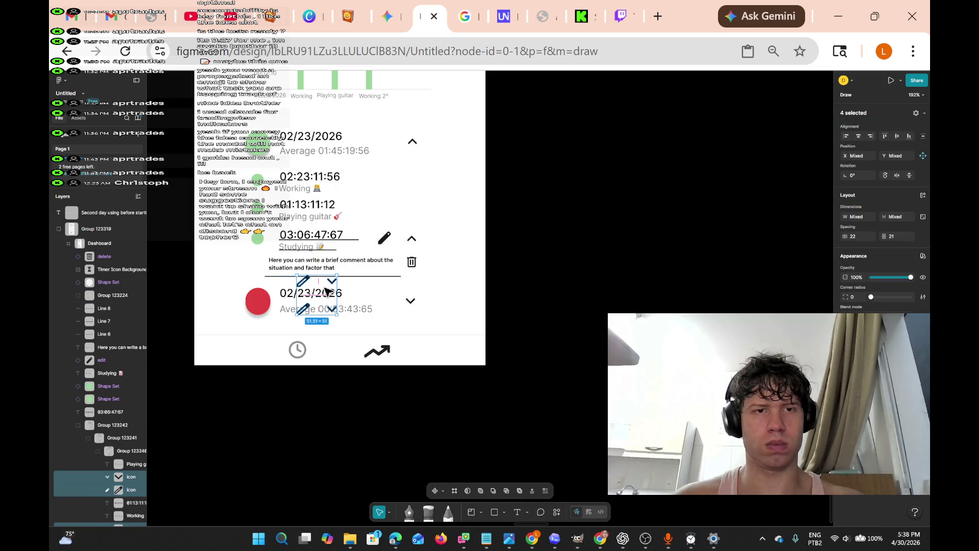
Move the four icons toward the card's right edge and widen the Dashboard frame
mouse_move(331, 309)
mouse_down()
mouse_move(234, 284)
mouse_move(370, 322)
mouse_move(454, 314)
mouse_move(468, 301)
mouse_up()
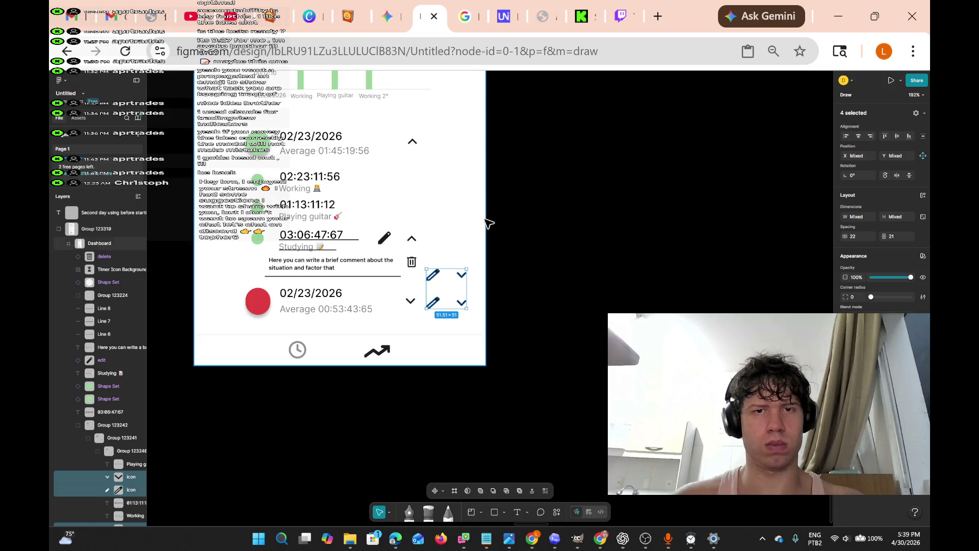
click(457, 188)
mouse_move(486, 183)
mouse_down()
mouse_move(568, 184)
mouse_move(487, 199)
mouse_up()
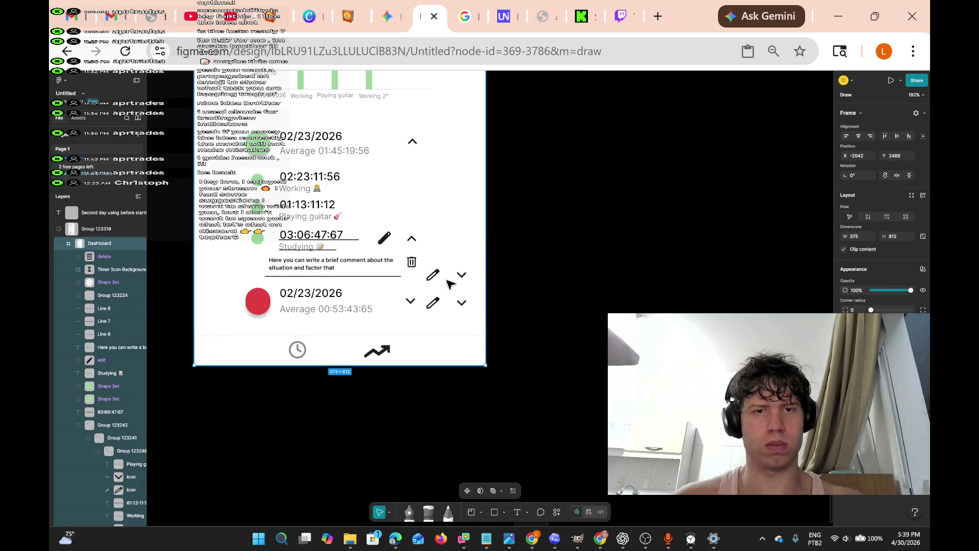
scroll(485, 306, up, 2)
click(485, 305)
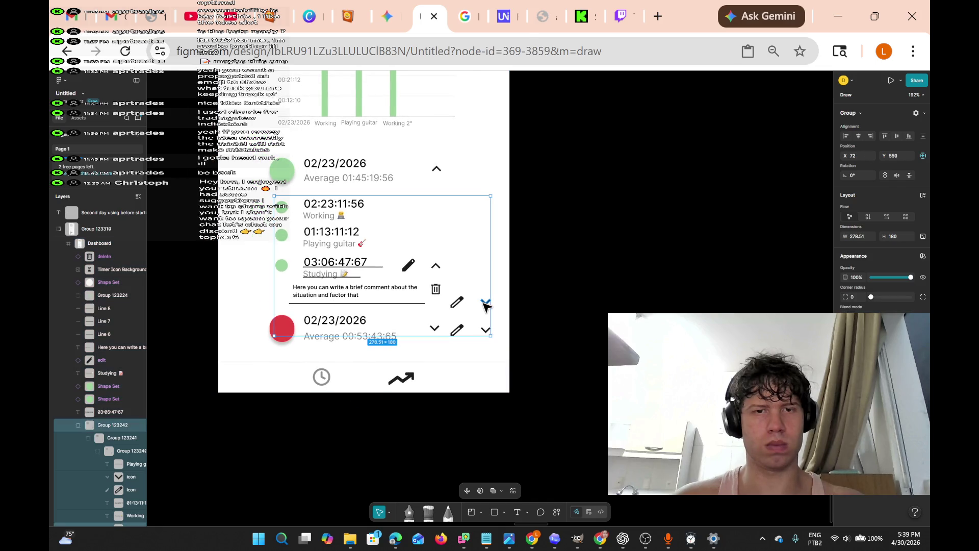
scroll(483, 301, down, 2)
key(ctrl+z)
key(ctrl+z)
key(ctrl+z)
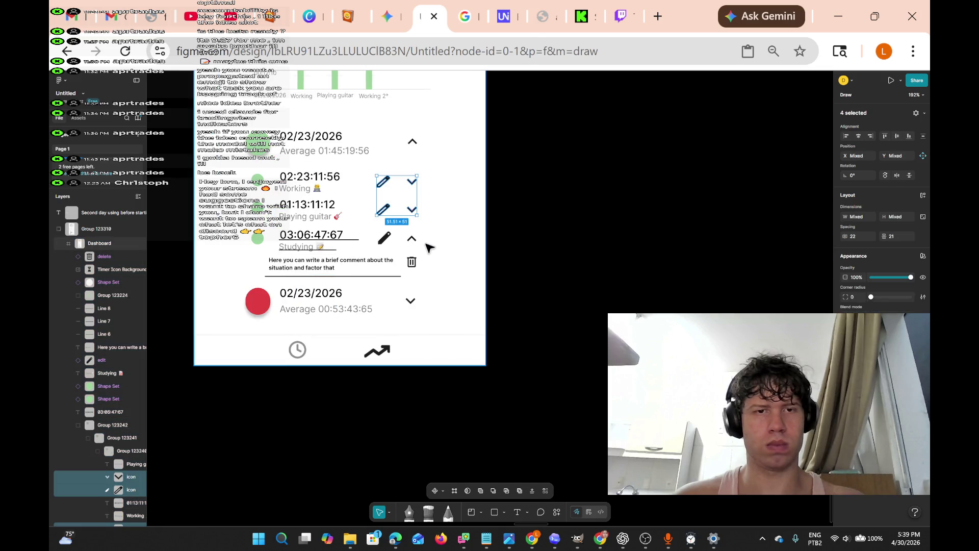
Move the icons below the frame, widen the Dashboard frame to 591 px, and reselect them
mouse_move(408, 209)
mouse_down()
mouse_move(557, 431)
mouse_move(518, 416)
mouse_move(494, 422)
mouse_up()
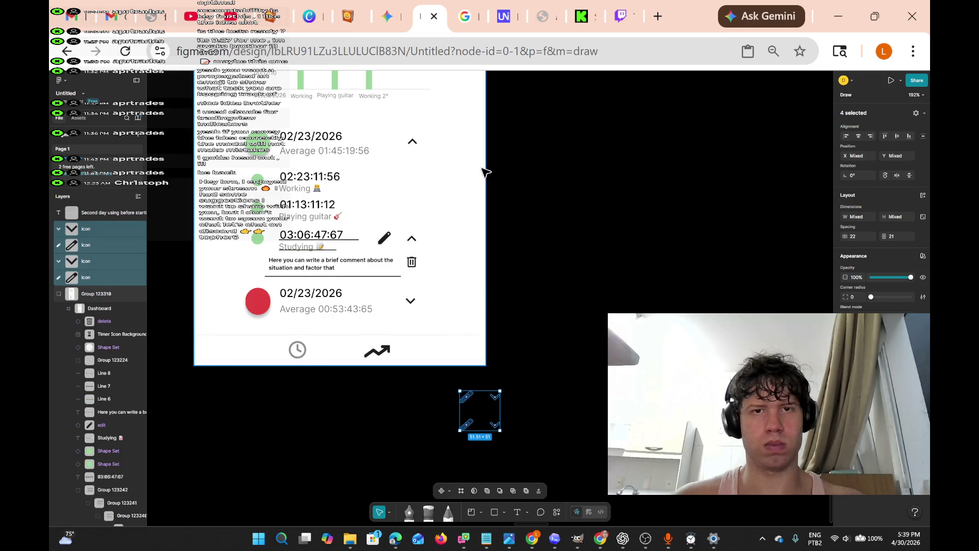
click(484, 172)
mouse_move(486, 171)
mouse_down()
mouse_move(654, 181)
mouse_move(661, 204)
mouse_up()
mouse_move(553, 456)
mouse_down()
mouse_move(456, 430)
mouse_move(442, 388)
mouse_move(448, 259)
mouse_move(375, 196)
mouse_move(390, 183)
mouse_up()
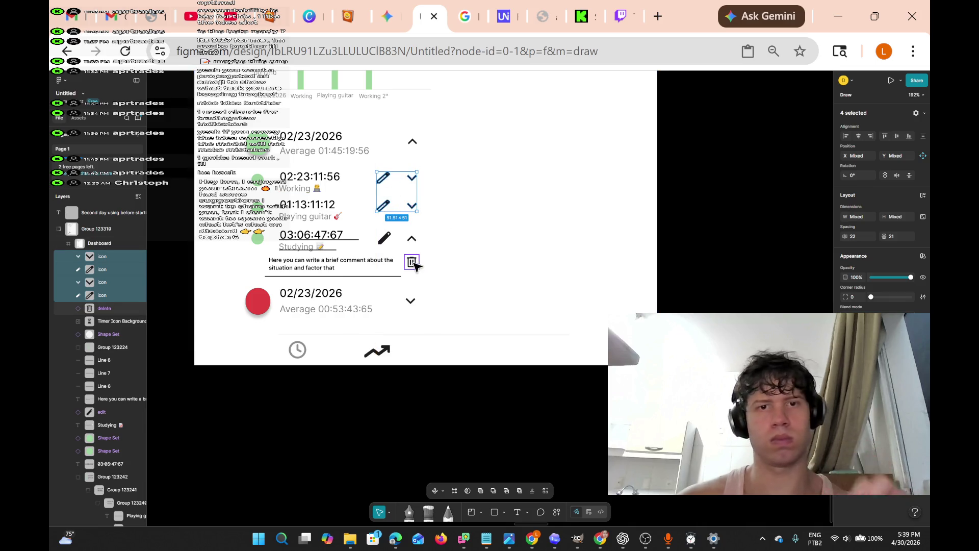
Try placing text boxes beside the entries, then remove the stray empty text layer
scroll(448, 218, up, 5)
scroll(448, 217, down, 5)
click(517, 511)
click(500, 183)
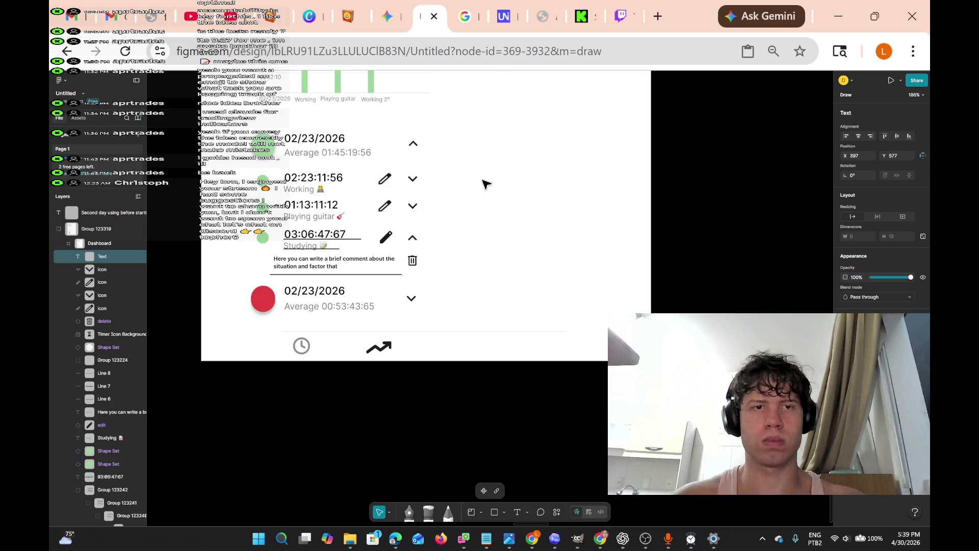
click(515, 513)
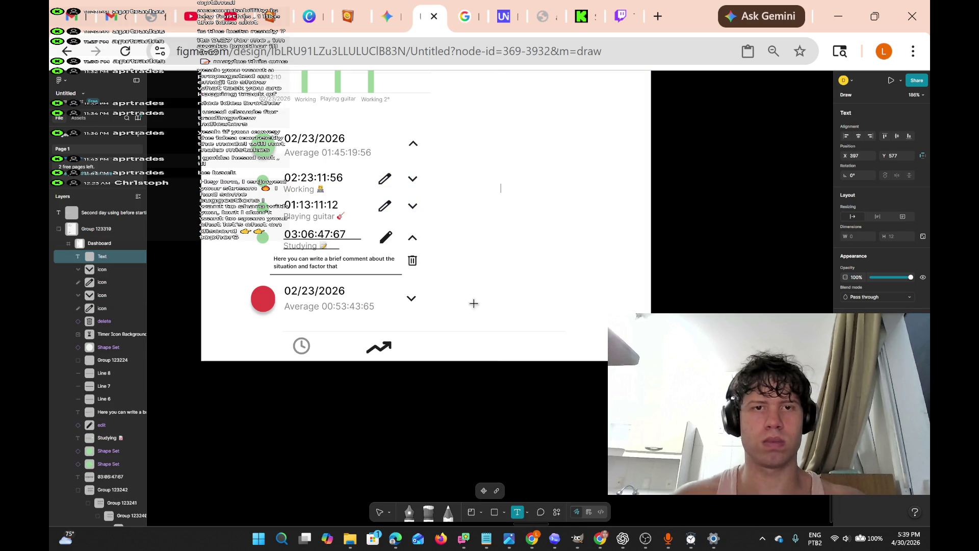
click(434, 179)
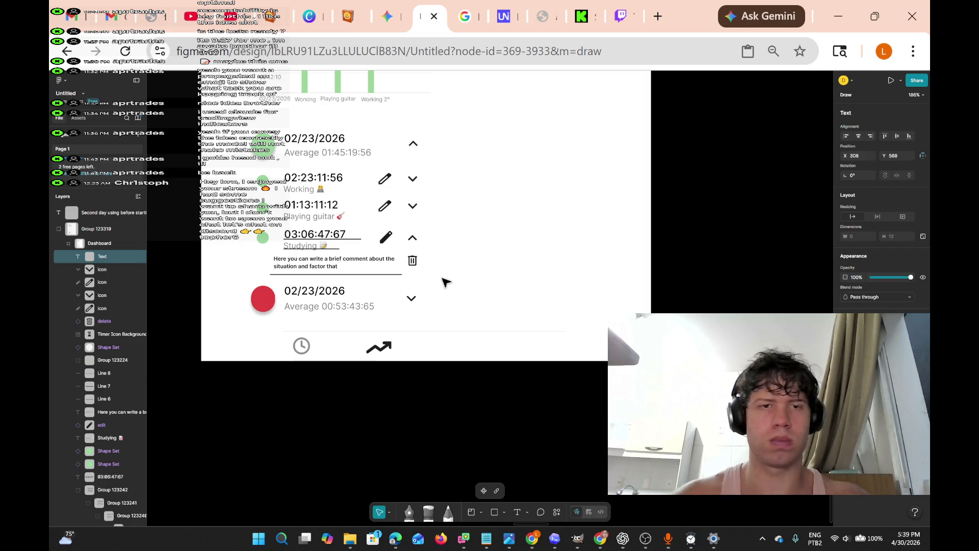
key(t)
click(434, 240)
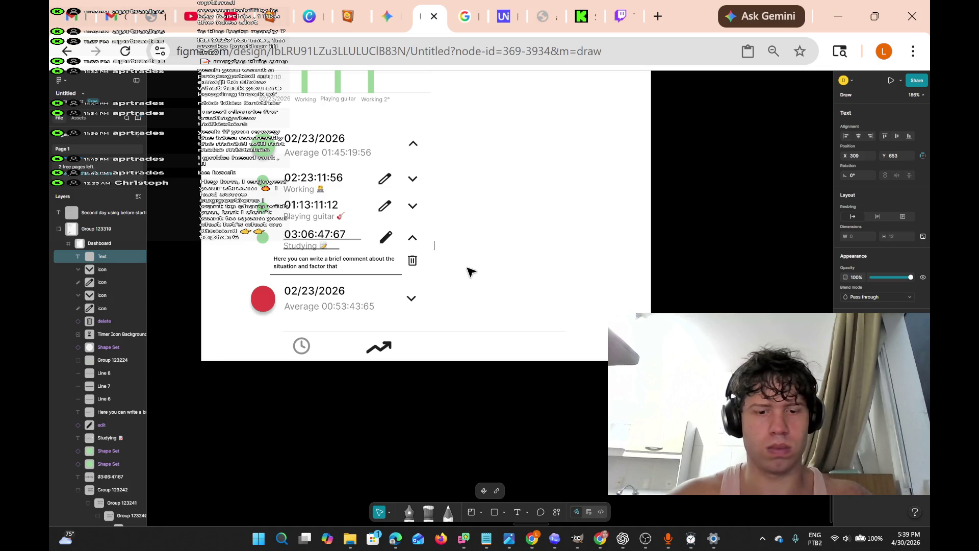
key(BackSpace)
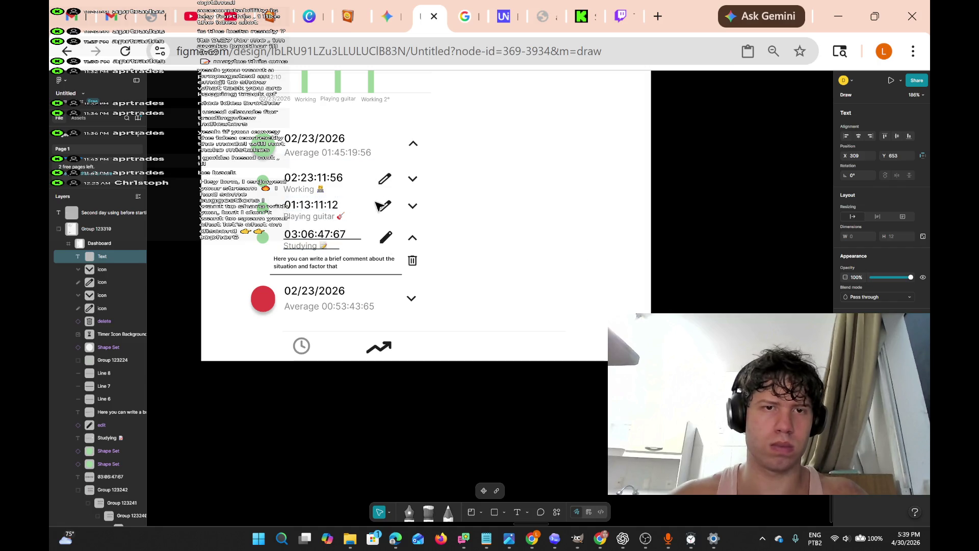
key(Escape)
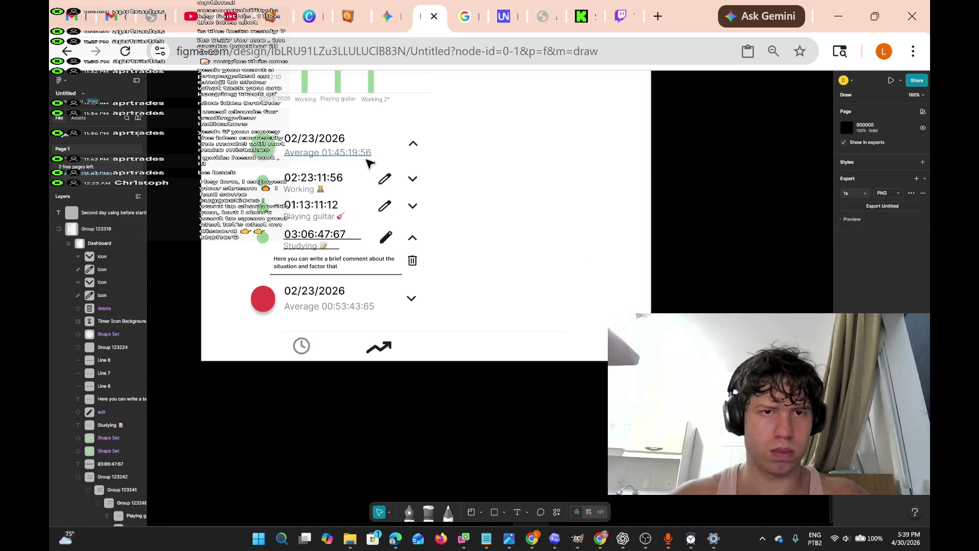
Paste a copy of the pencil icon right of the Studying entry and start a text box beside it
click(383, 205)
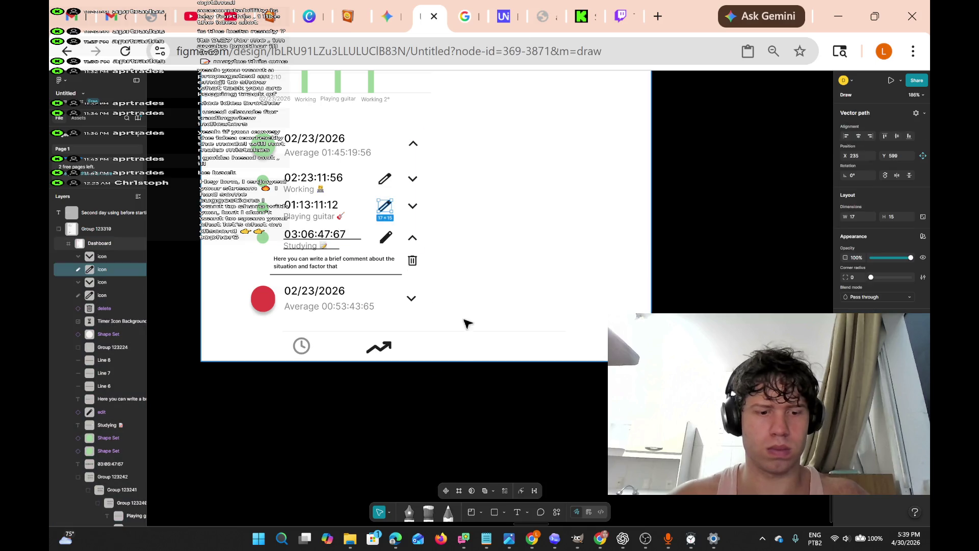
click(451, 245)
right_click(451, 245)
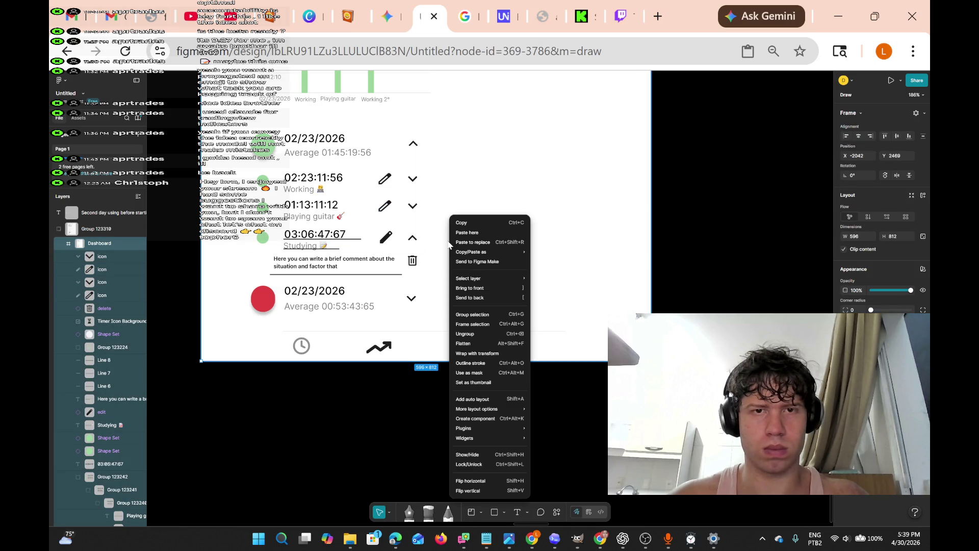
click(464, 233)
click(474, 257)
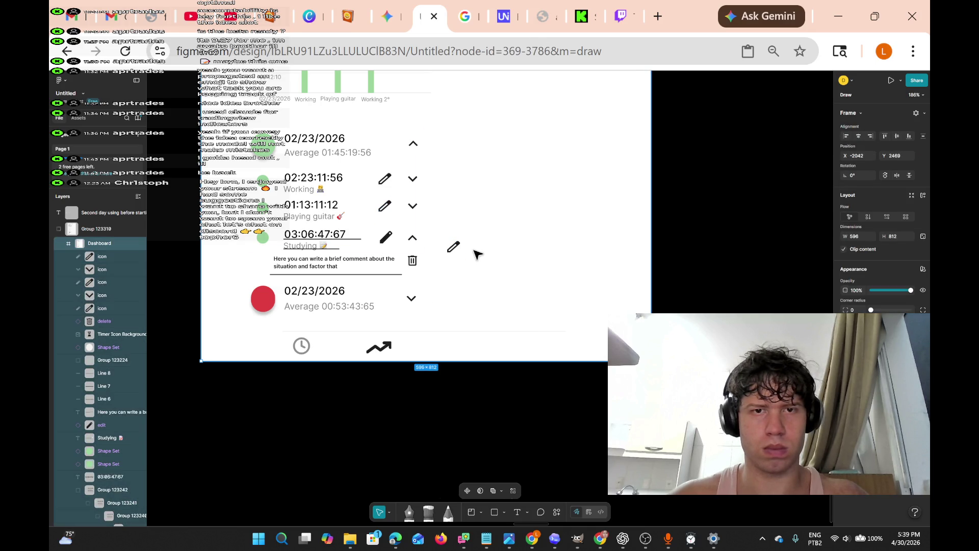
click(518, 511)
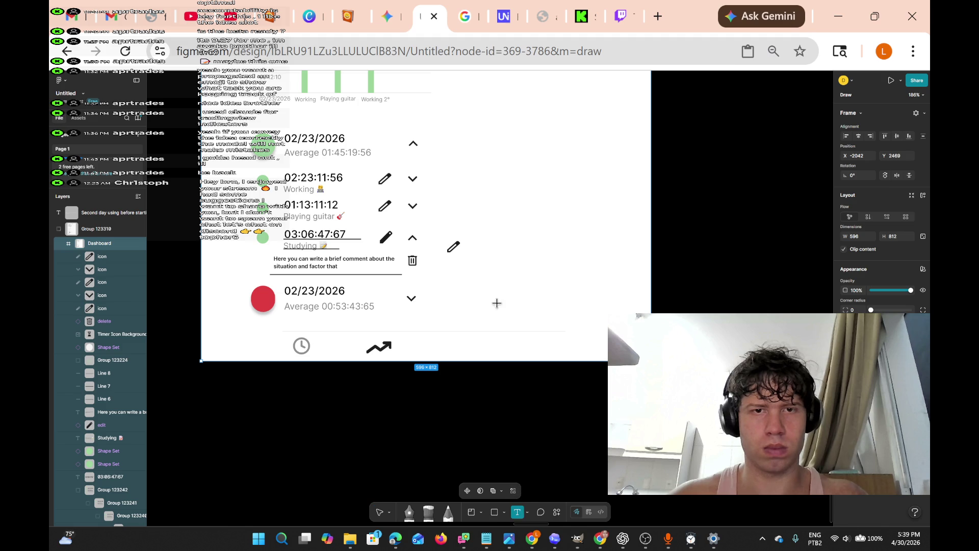
click(471, 243)
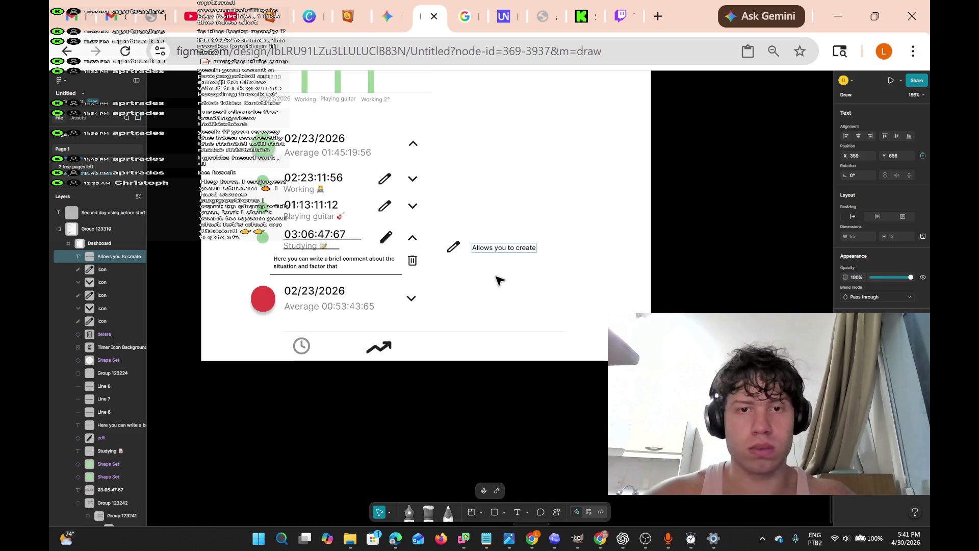
text(Allows you to create)
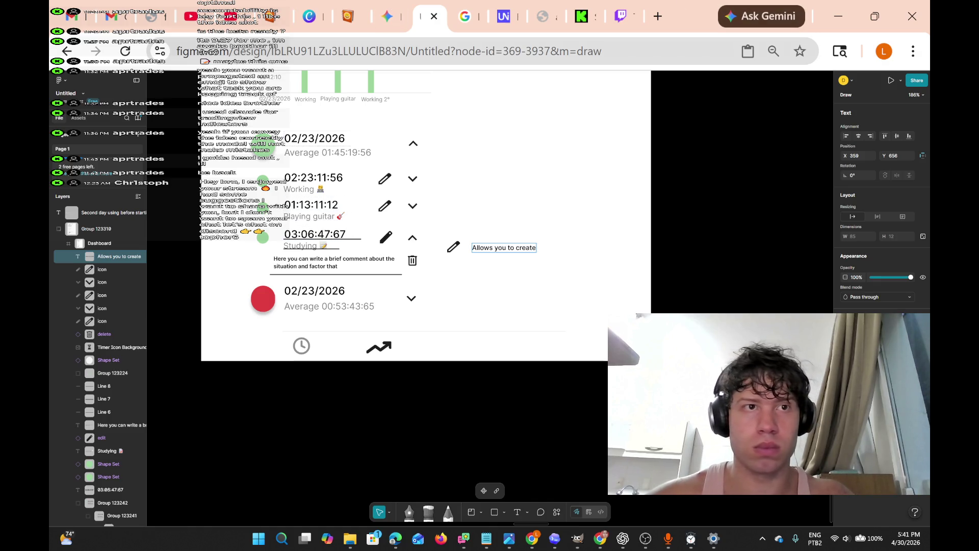
Sign in to Twitch with the account username and password, then switch to the Kick dashboard
mouse_move(235, 20)
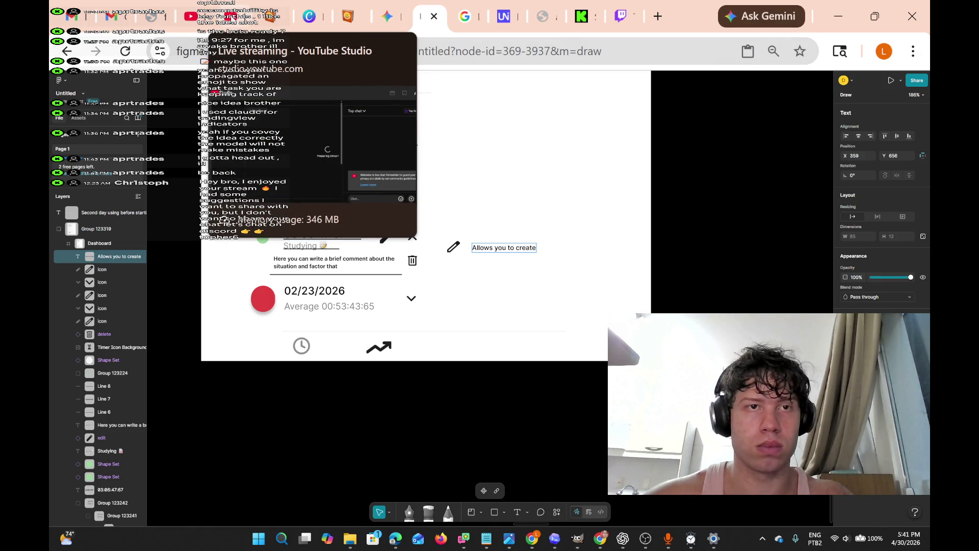
click(232, 20)
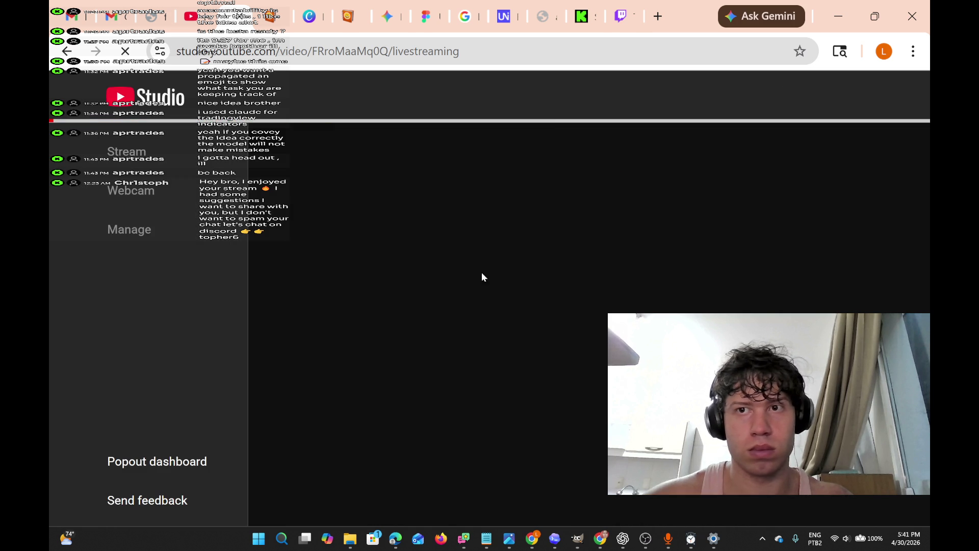
click(615, 23)
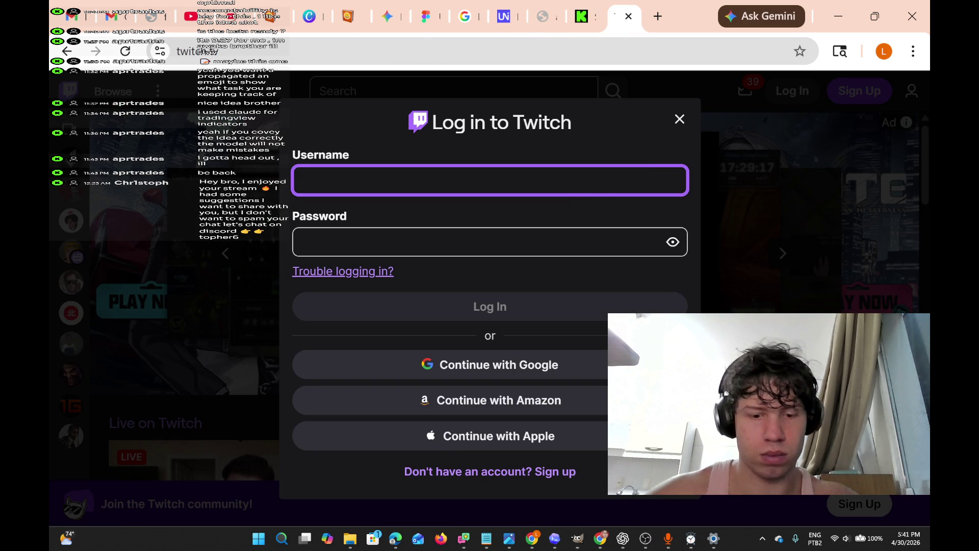
text(digitalized)
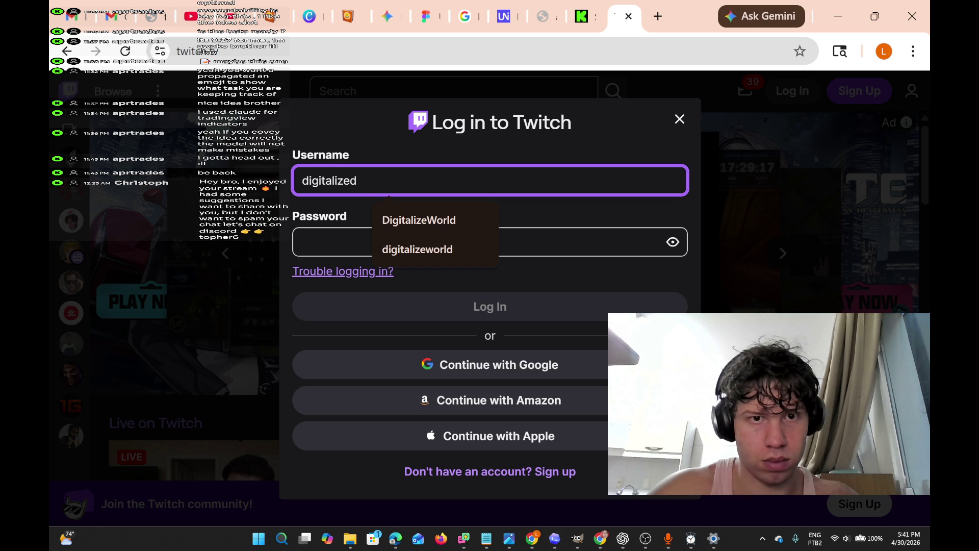
text(world)
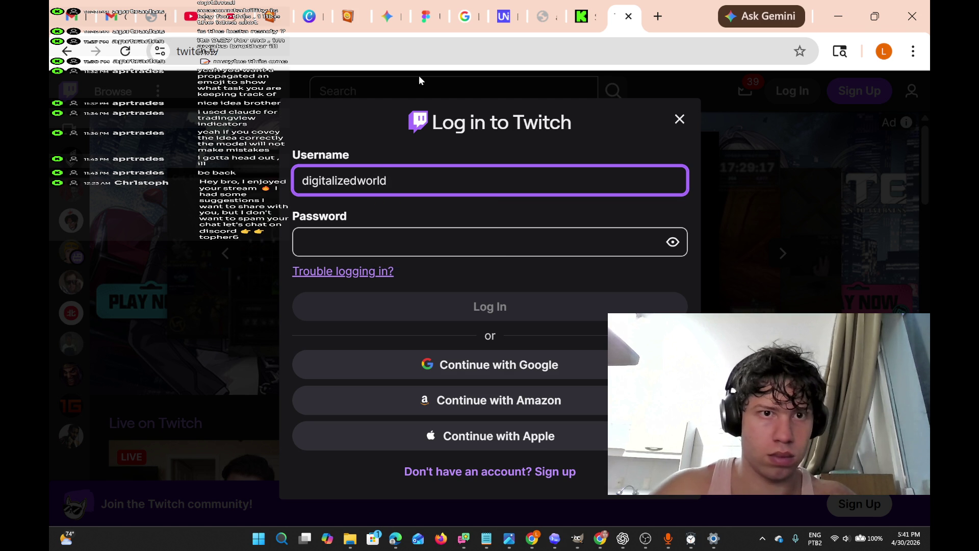
click(480, 241)
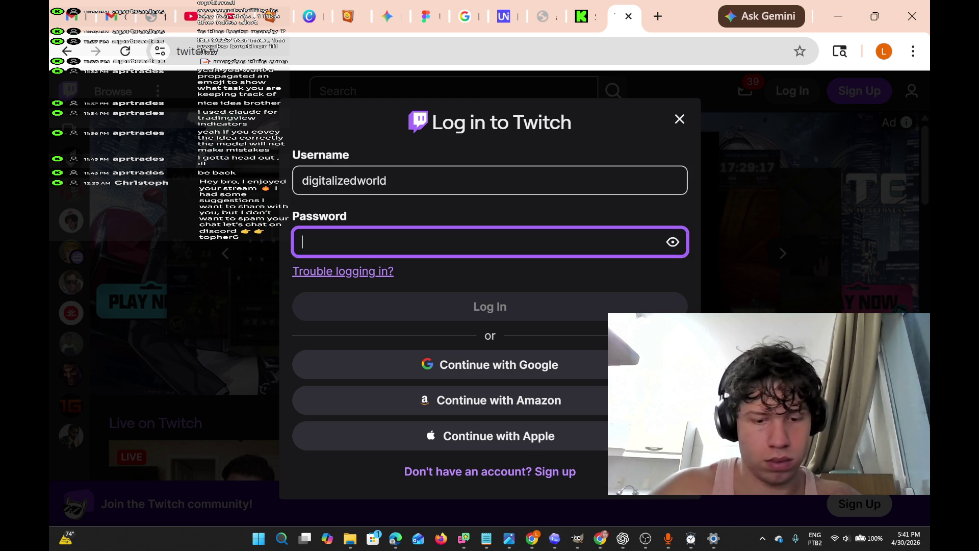
text(••••)
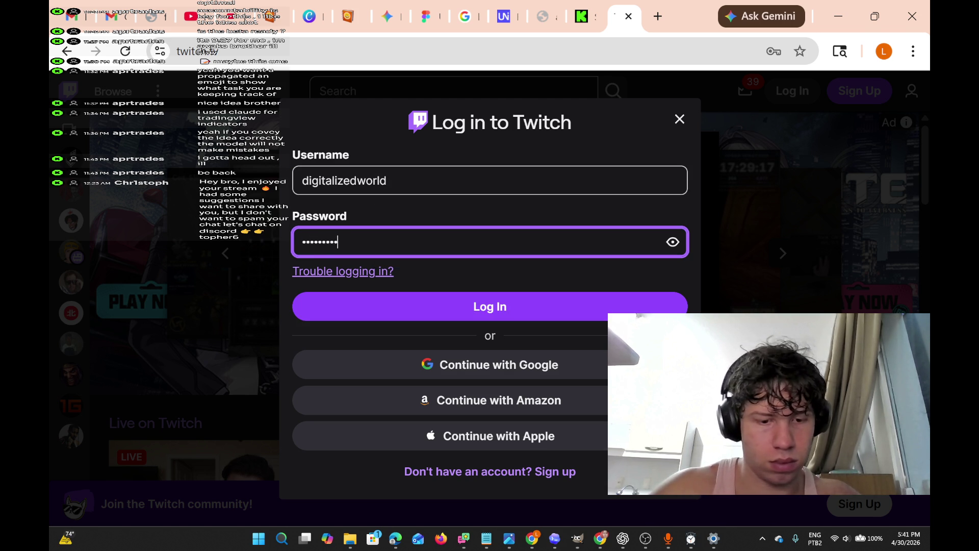
text(••)
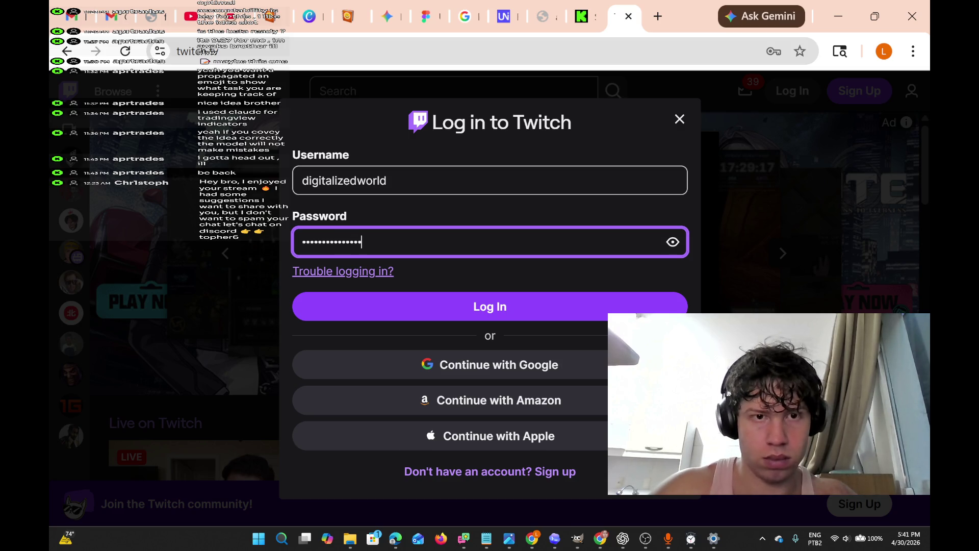
key(Return)
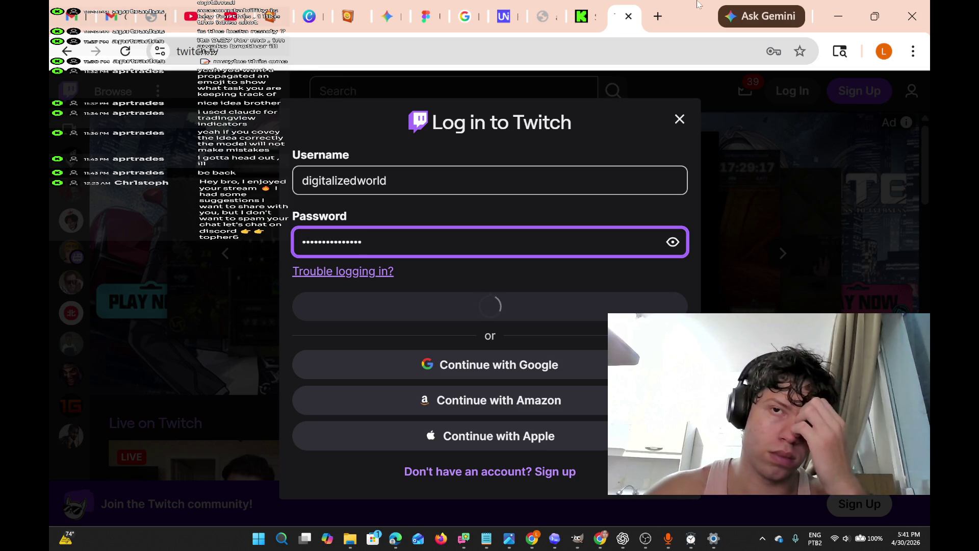
click(575, 20)
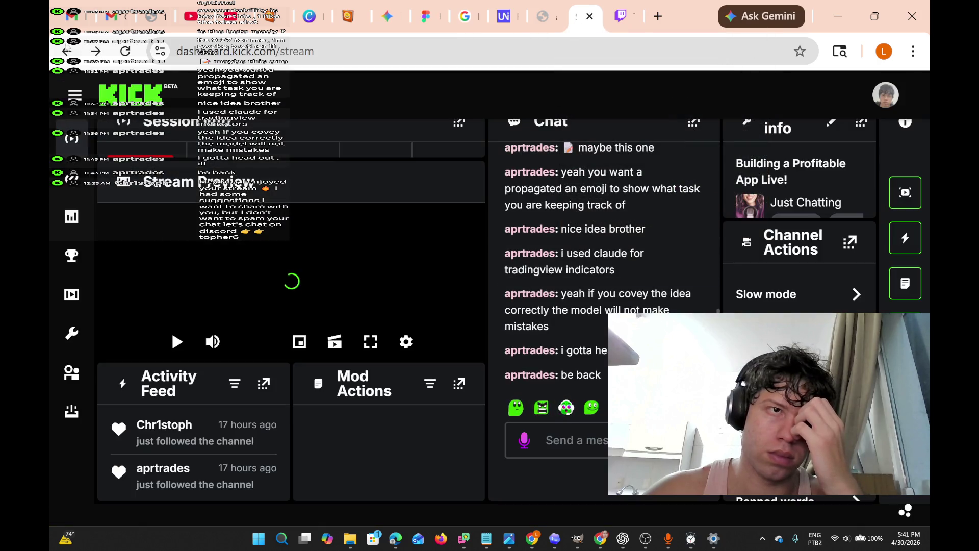
Reload the Kick dashboard, then return to YouTube Studio and find the stream preview
click(125, 51)
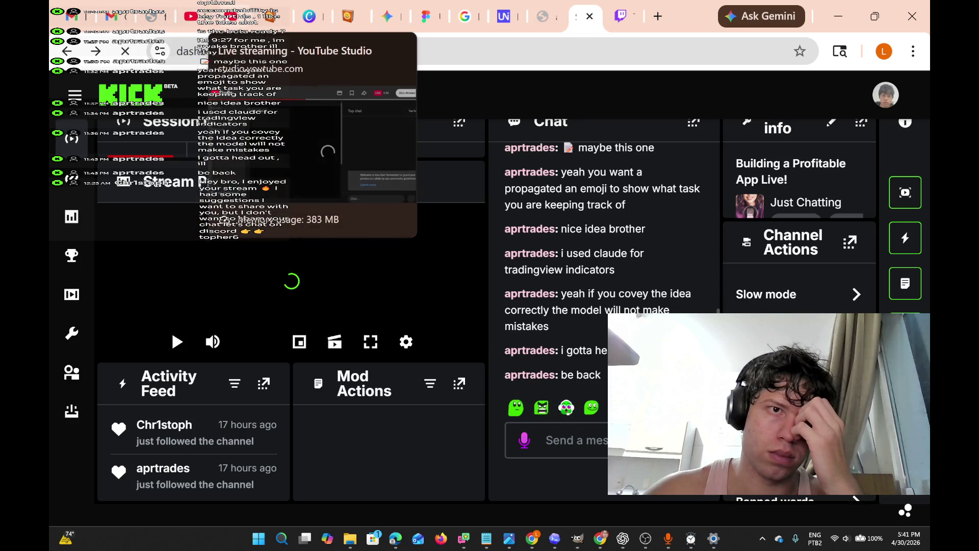
click(191, 17)
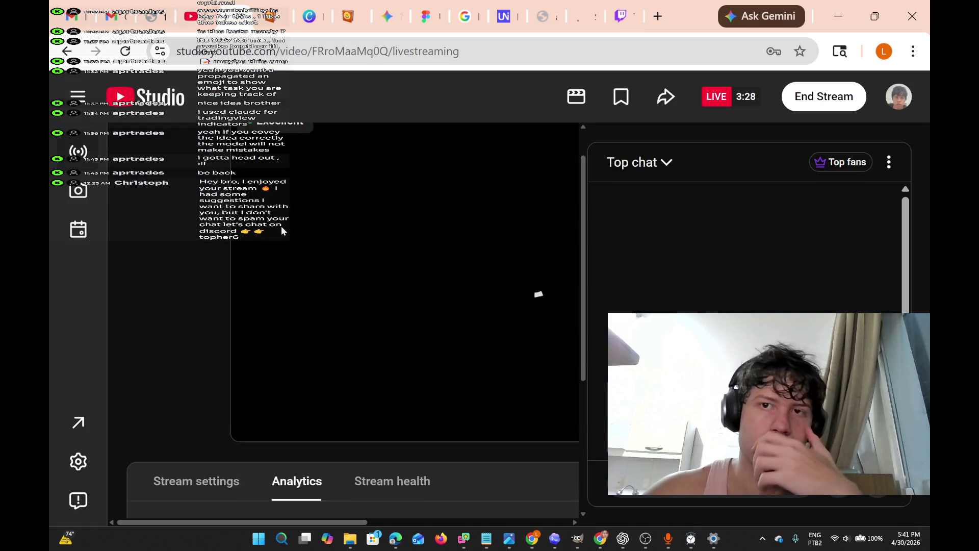
scroll(259, 208, down, 4)
scroll(259, 208, right, 5)
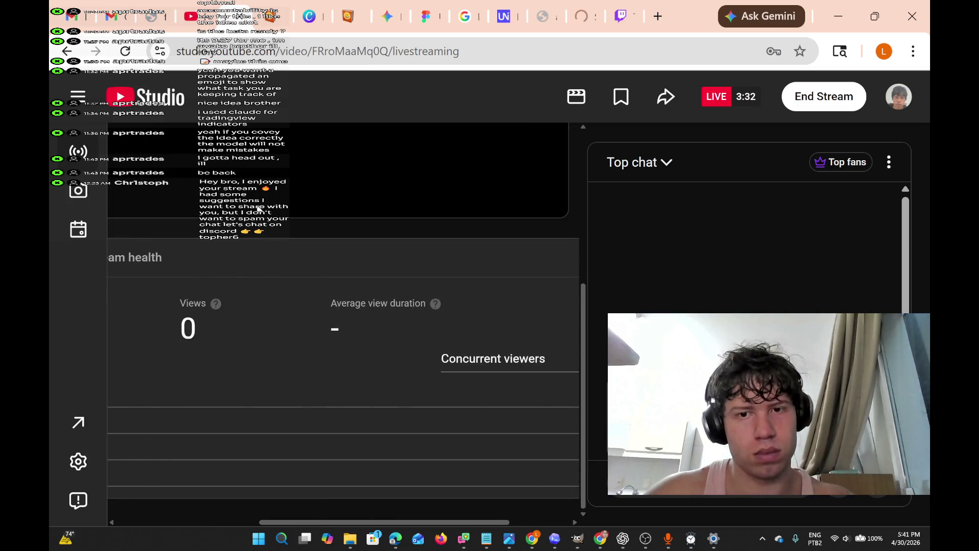
scroll(259, 208, right, 2)
scroll(303, 160, up, 5)
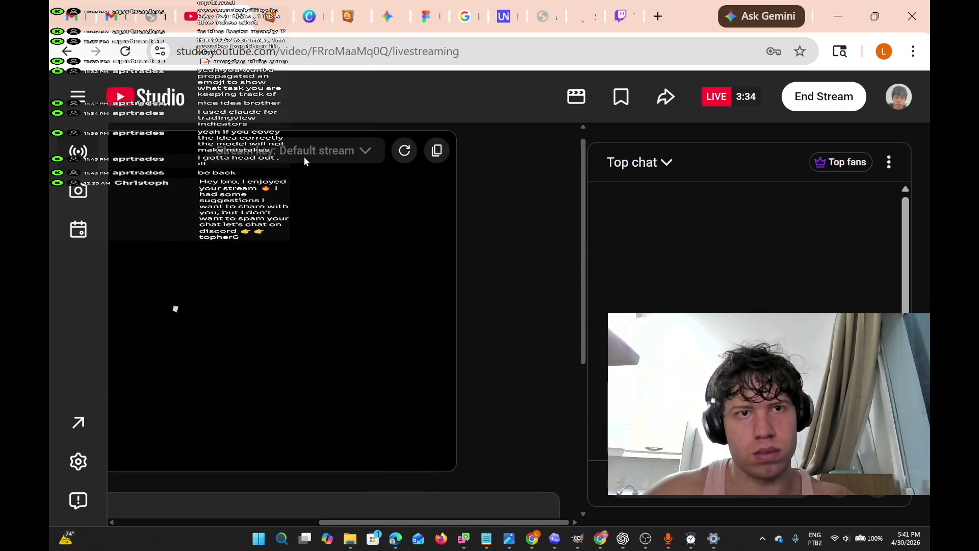
scroll(303, 168, left, 4)
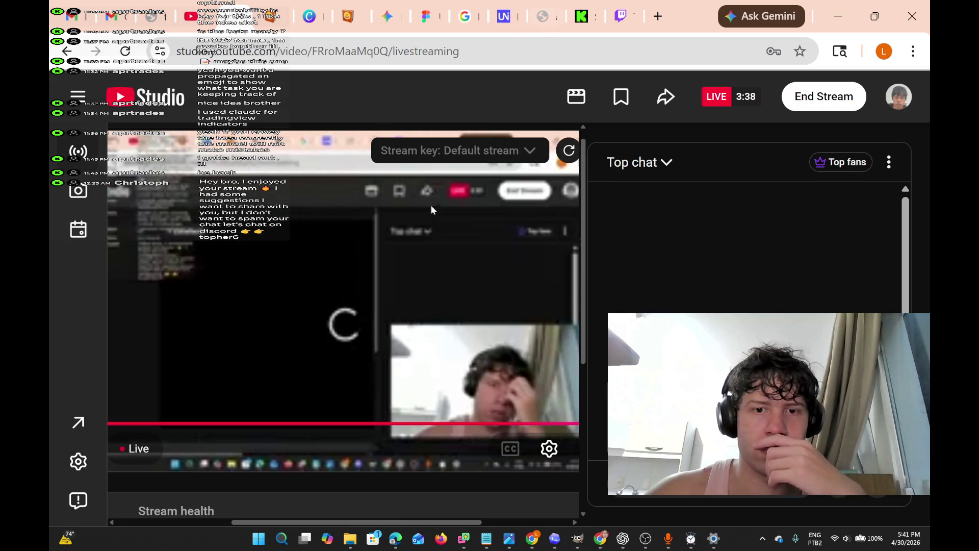
scroll(372, 271, down, 3)
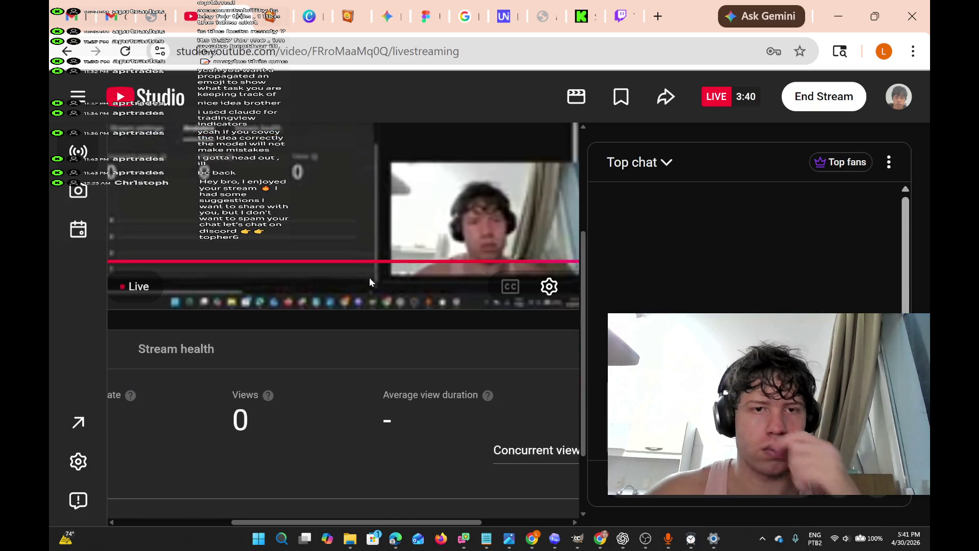
scroll(370, 278, left, 4)
Unmute the YouTube Studio live stream preview and bring OBS Studio to the front
click(287, 285)
scroll(375, 278, right, 3)
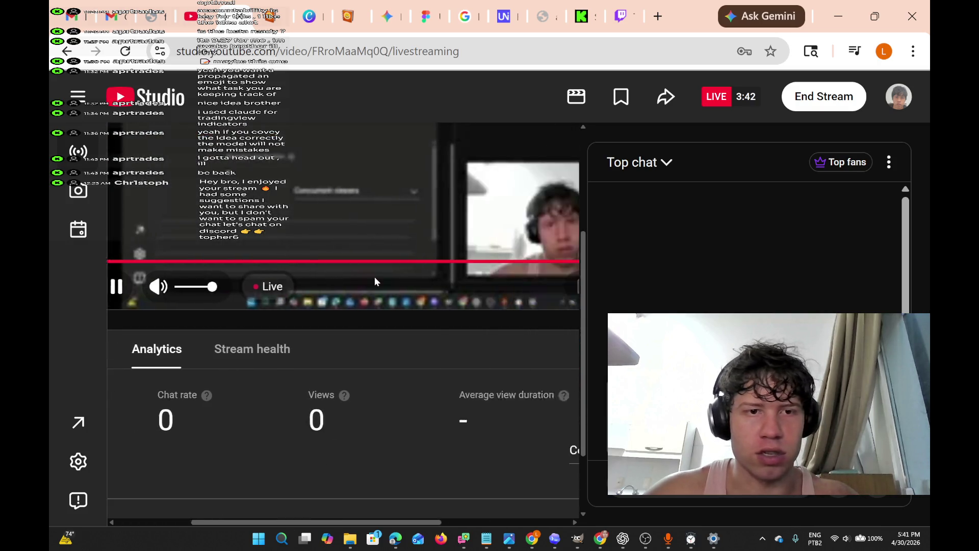
scroll(376, 282, right, 3)
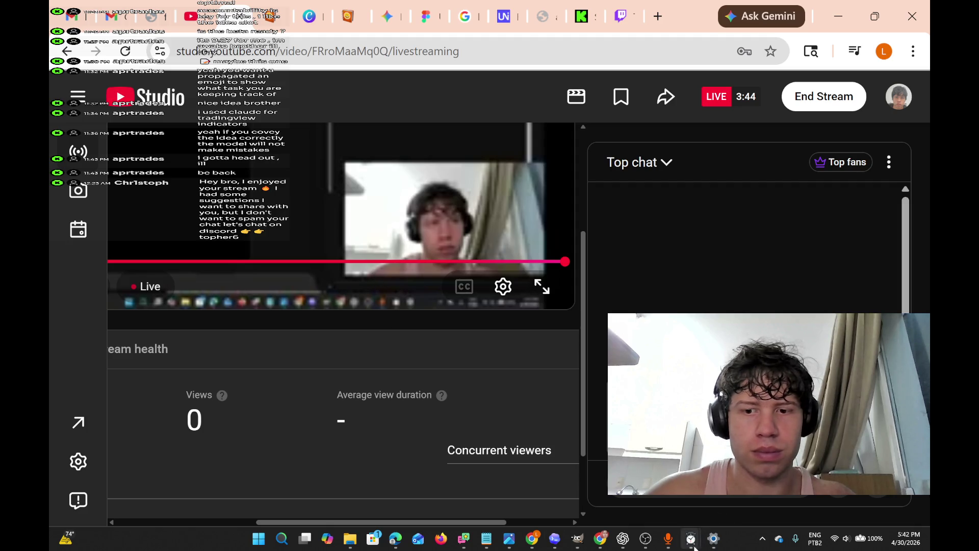
mouse_move(645, 537)
click(646, 507)
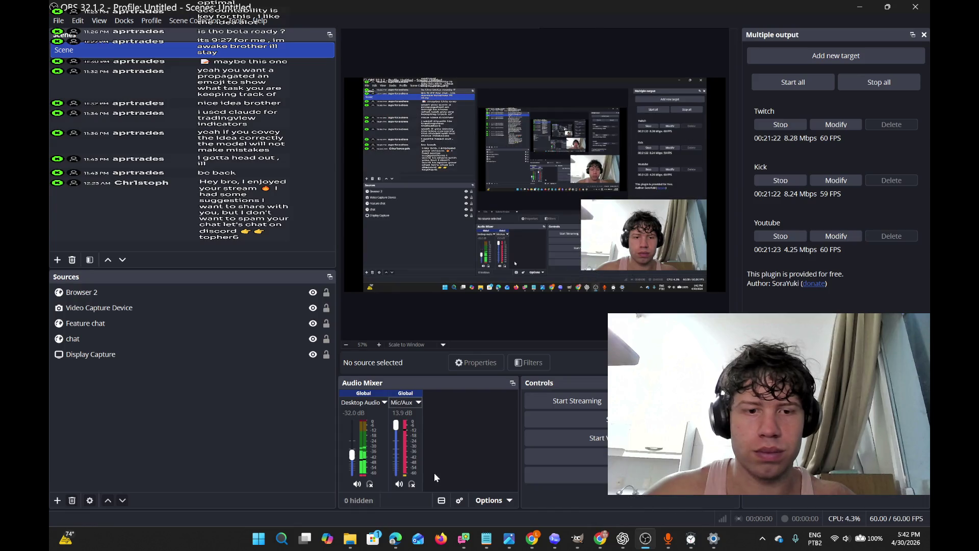
Toggle Mic/Aux and Desktop Audio mute in the Audio Mixer, leaving both unmuted
click(400, 484)
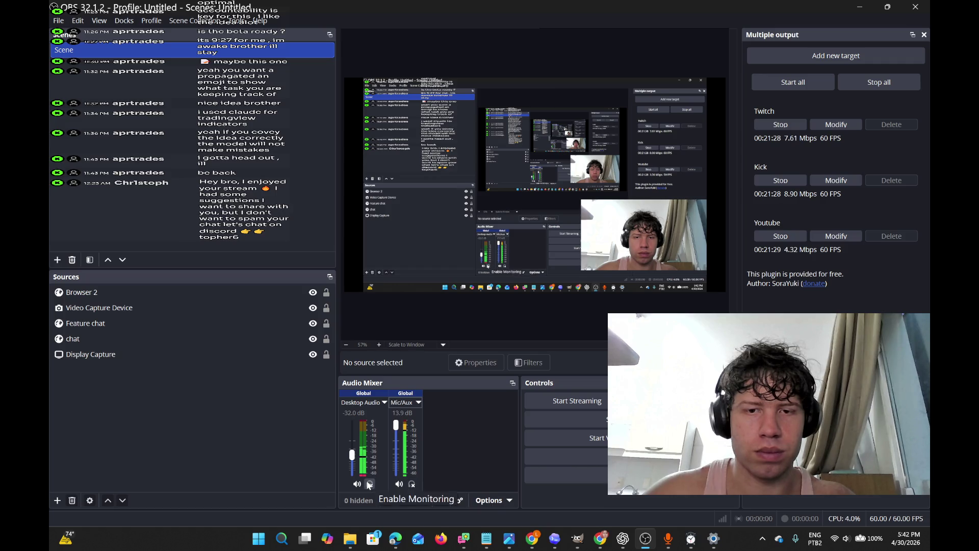
click(400, 484)
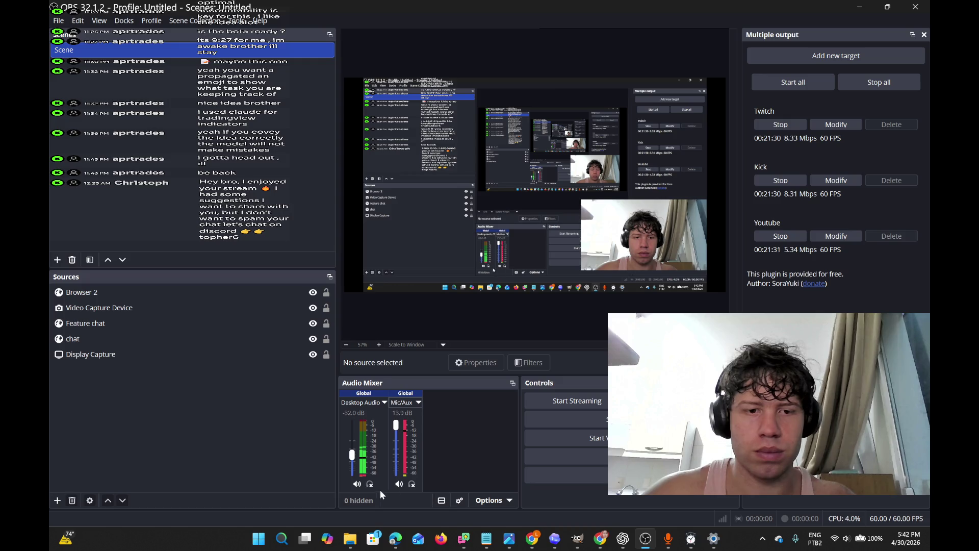
click(357, 484)
click(397, 486)
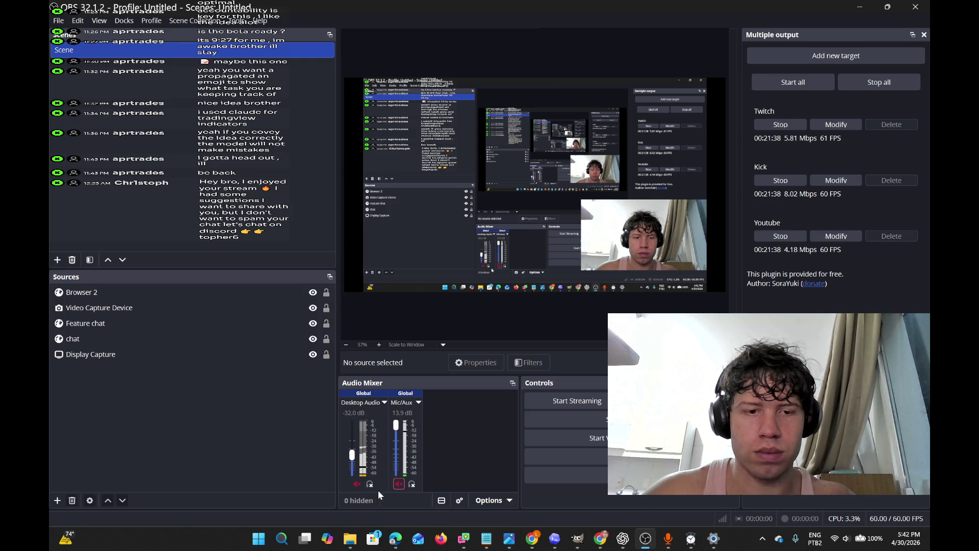
click(358, 484)
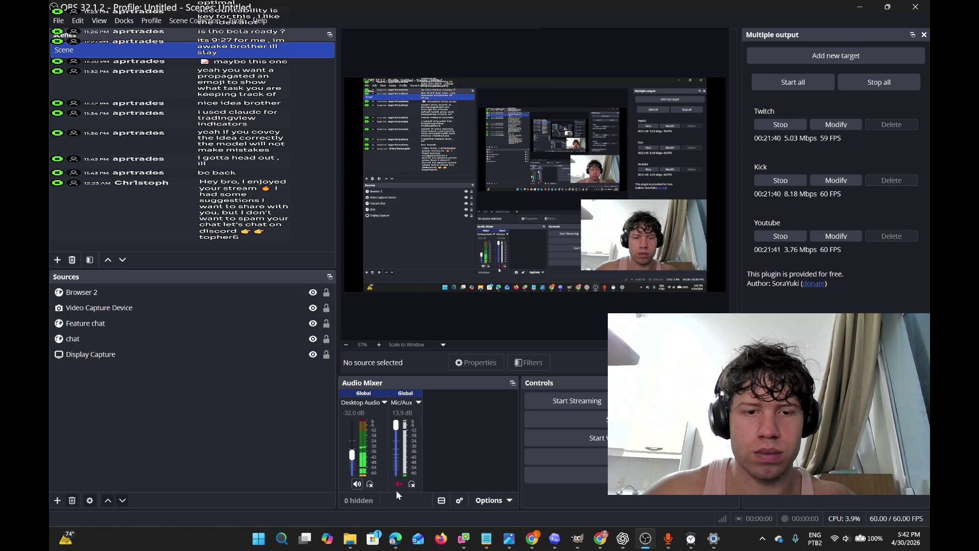
click(401, 484)
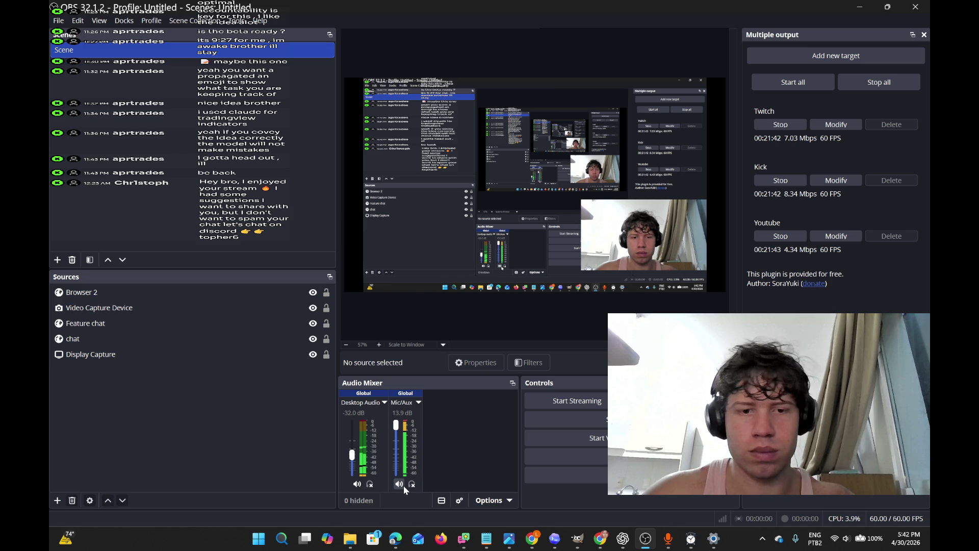
Minimize OBS and check the Kick dashboard, then the Twitch login page
click(860, 8)
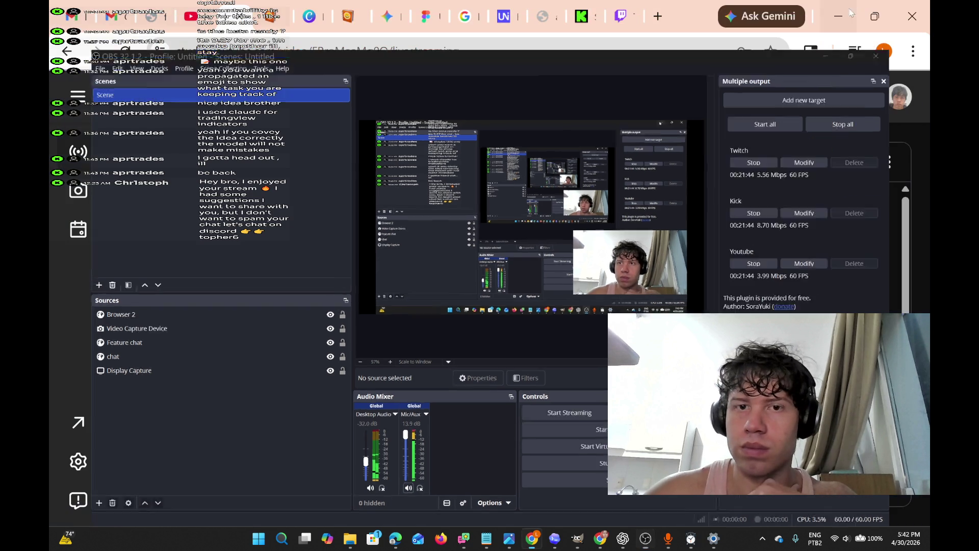
click(582, 16)
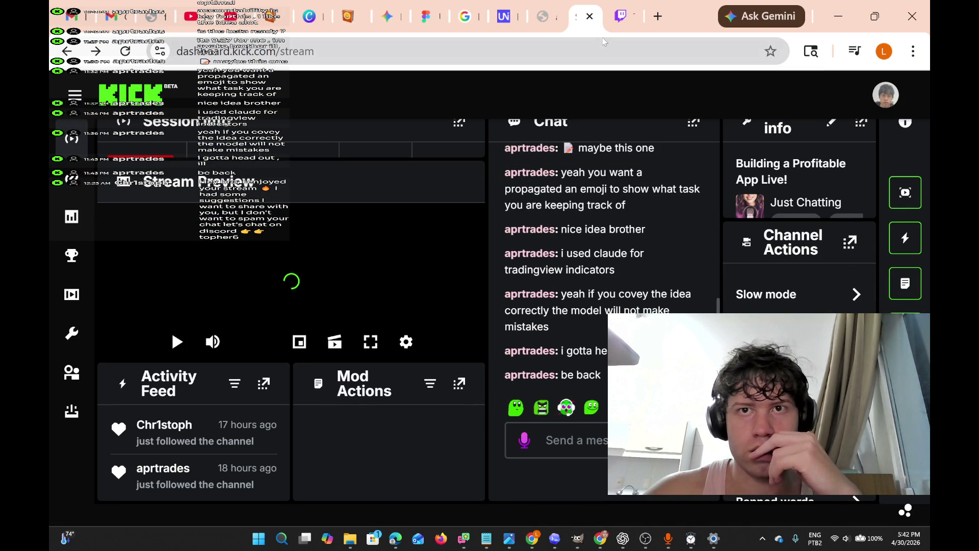
click(611, 16)
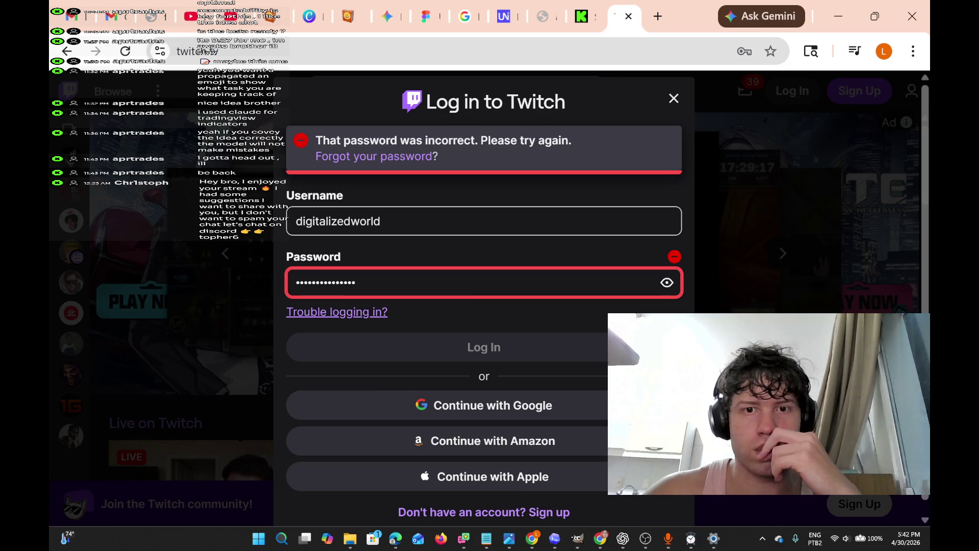
Correct the capital letters in the Twitch username and resubmit the login
click(520, 214)
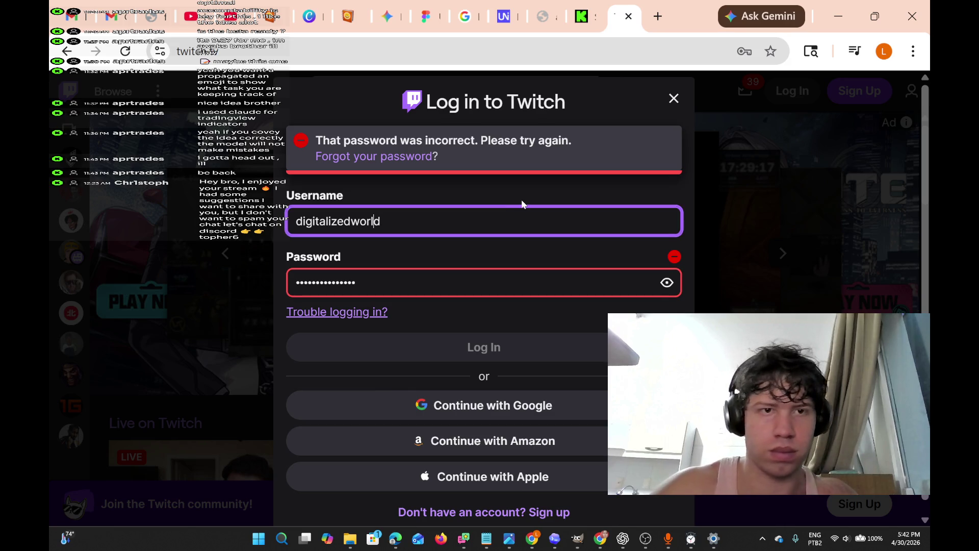
key(BackSpace)
text(W)
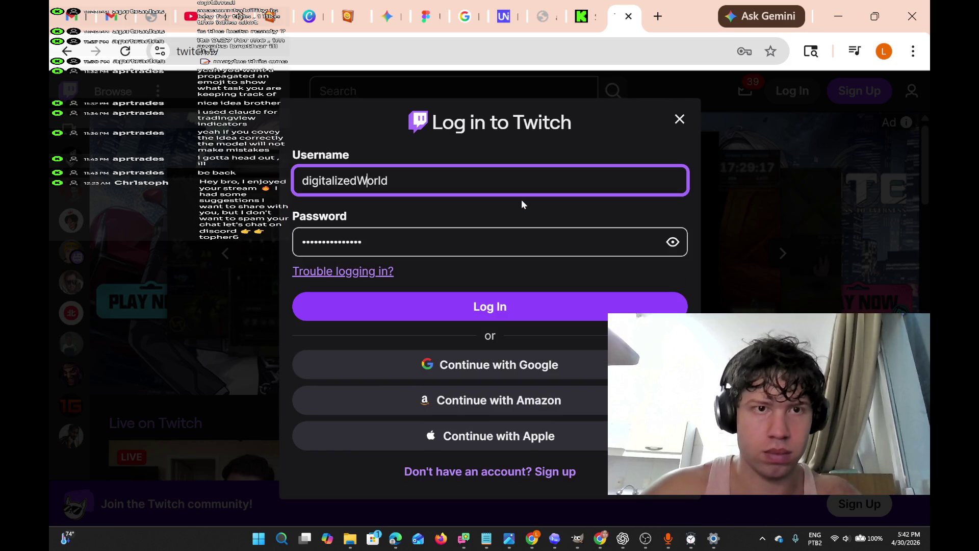
key(BackSpace)
text(D)
key(Return)
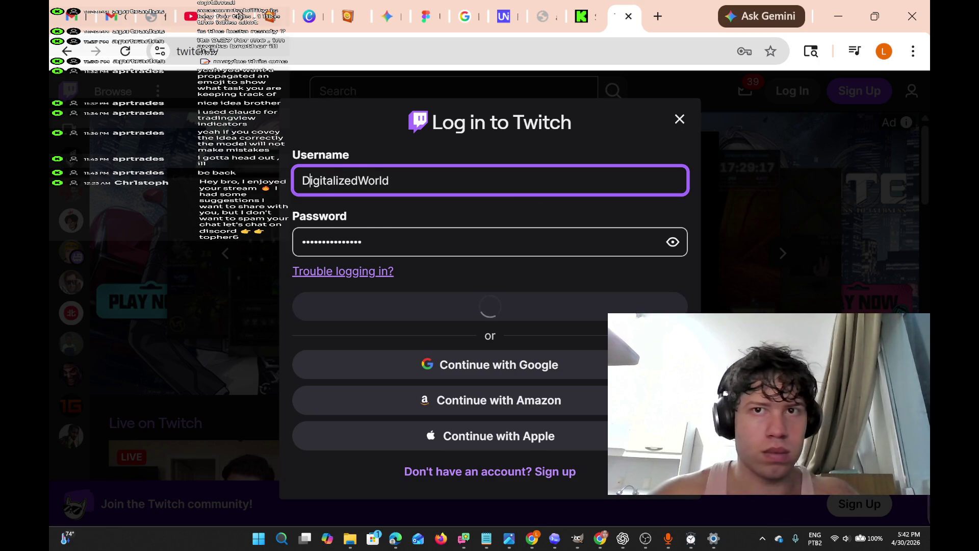
Glance at YouTube Studio and the Kick dashboard, then return to the Twitch login
key(ctrl+4)
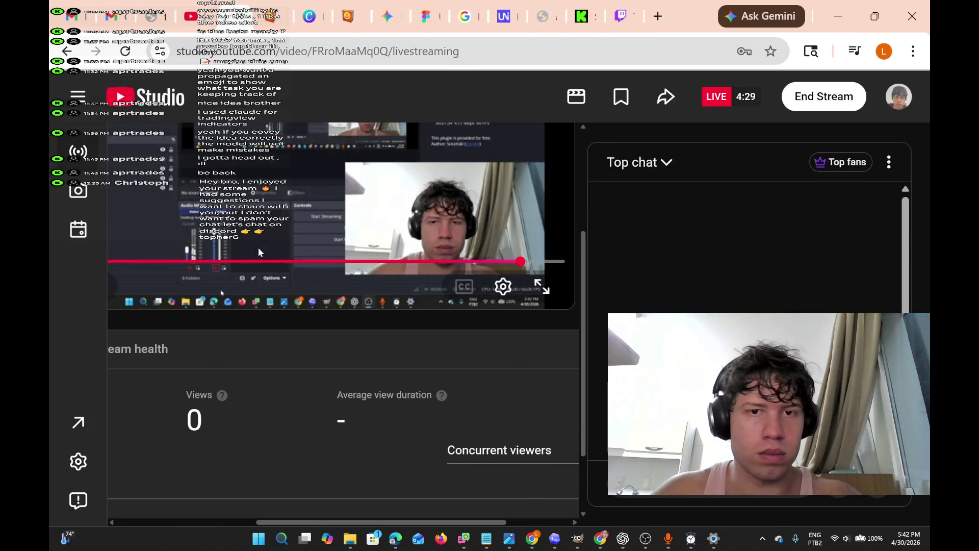
scroll(259, 247, left, 3)
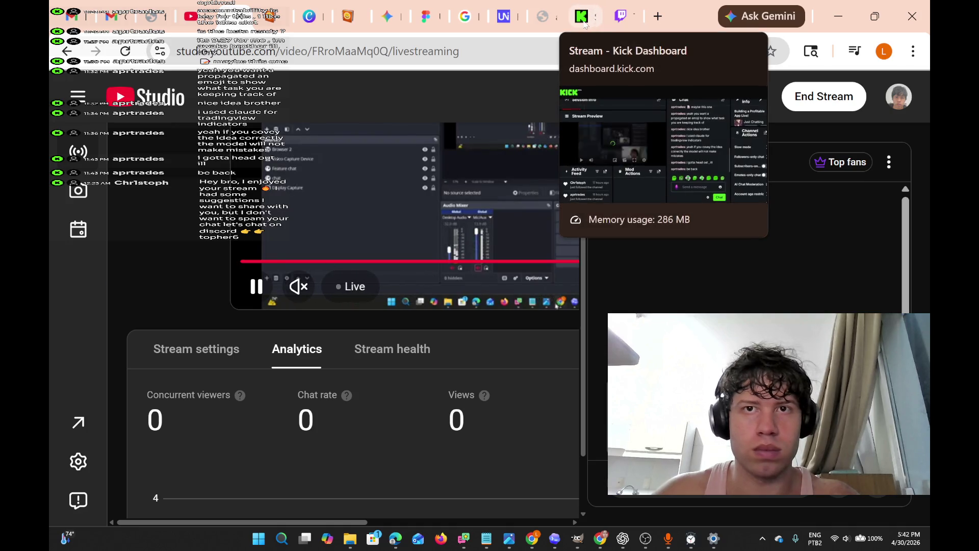
click(584, 16)
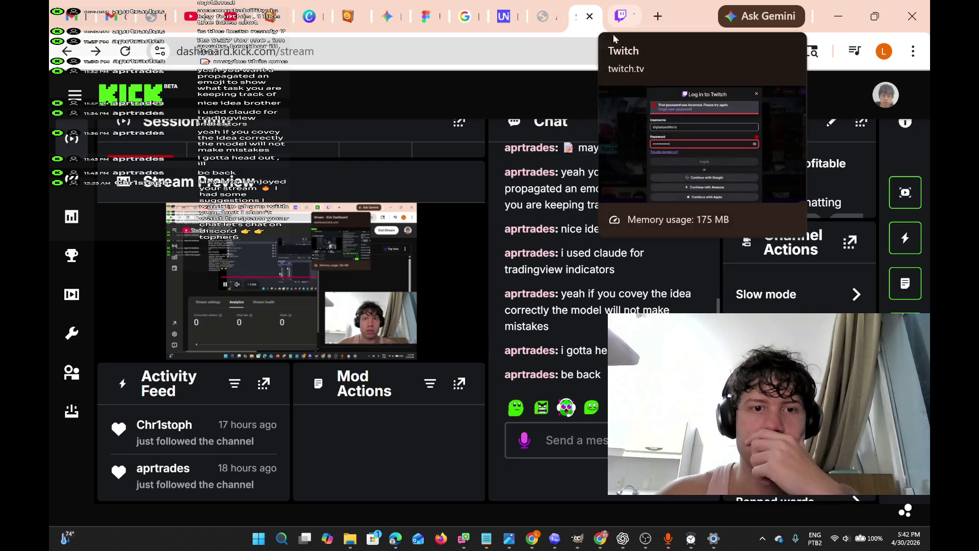
click(618, 16)
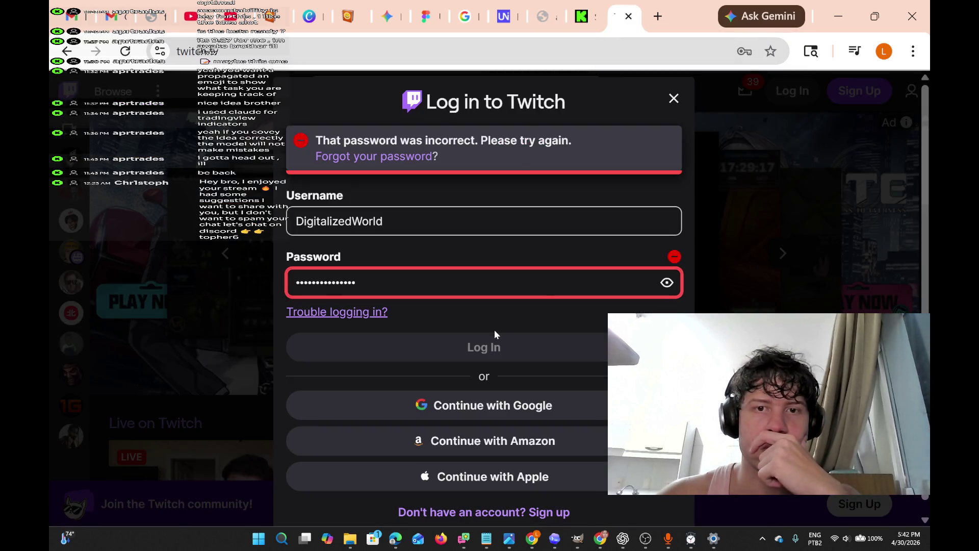
Re-enter the Twitch password, resubmit the login, and switch to the Kick dashboard
click(528, 327)
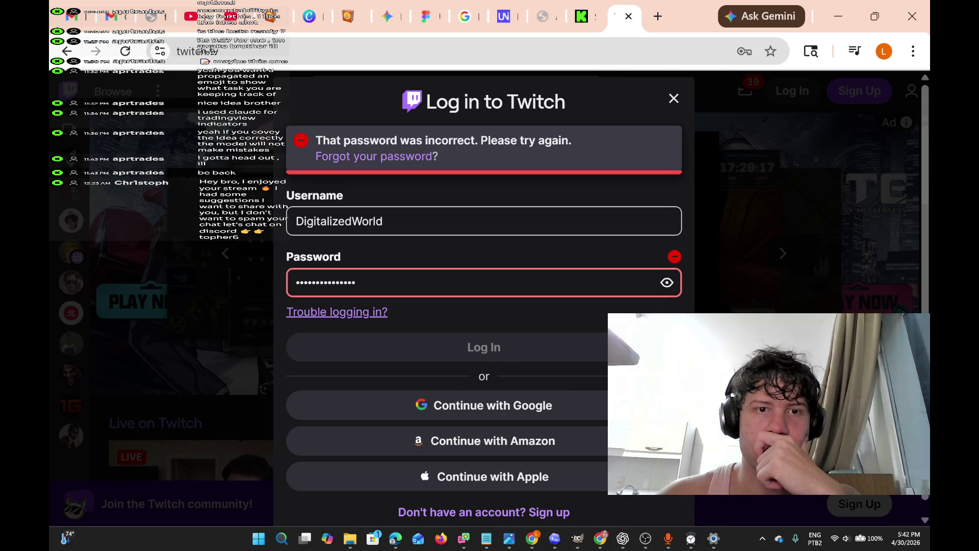
key(BackSpace)
key(BackSpace)
key(BackSpace)
key(BackSpace)
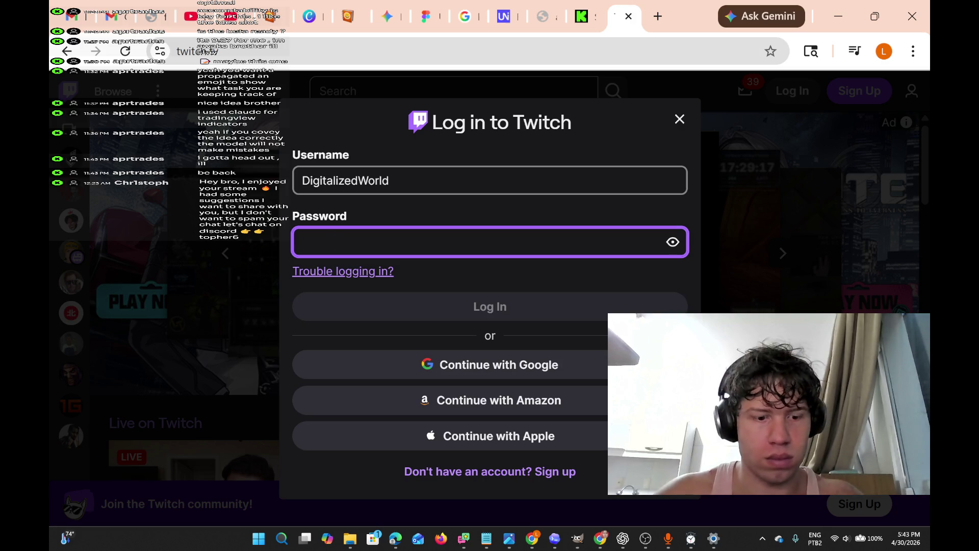
text(a)
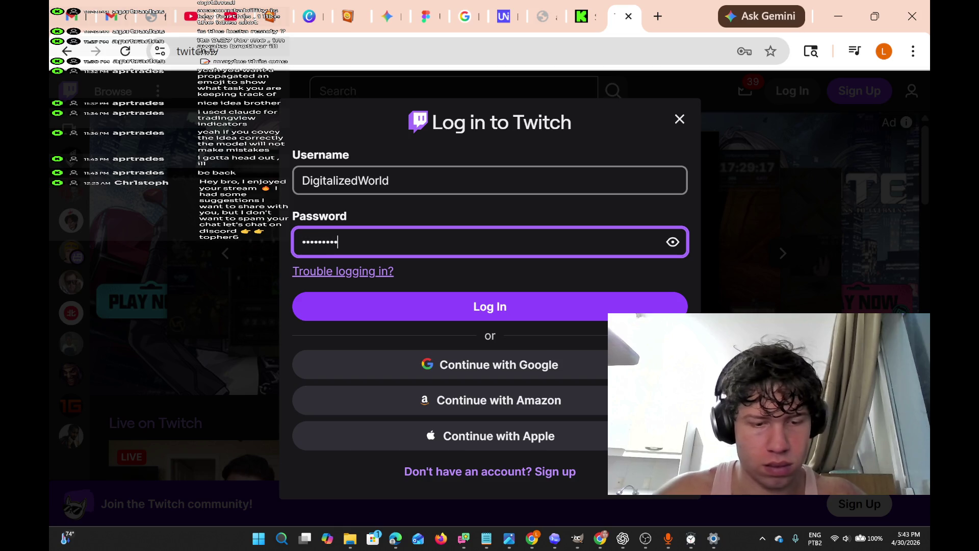
key(BackSpace)
key(BackSpace)
key(BackSpace)
text(aa)
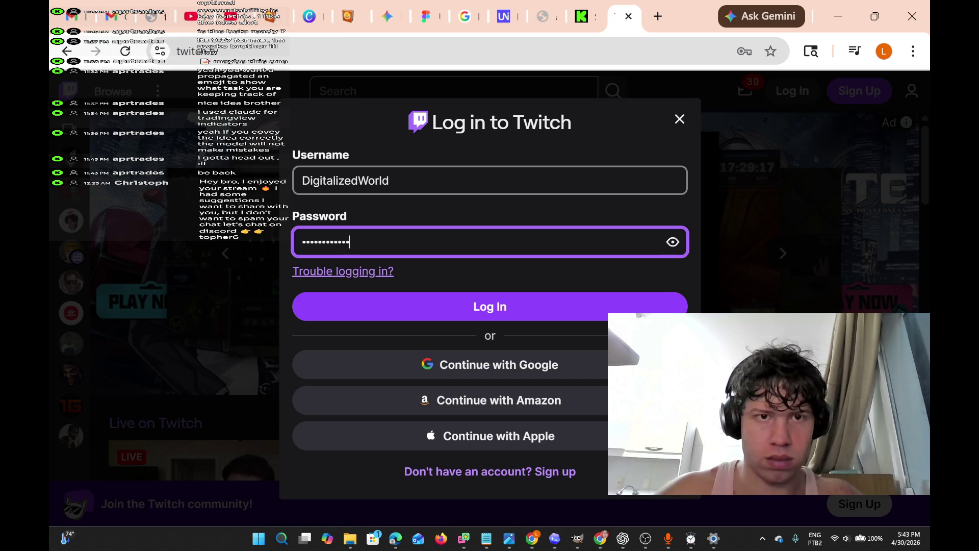
key(Return)
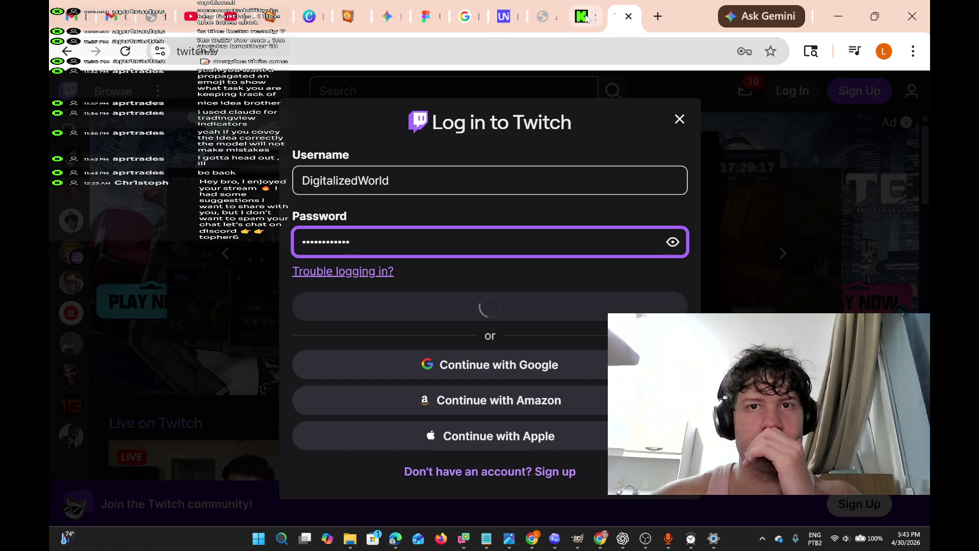
click(585, 17)
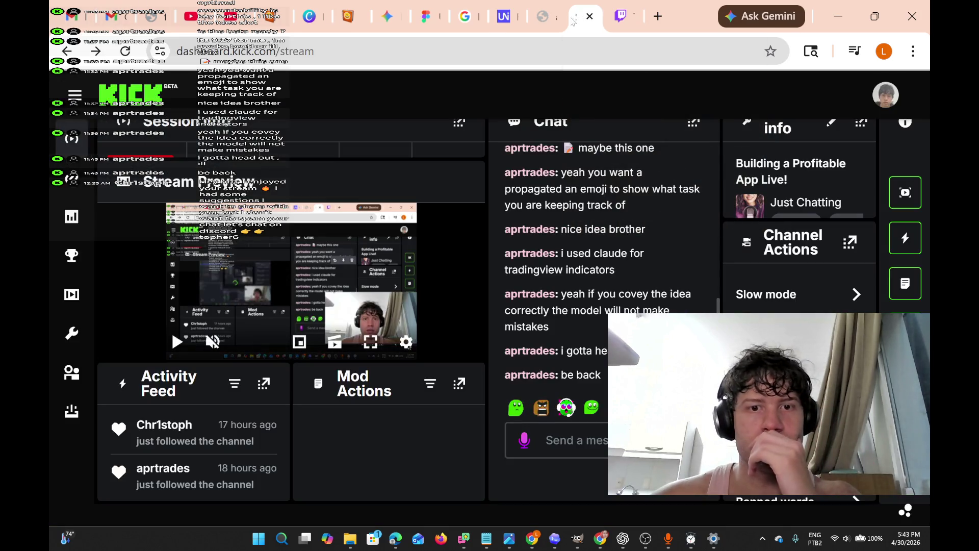
Return to Twitch and dismiss the browser's offer to save the password
click(620, 17)
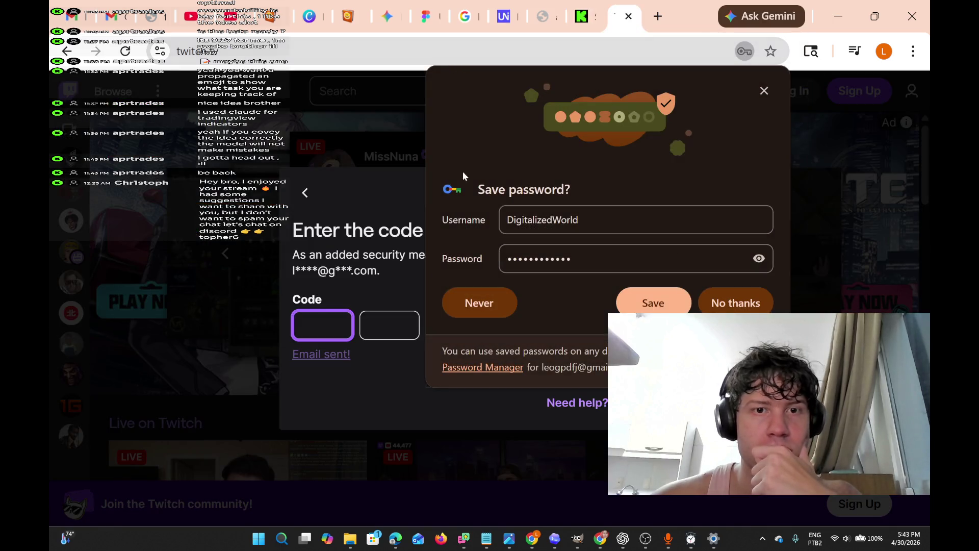
click(765, 95)
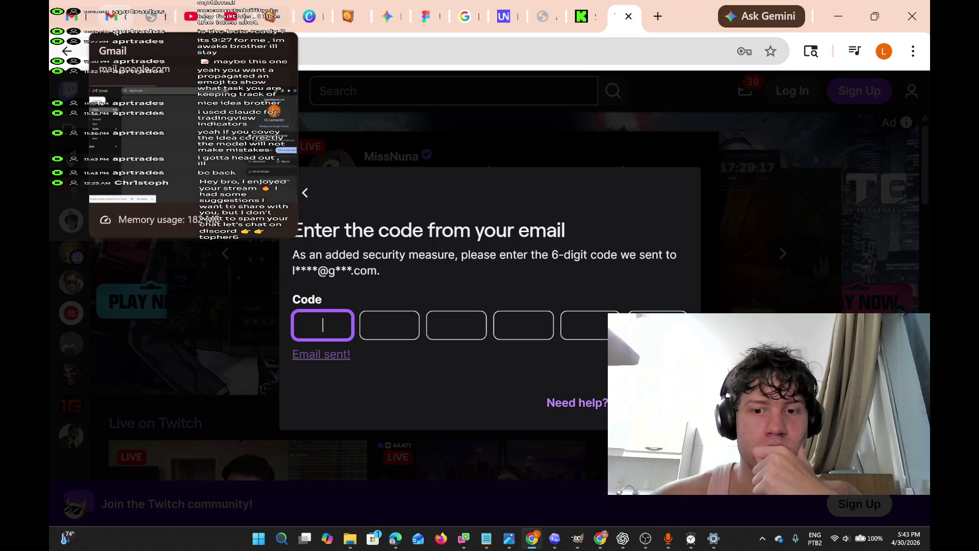
click(114, 21)
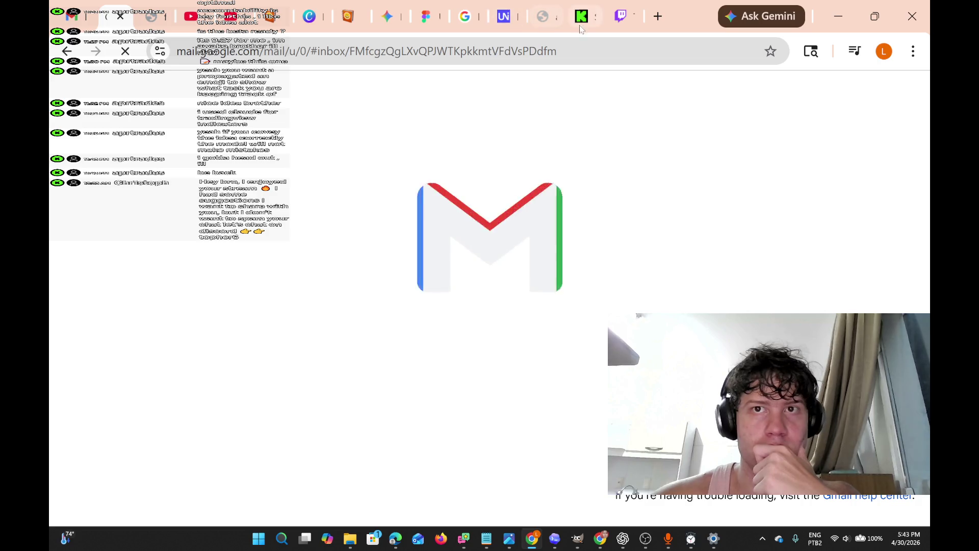
click(618, 16)
In Gmail, open the newest Twitch login verification email and select its code
mouse_move(601, 538)
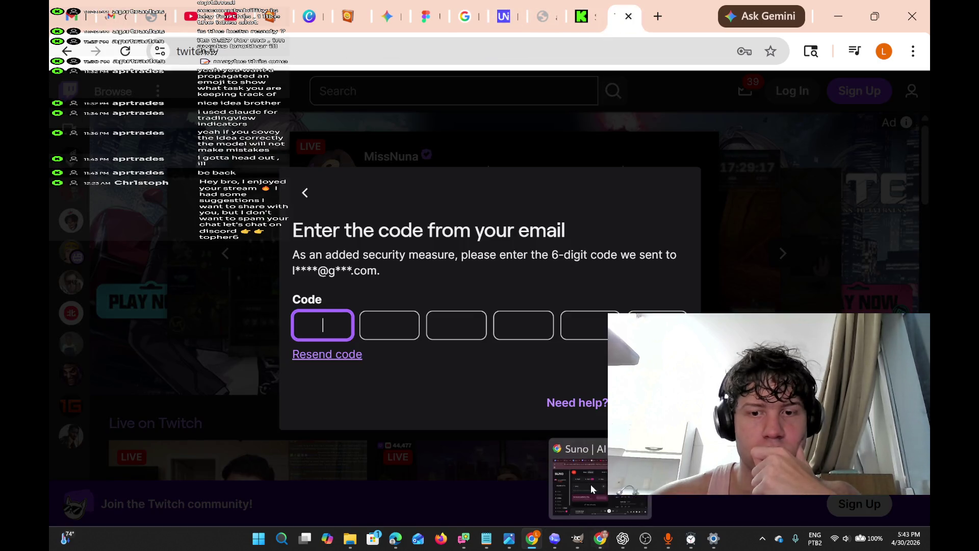
click(590, 484)
click(174, 16)
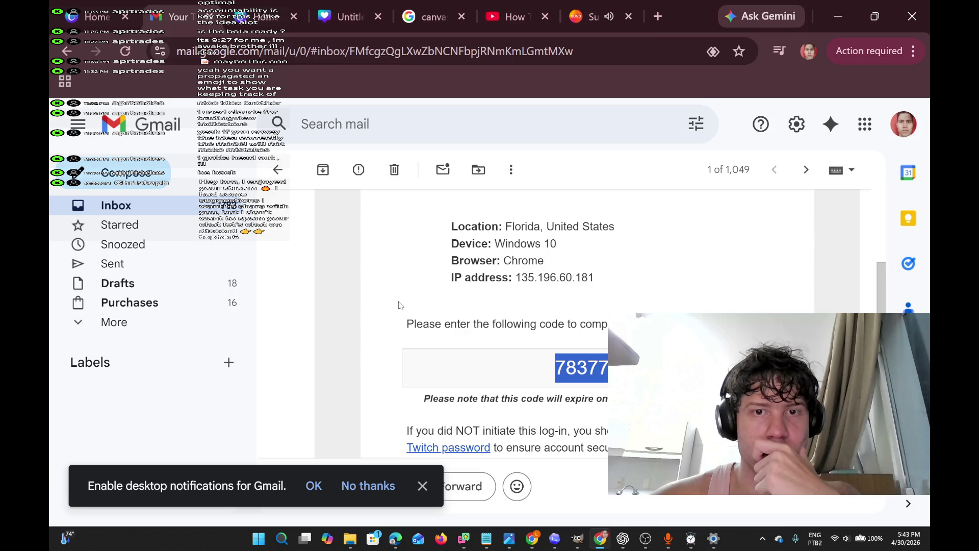
click(68, 51)
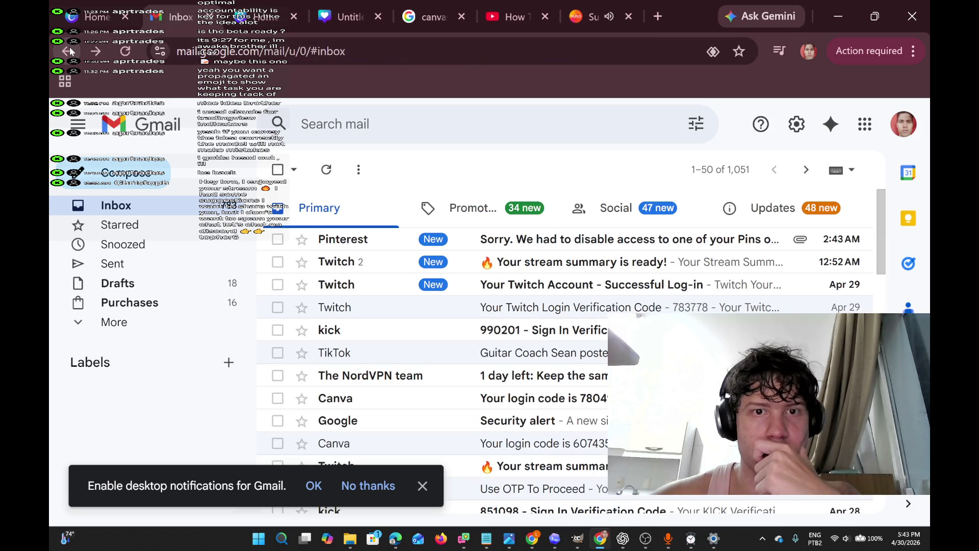
click(96, 51)
click(68, 51)
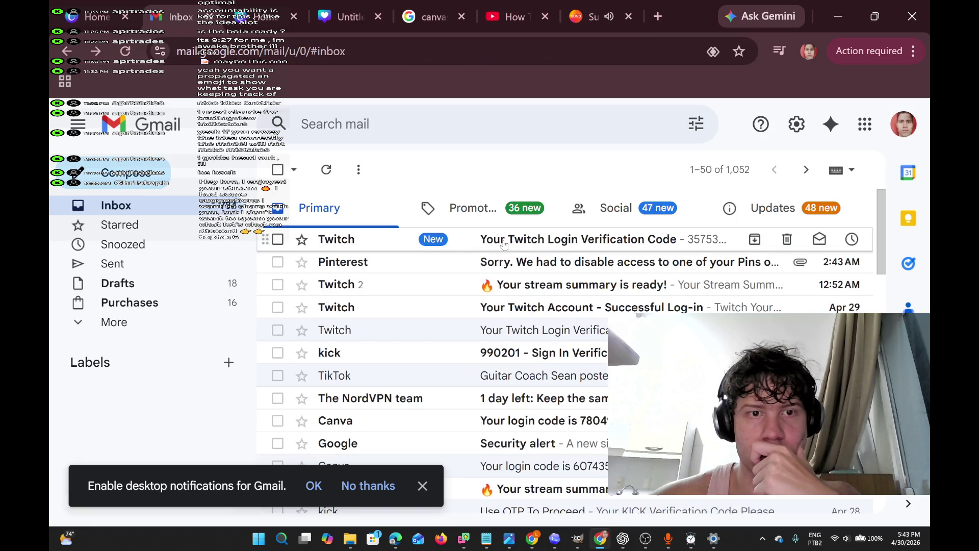
click(504, 245)
scroll(545, 424, down, 5)
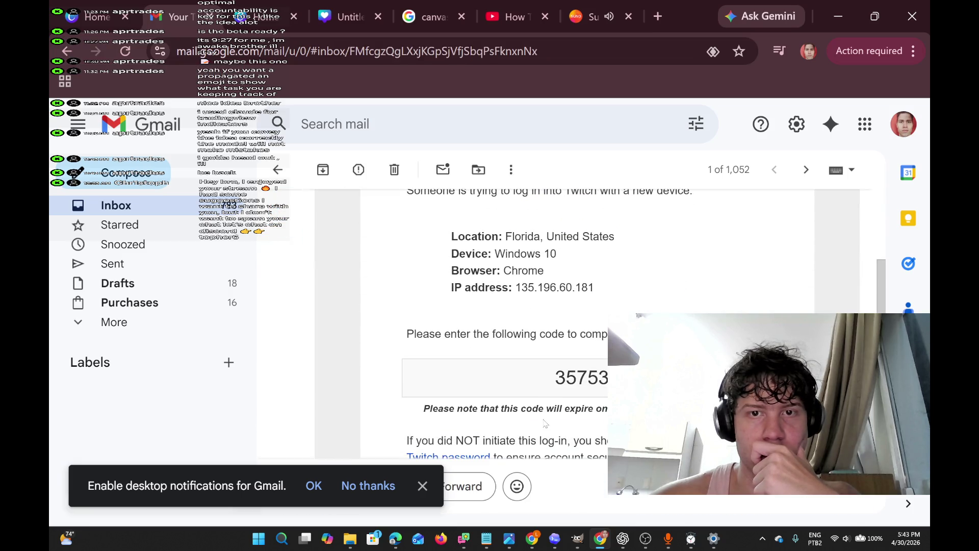
drag(643, 378, 546, 376)
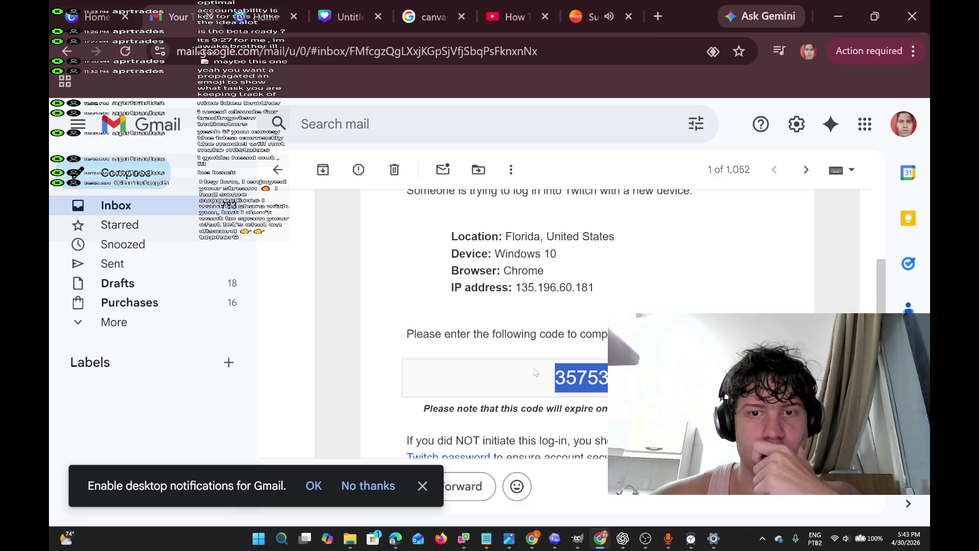
Bring back the Twitch code-entry dialog
click(505, 23)
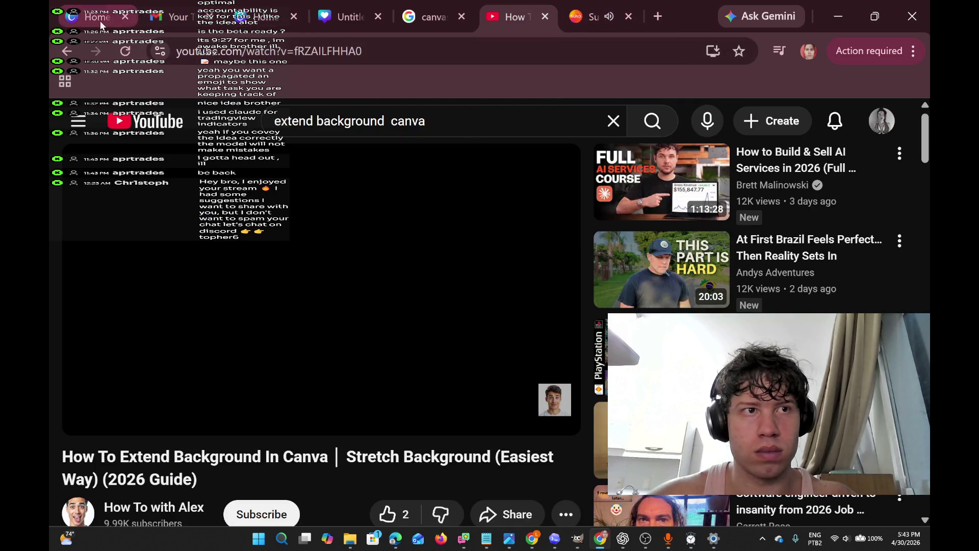
click(253, 22)
mouse_move(668, 540)
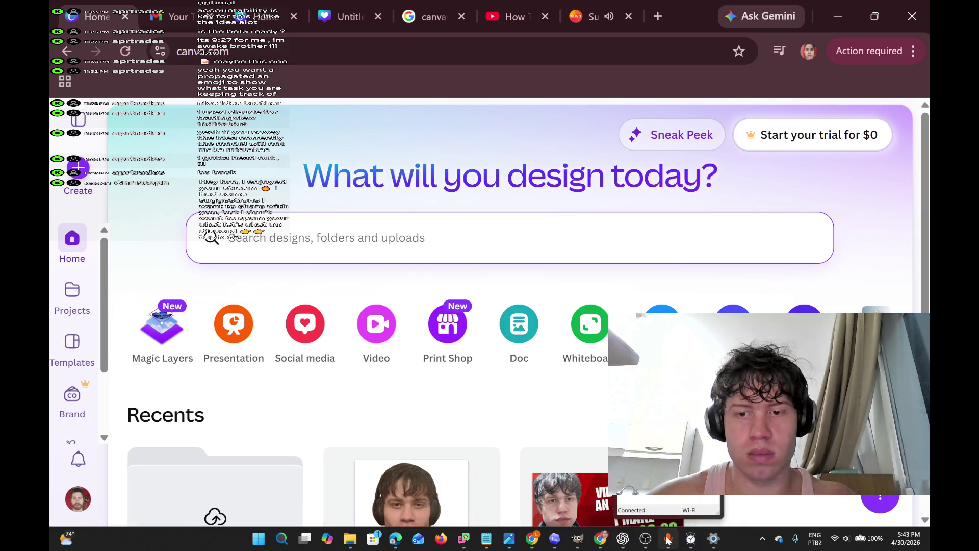
mouse_move(586, 539)
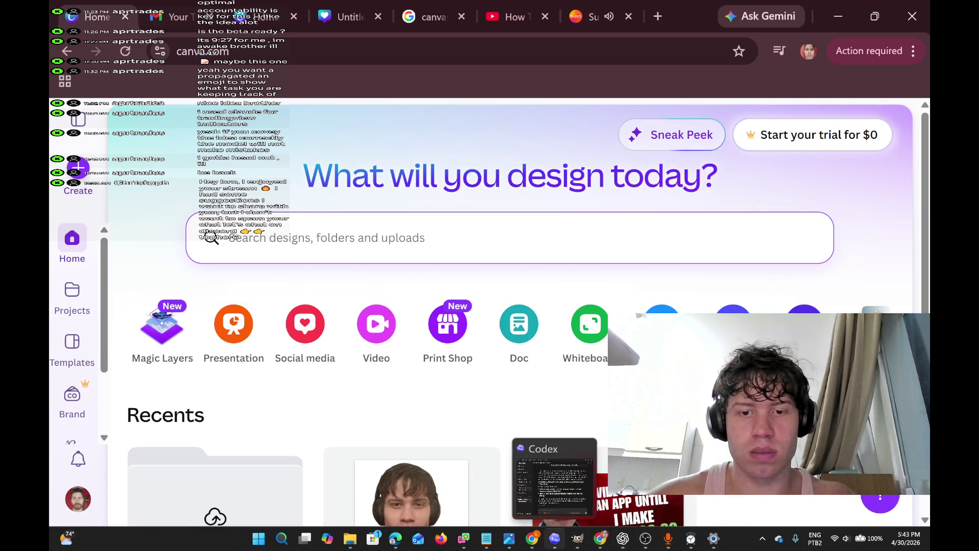
mouse_move(537, 547)
click(540, 508)
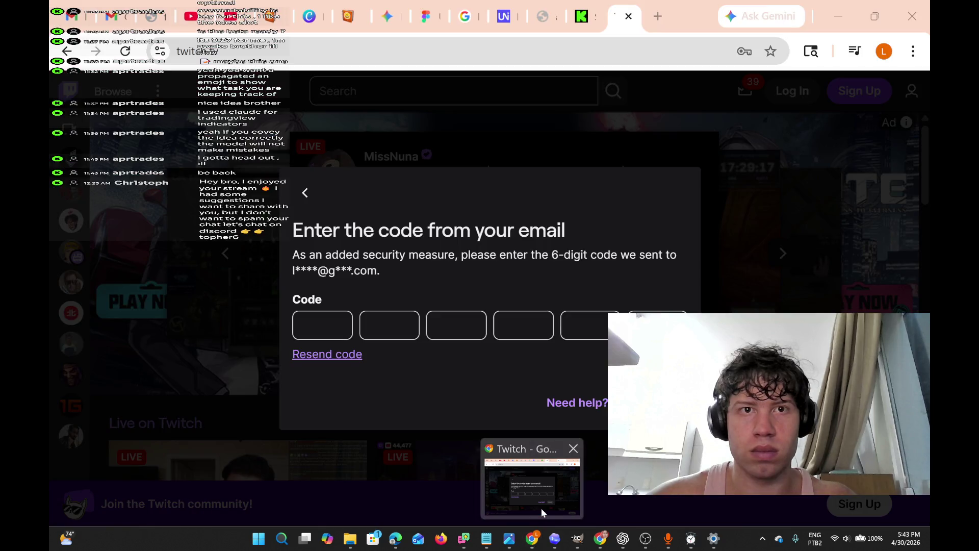
Enter the emailed six-digit code to finish the Twitch login, open the account menu, then return to Figma
text(35753)
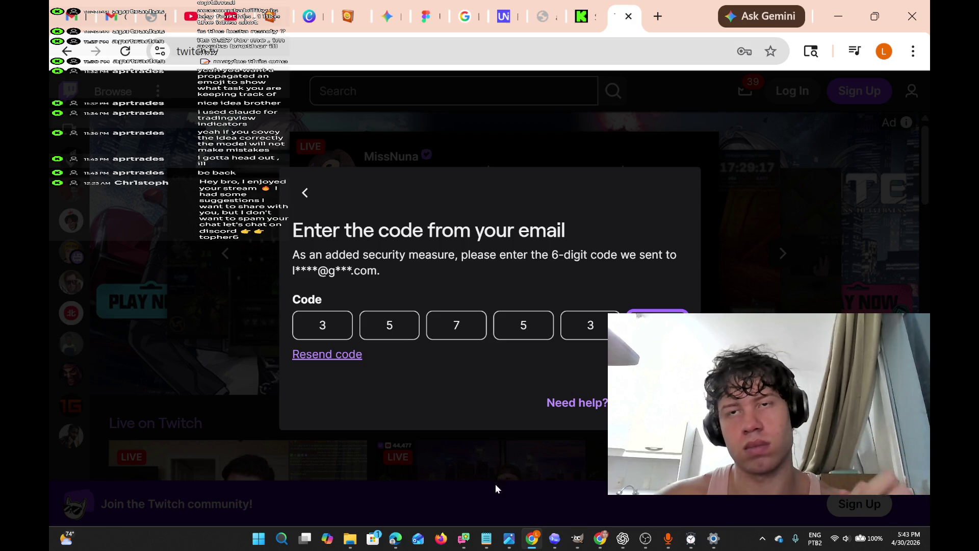
text(3)
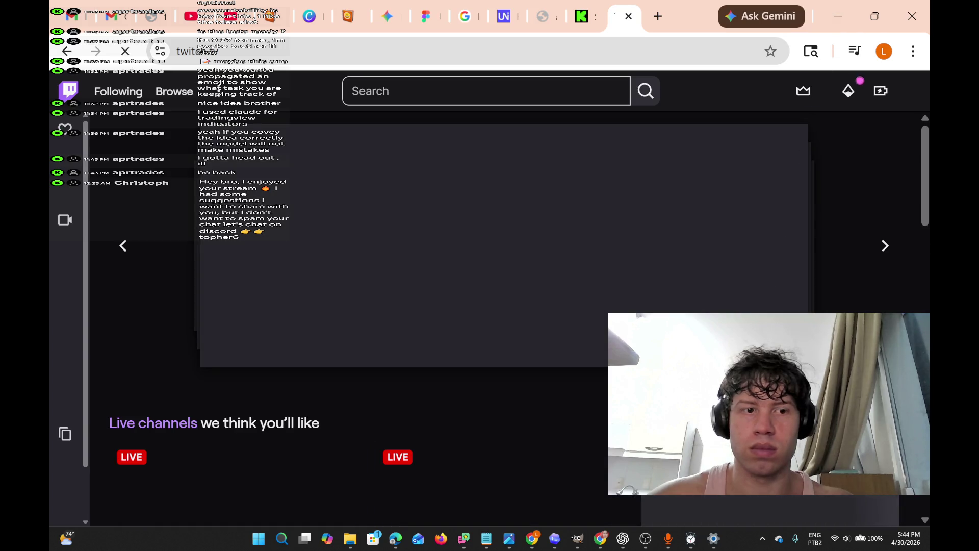
scroll(219, 88, down, 3)
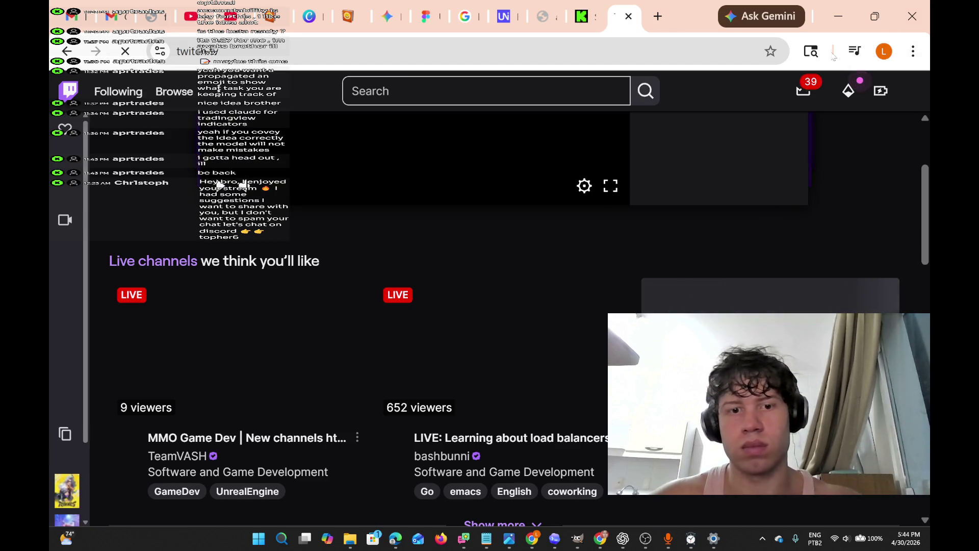
scroll(699, 294, down, 8)
scroll(698, 299, up, 6)
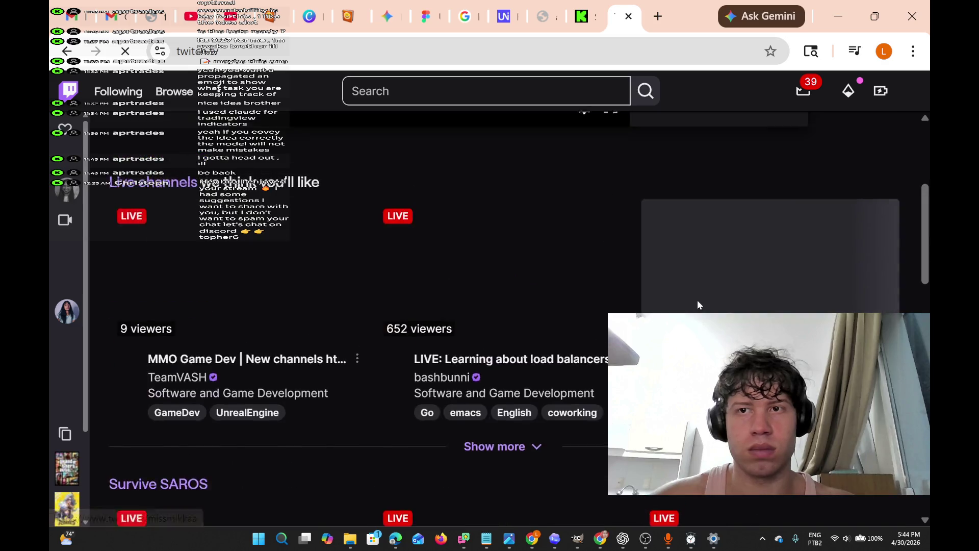
scroll(698, 305, up, 5)
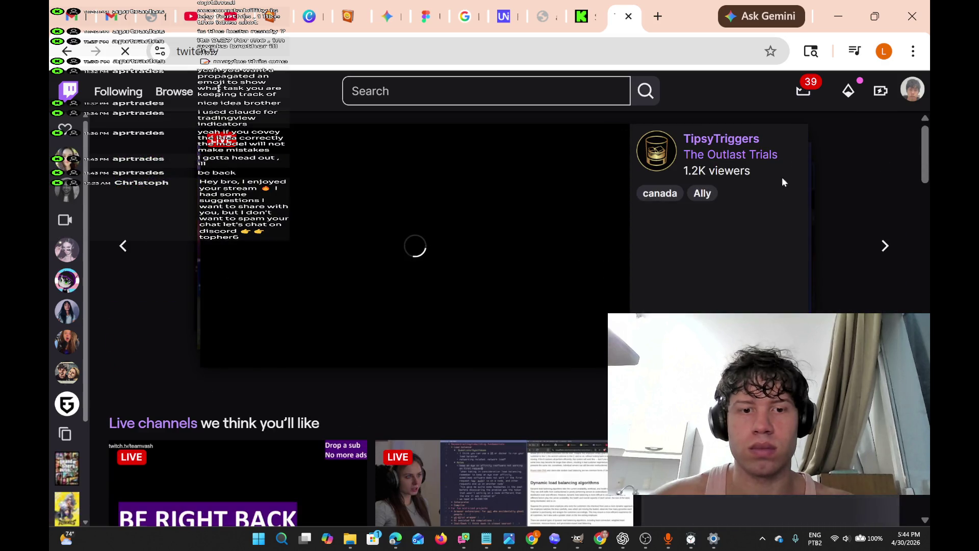
scroll(802, 214, down, 2)
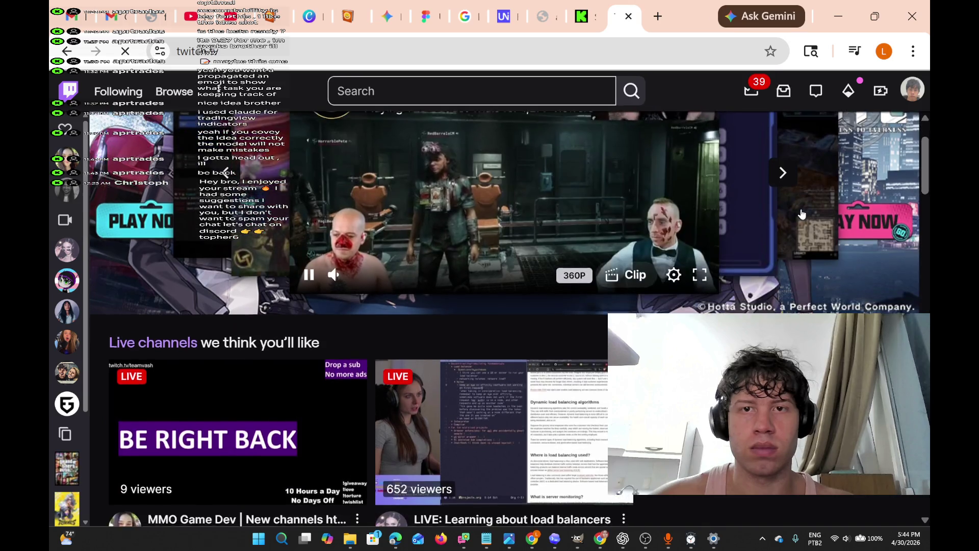
scroll(802, 214, up, 2)
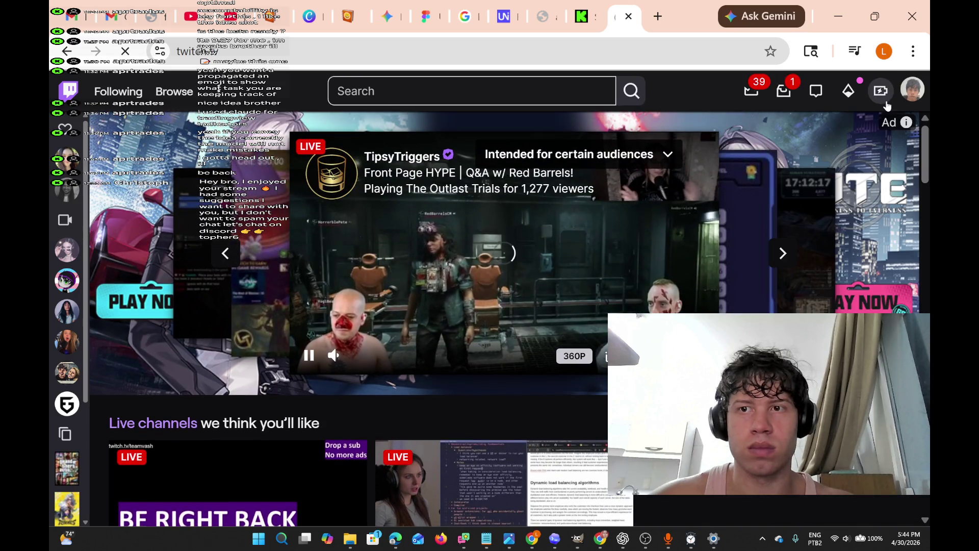
click(908, 92)
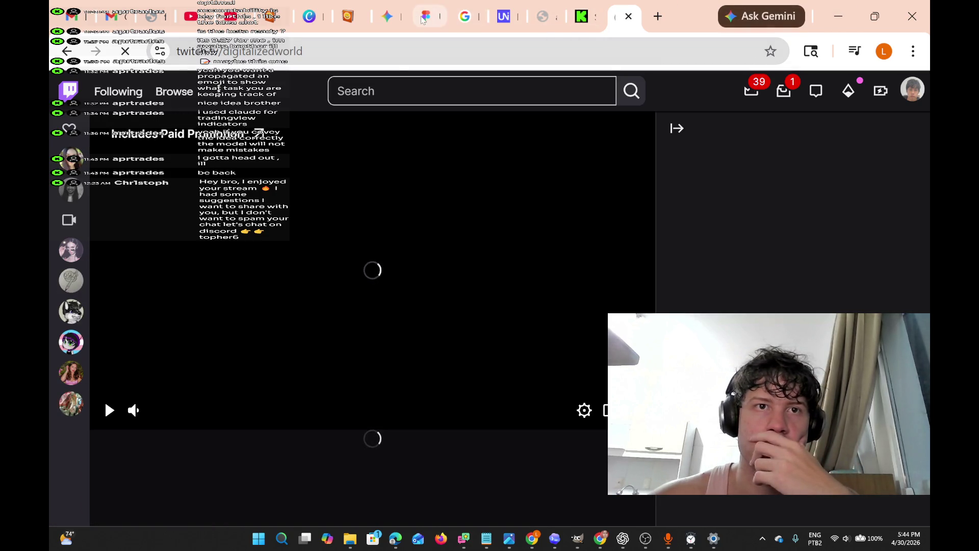
click(416, 28)
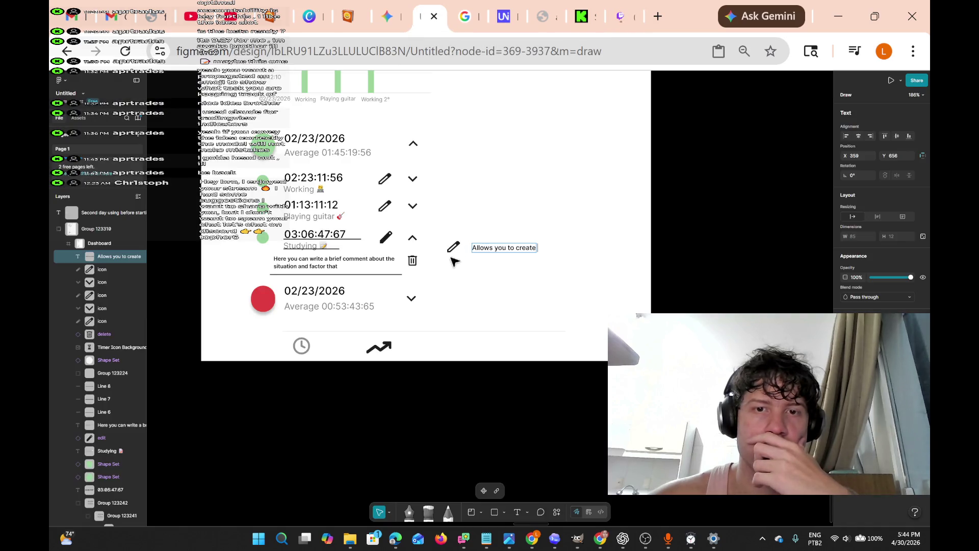
Trim the end of the 'Allows you to create' note, then unmute the Kick stream preview
key(BackSpace)
key(BackSpace)
key(BackSpace)
text(/edit)
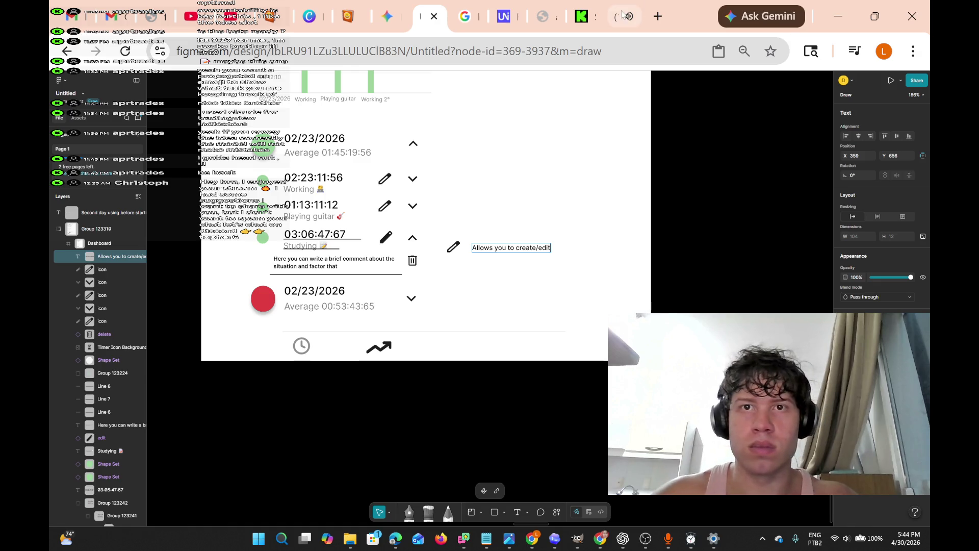
click(584, 17)
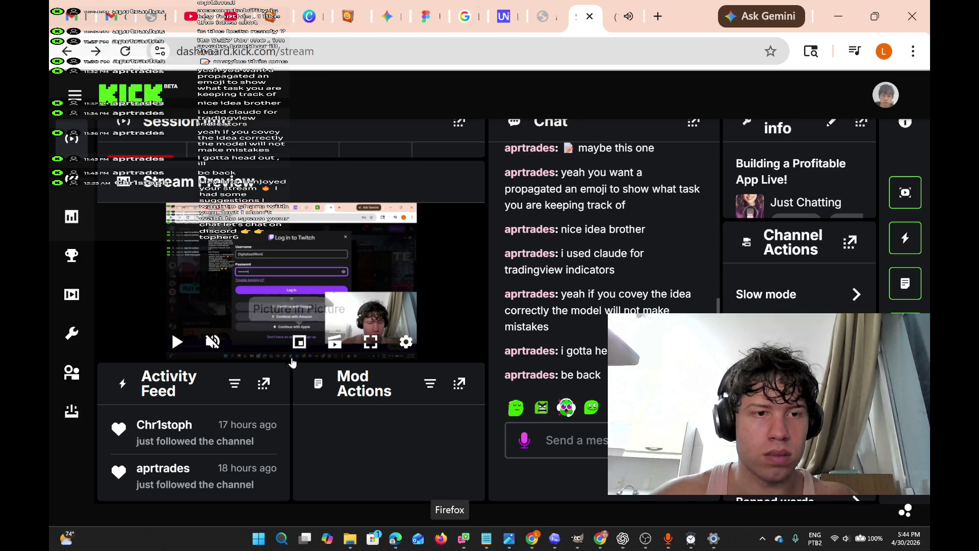
click(215, 342)
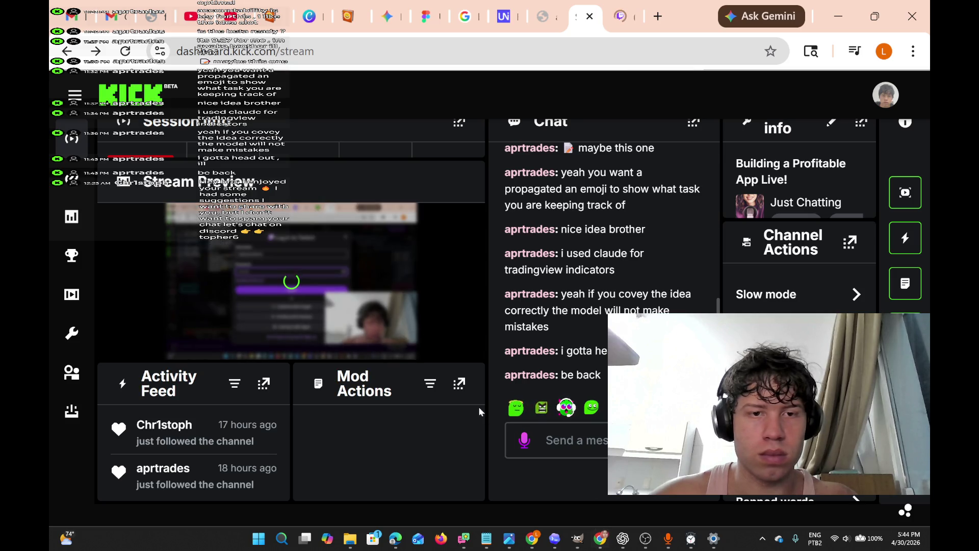
Stop the playing Suno track and minimize its window to reveal the Kick dashboard
mouse_move(367, 264)
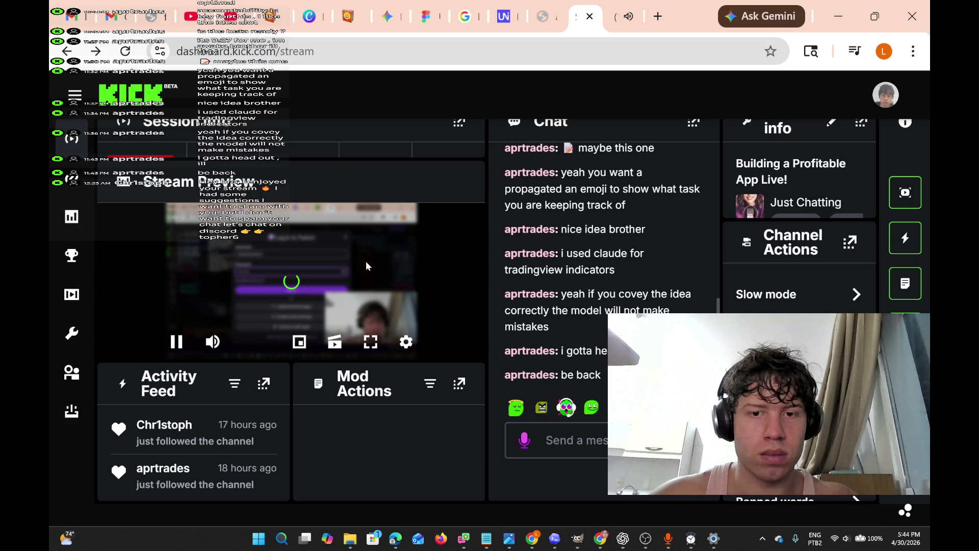
mouse_move(667, 540)
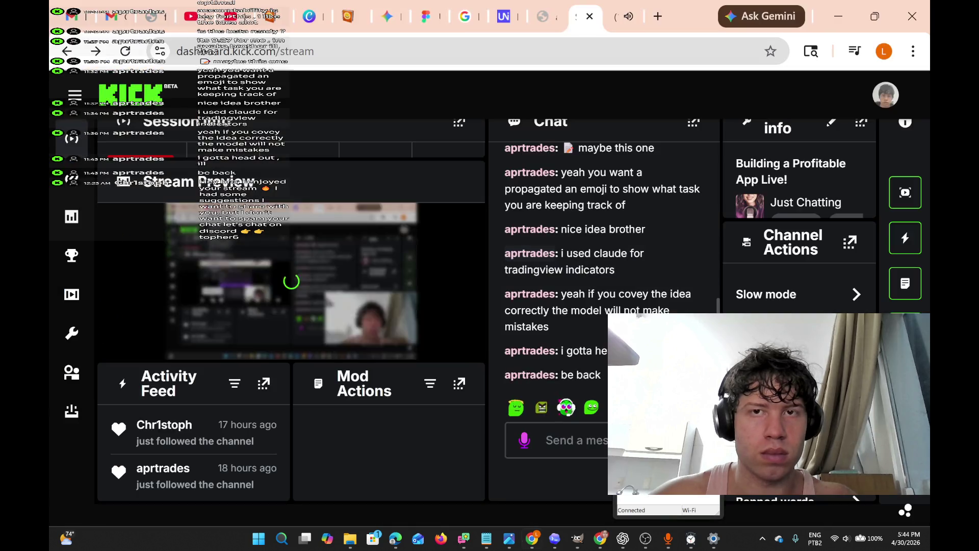
mouse_move(620, 36)
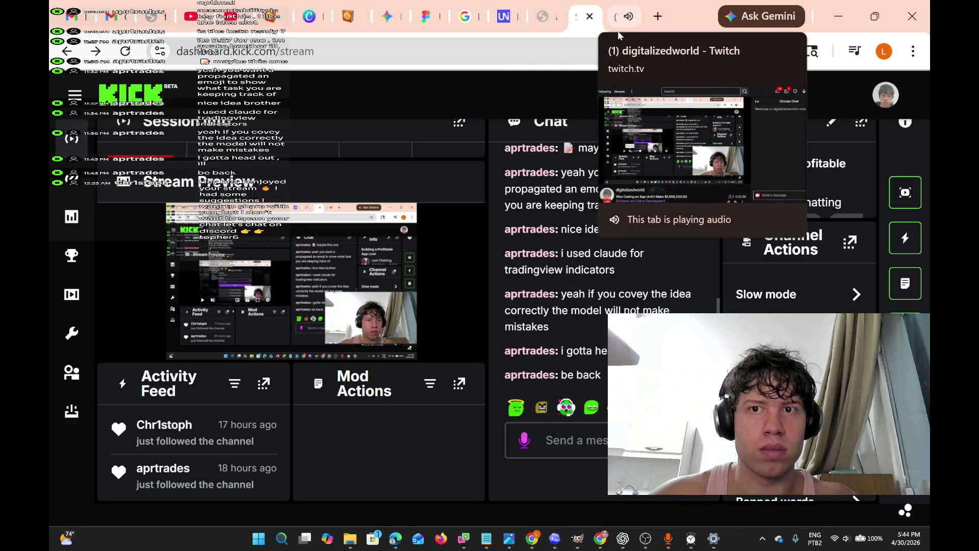
mouse_move(601, 538)
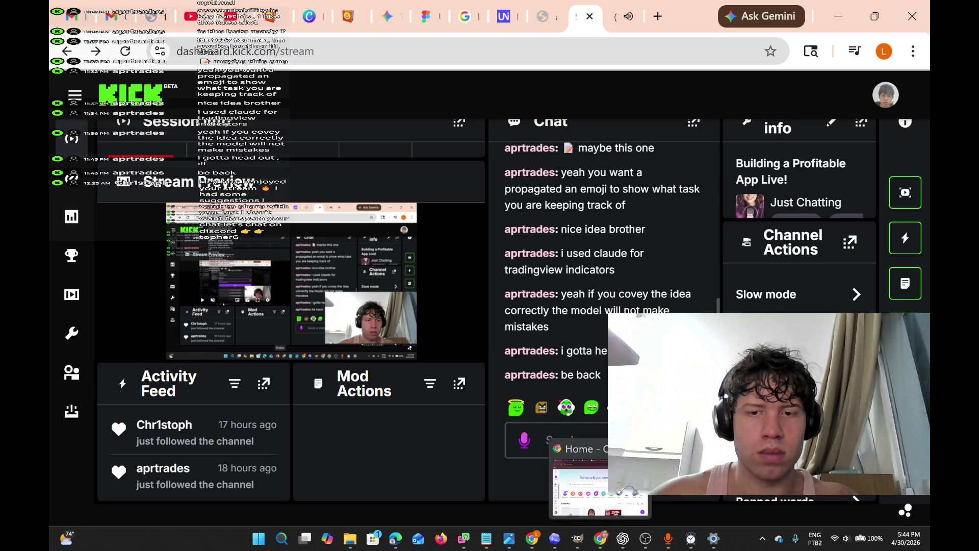
click(615, 496)
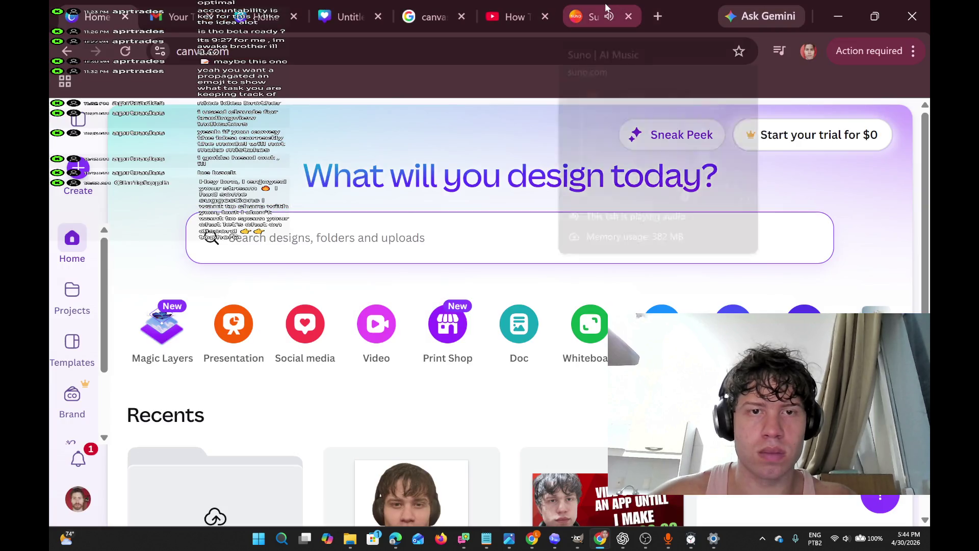
click(592, 16)
click(572, 484)
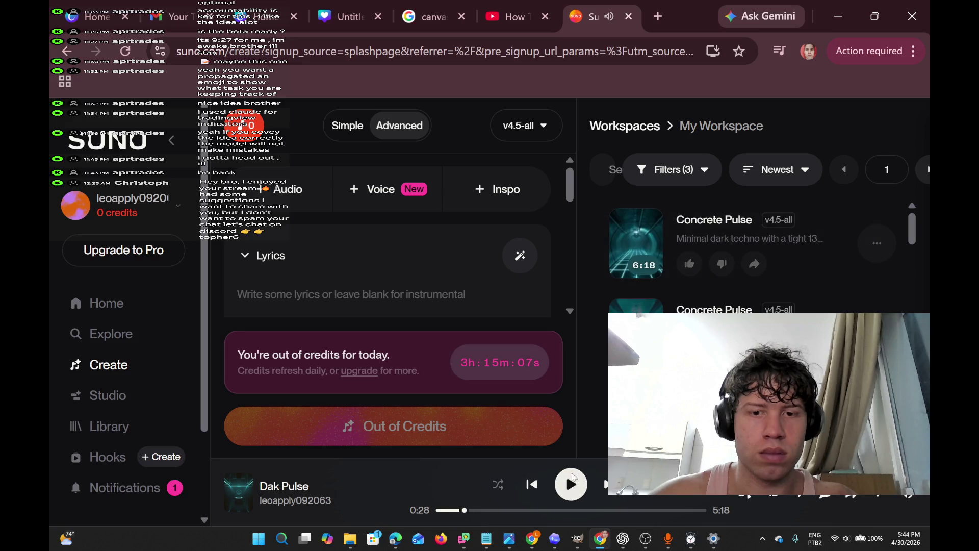
click(839, 5)
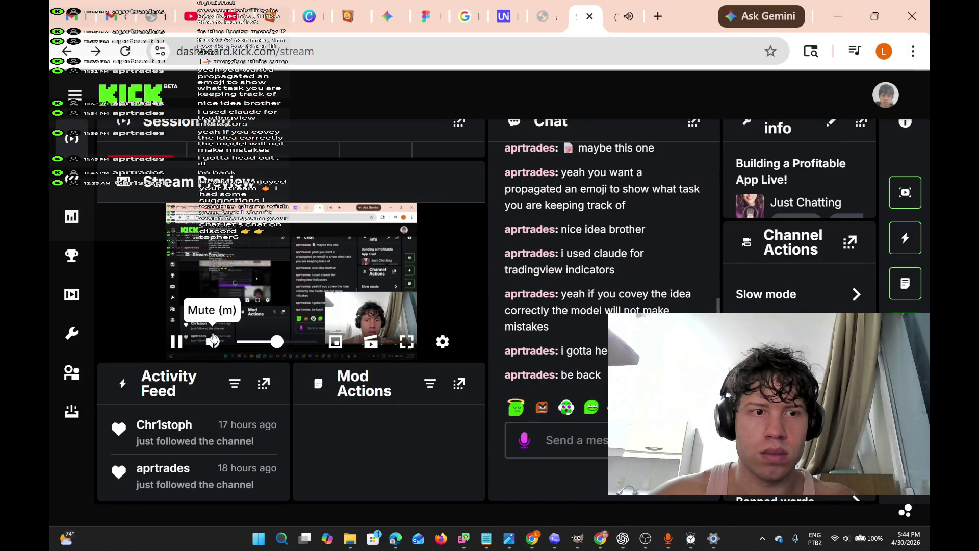
Set the fullscreen Kick preview volume to about half, check Twitch, and return to Kick
click(374, 342)
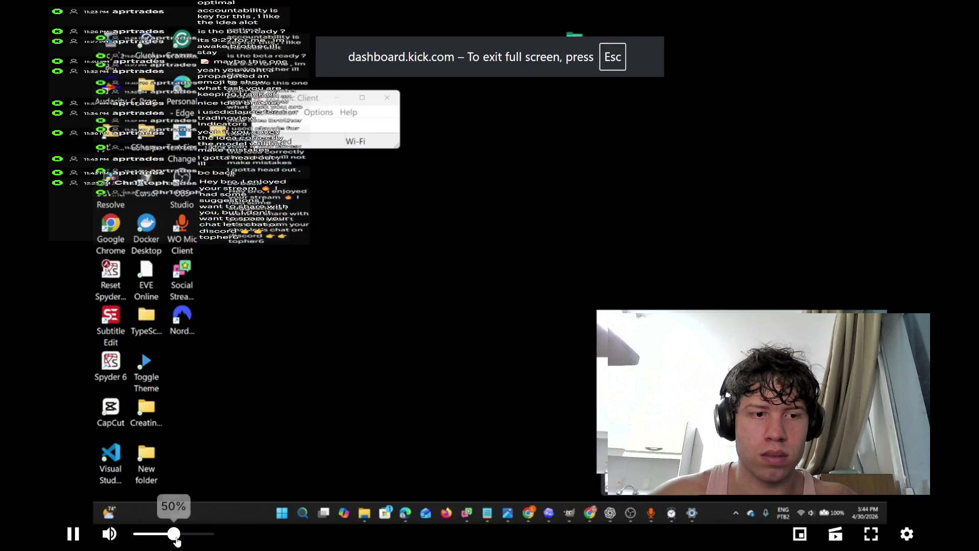
drag(170, 533, 240, 534)
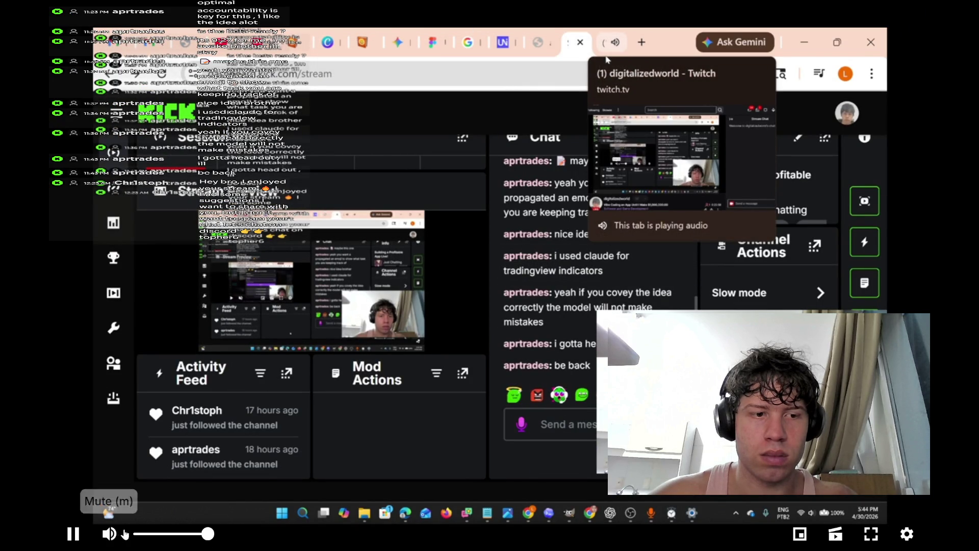
click(172, 543)
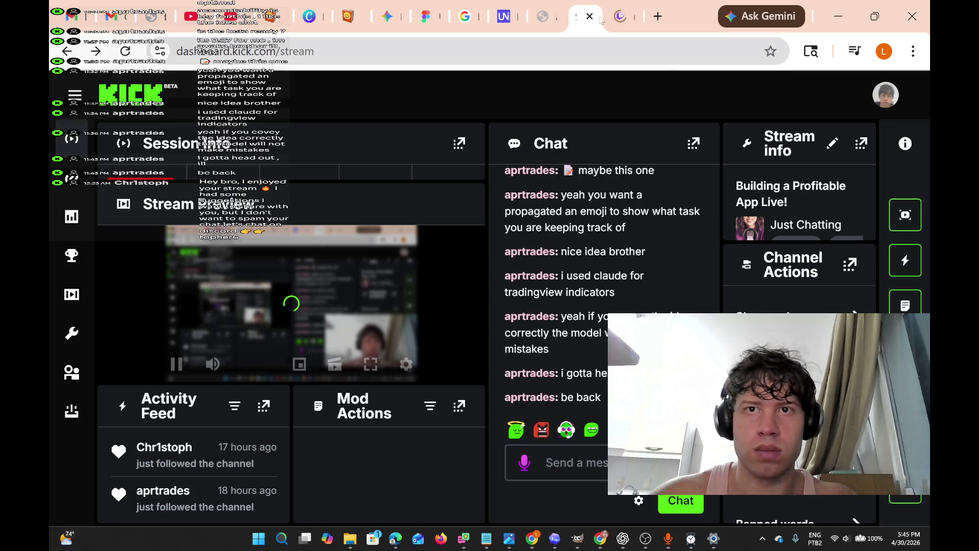
click(623, 16)
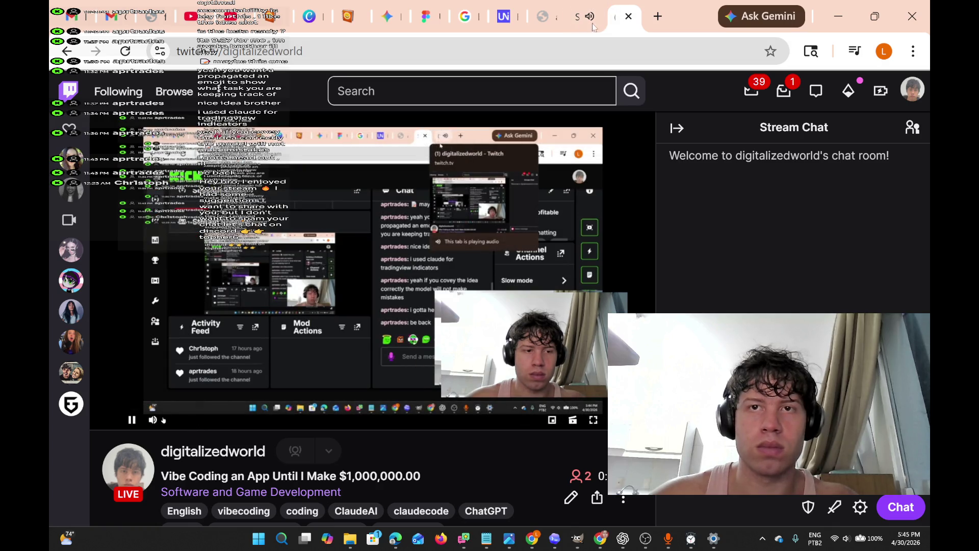
click(567, 16)
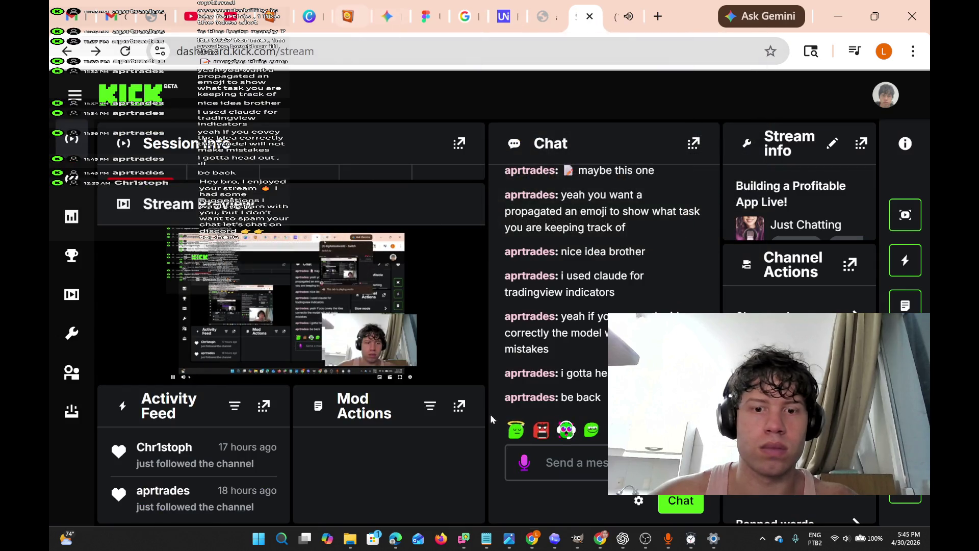
Bring Social Stream Ninja forward, reveal its capture page, then close its windows
mouse_move(464, 539)
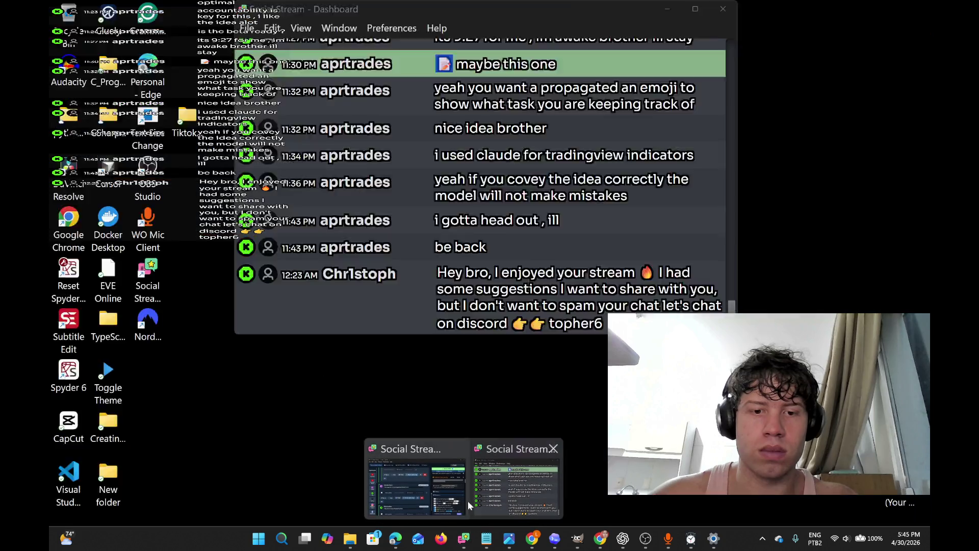
click(454, 487)
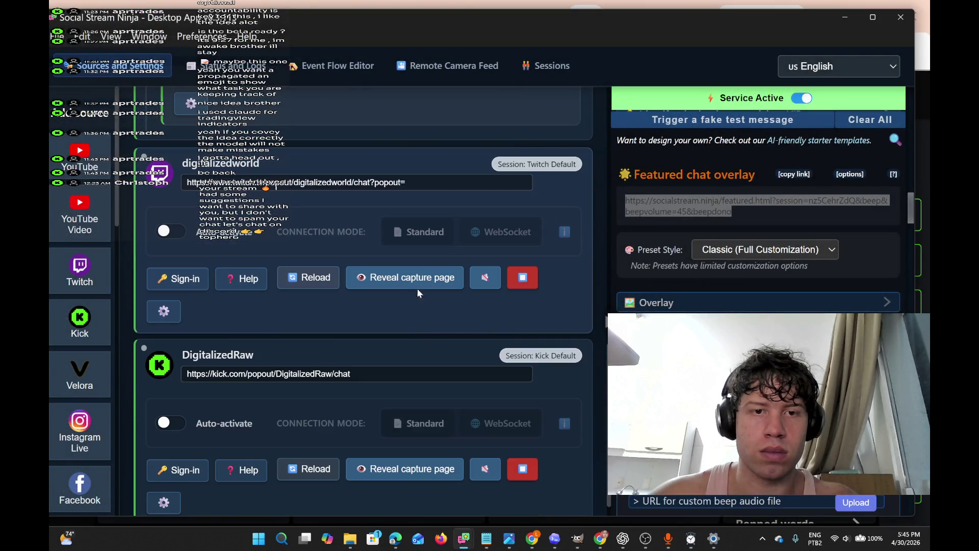
click(417, 291)
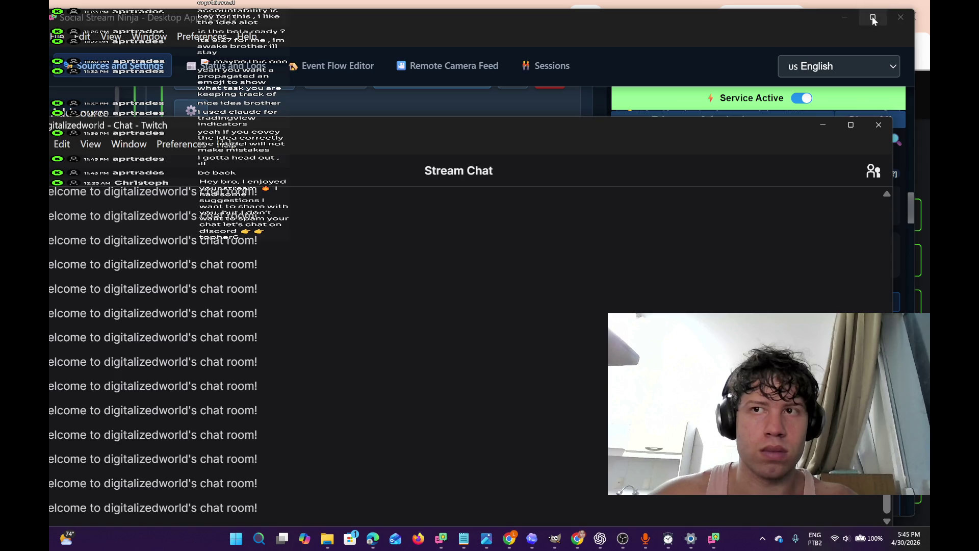
click(888, 17)
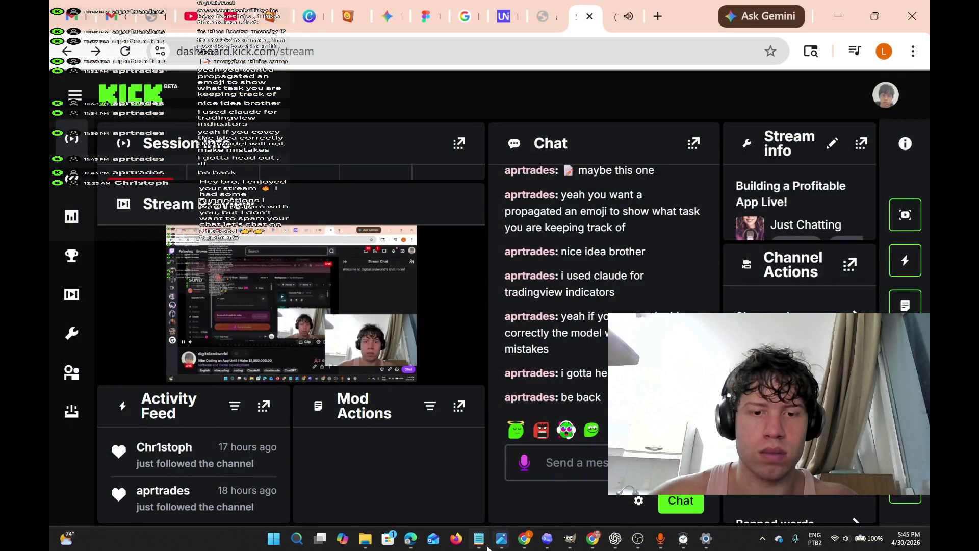
Search Windows for Social Stream Ninja and launch the app from the results
mouse_move(471, 547)
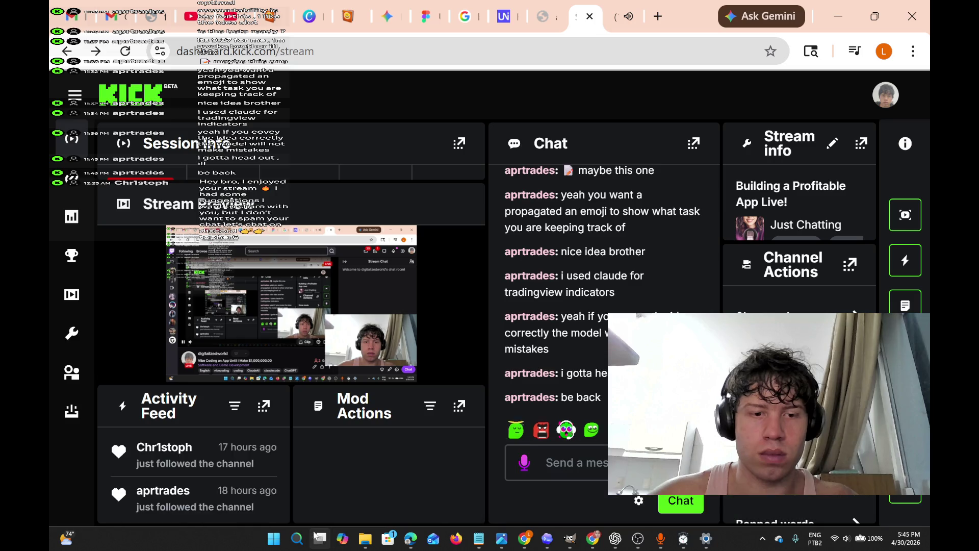
click(298, 542)
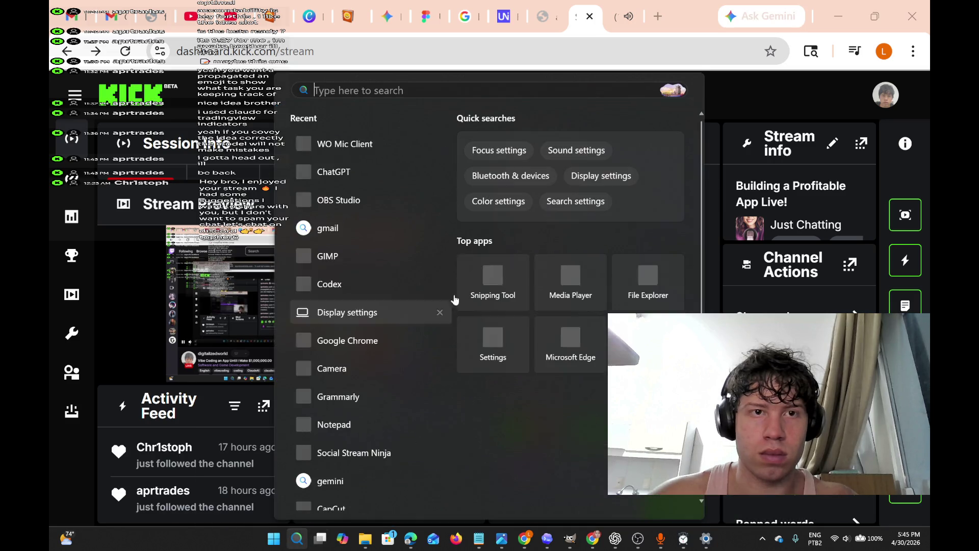
text(strae)
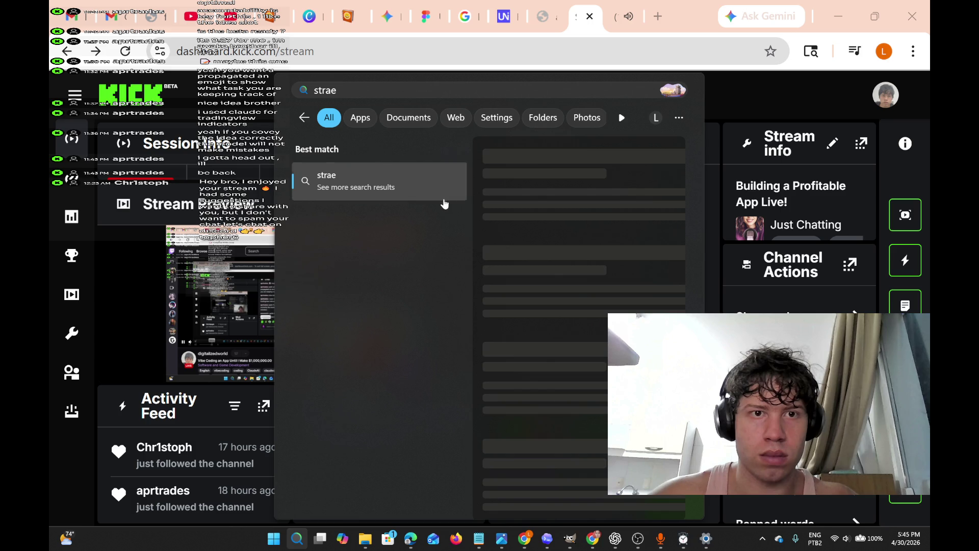
key(BackSpace)
key(BackSpace)
text(ea)
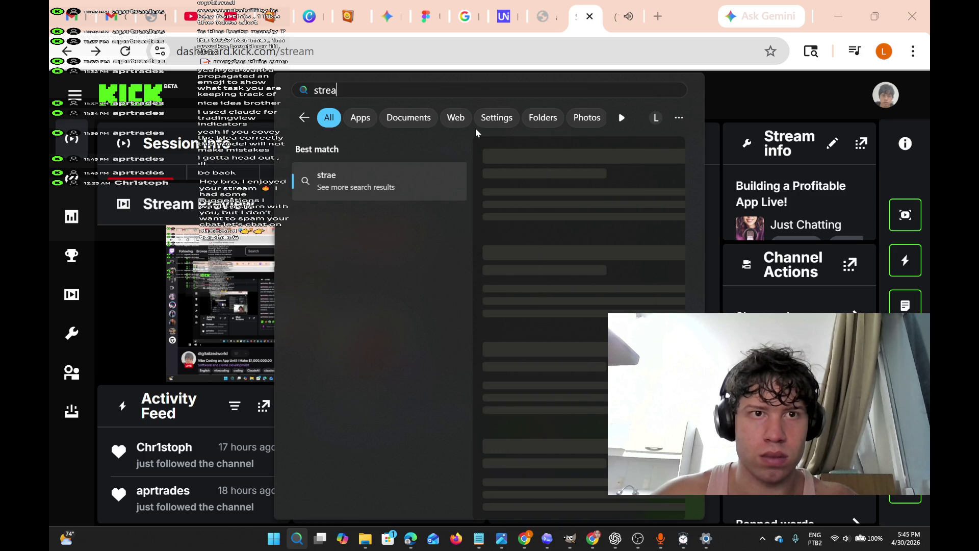
click(409, 117)
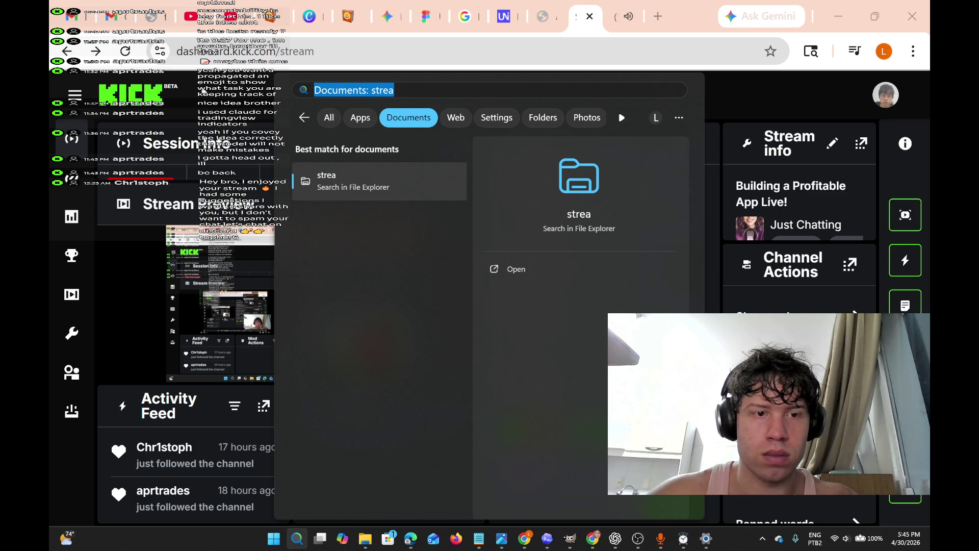
click(329, 117)
click(340, 183)
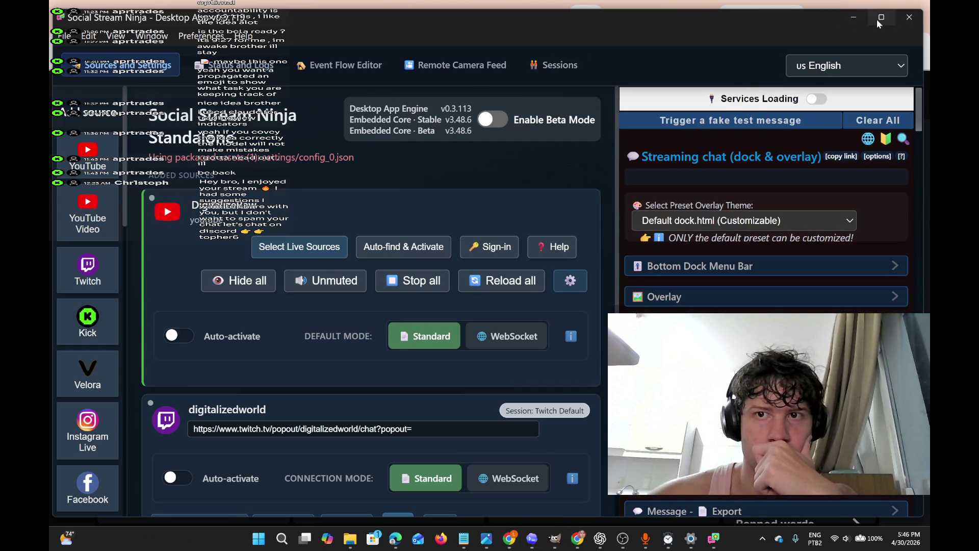
Restore the Social Stream Ninja window to a smaller size and return to the Kick dashboard
mouse_move(789, 16)
mouse_down()
mouse_move(673, 66)
mouse_move(673, 204)
mouse_move(607, 1)
mouse_up()
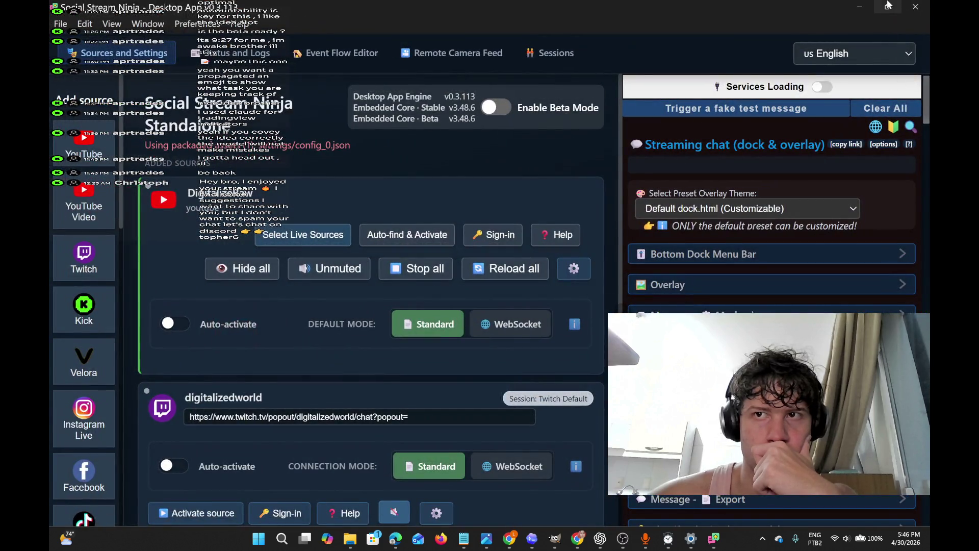
click(888, 5)
click(599, 87)
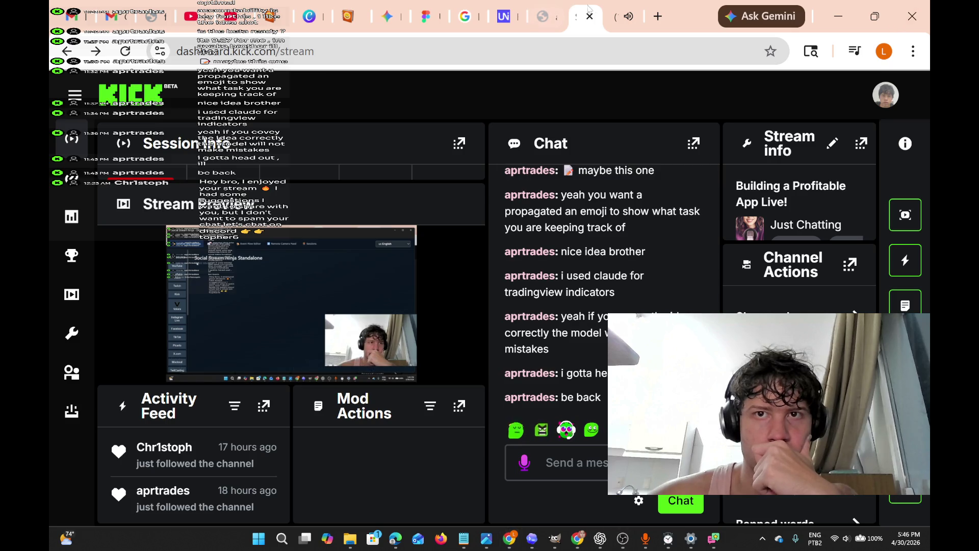
Pass through the mic client to the Chrome window showing Suno's Create page
mouse_move(611, 20)
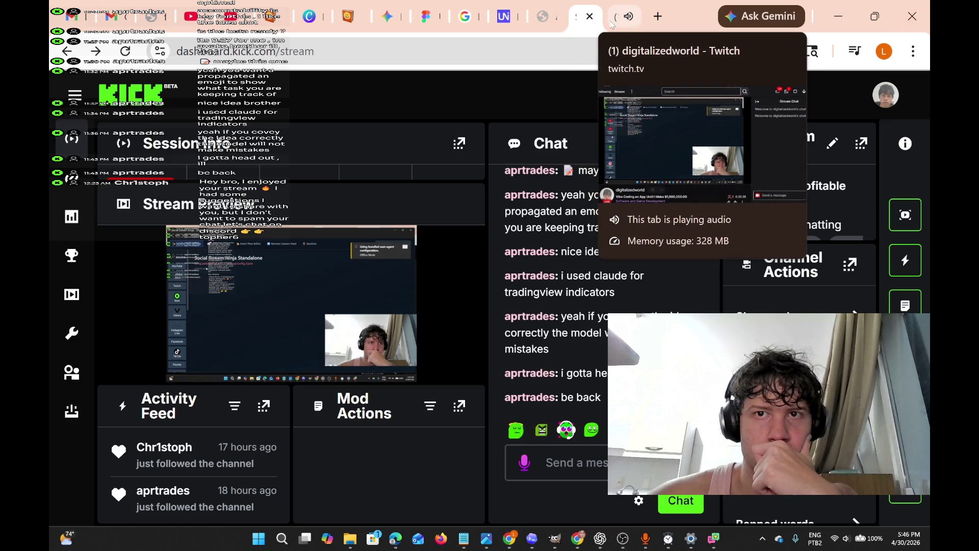
mouse_move(714, 550)
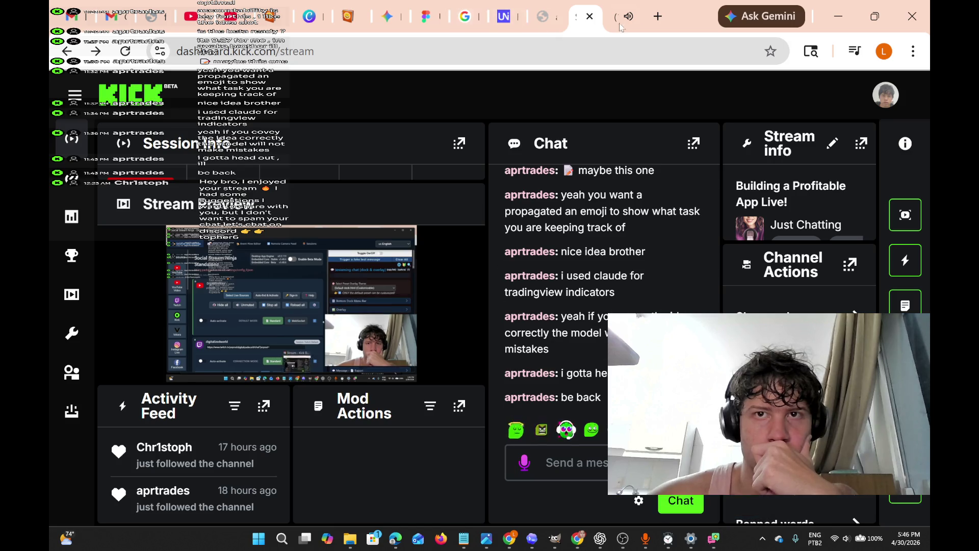
mouse_move(645, 538)
click(658, 505)
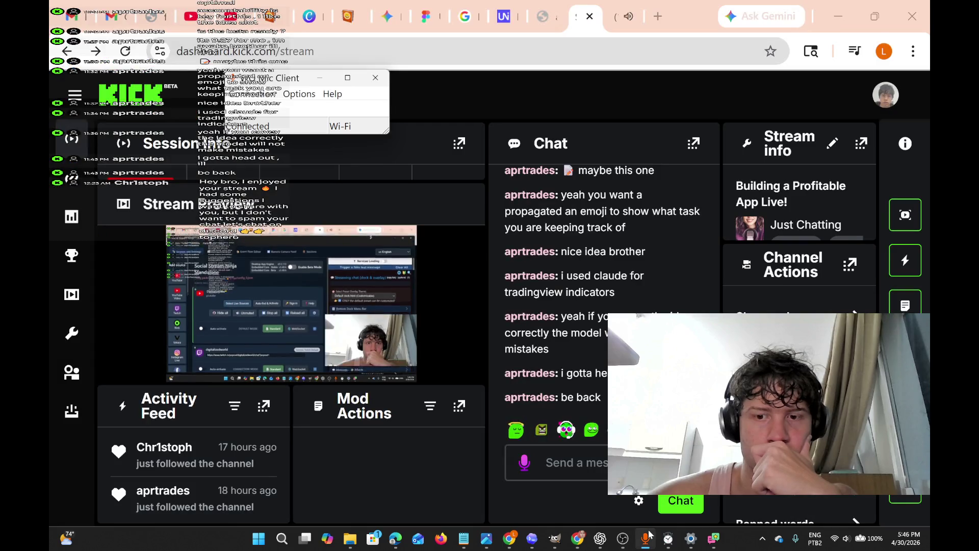
click(575, 540)
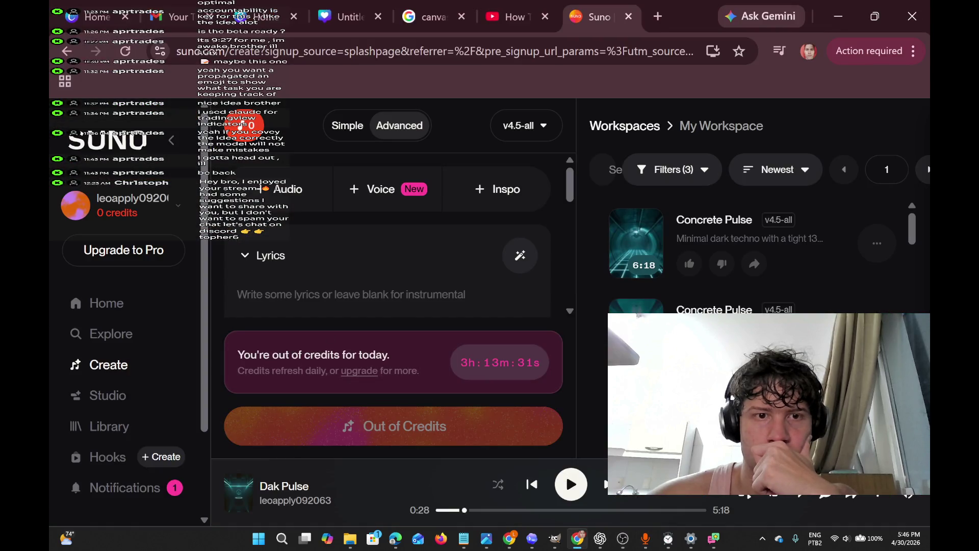
Start playing the Dak Pulse track from Suno's bottom player
click(571, 491)
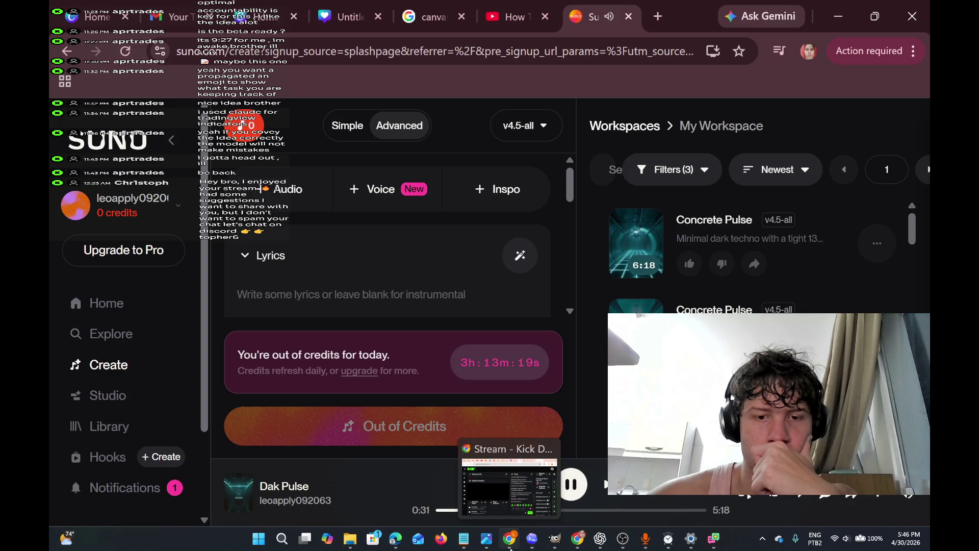
mouse_move(600, 541)
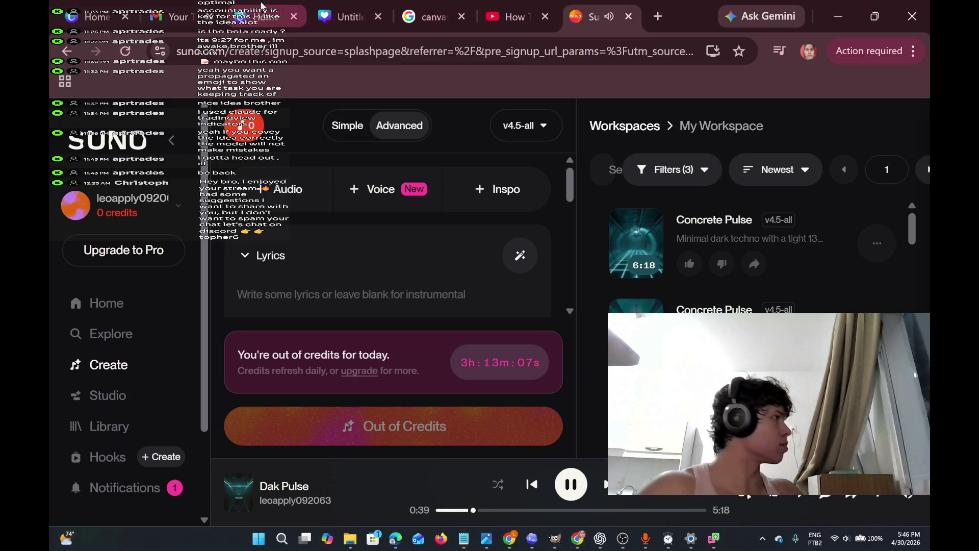
mouse_move(340, 17)
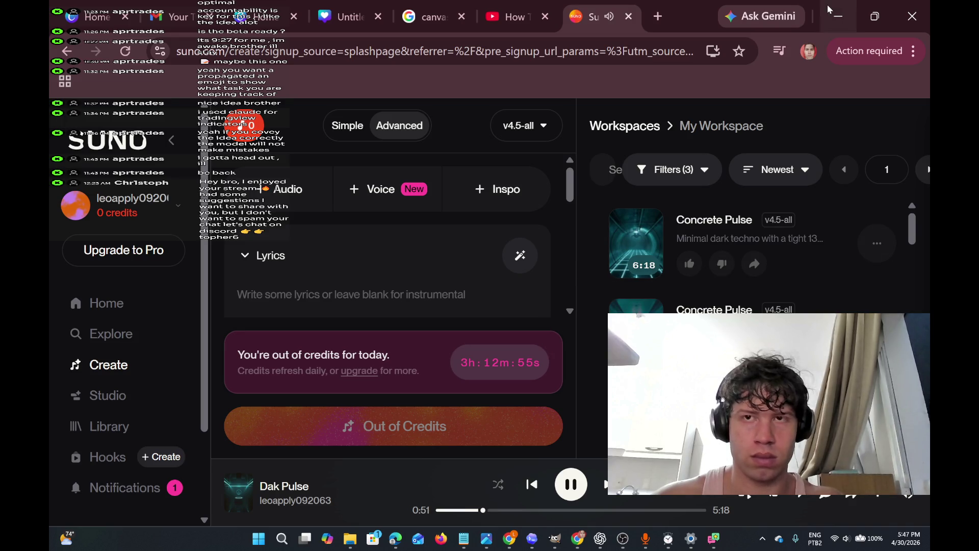
Scroll through the My Workspace song list, then return to the Kick dashboard
scroll(658, 255, down, 2)
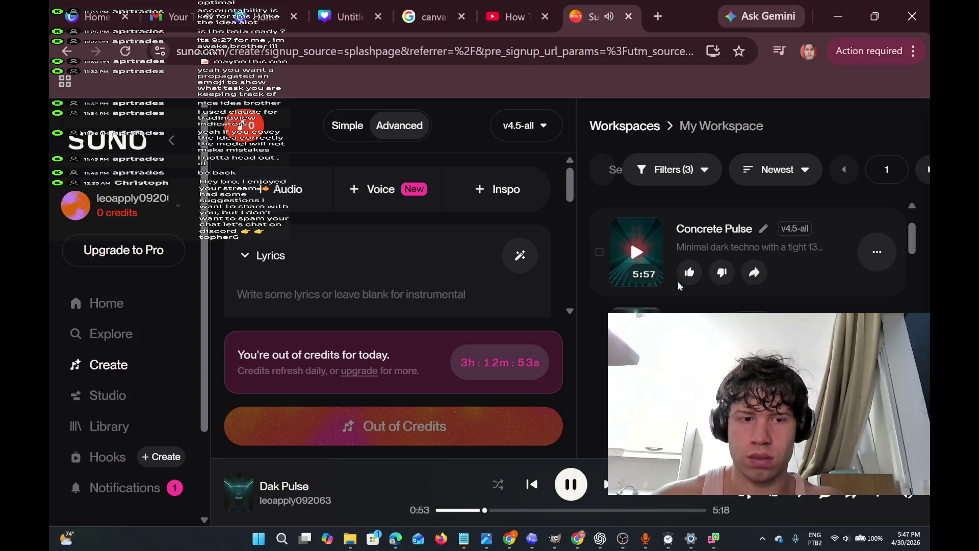
scroll(678, 280, up, 2)
scroll(639, 306, down, 3)
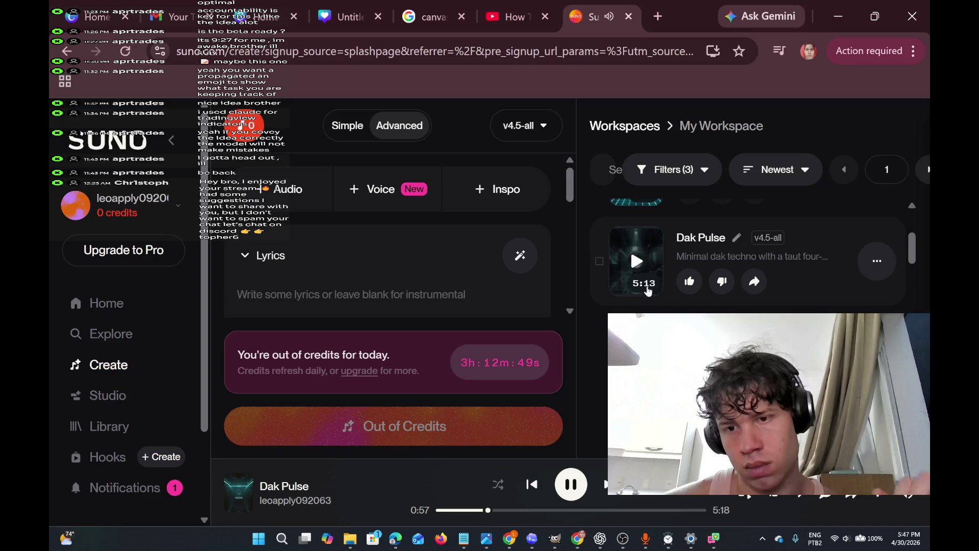
scroll(633, 286, down, 1)
scroll(683, 297, down, 1)
scroll(682, 296, down, 3)
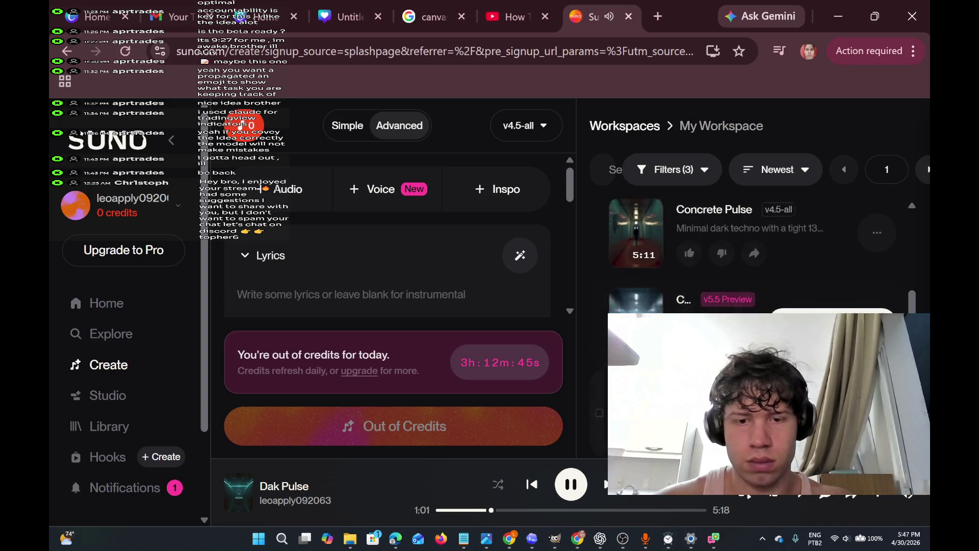
scroll(618, 270, up, 2)
mouse_move(505, 545)
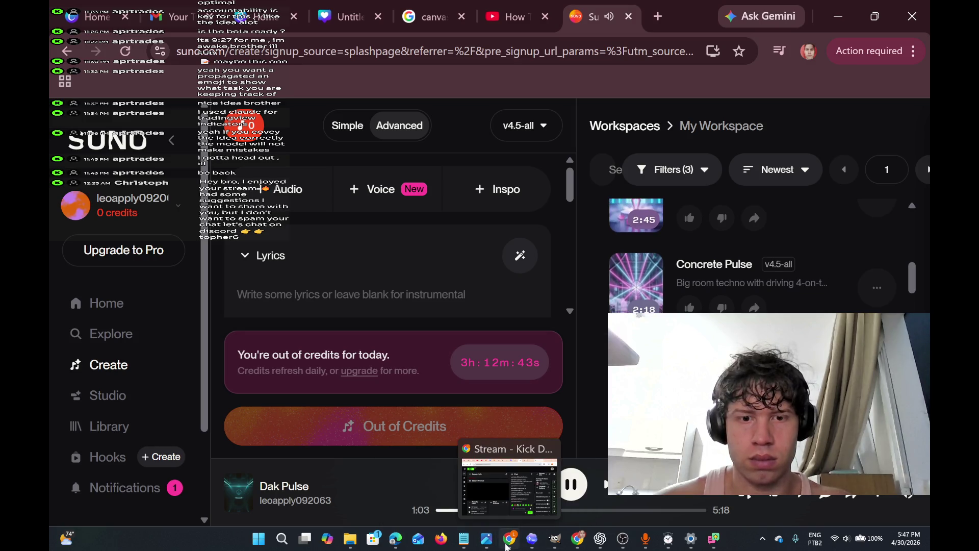
click(520, 506)
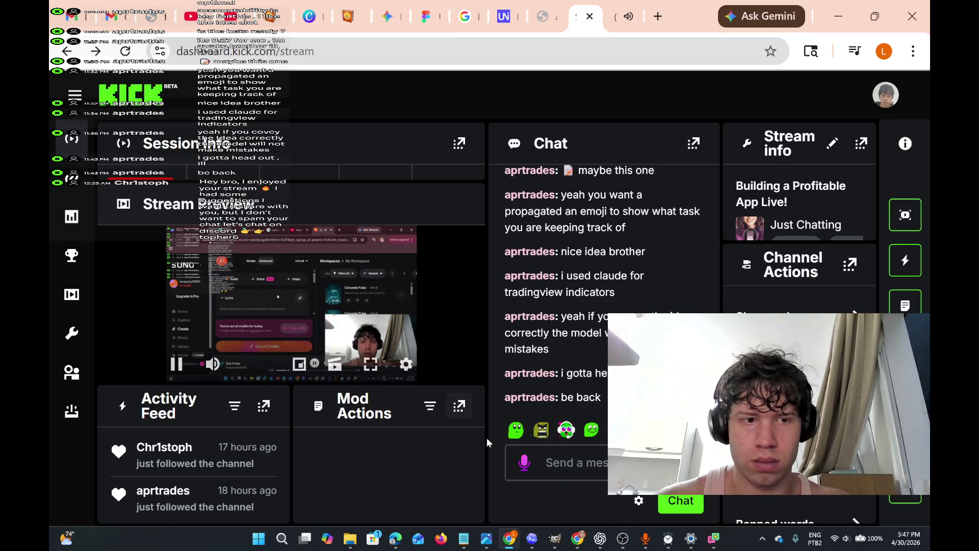
In OBS, raise Desktop Audio to about -4.6 dB with Mic/Aux left muted, then return to Suno
mouse_move(591, 516)
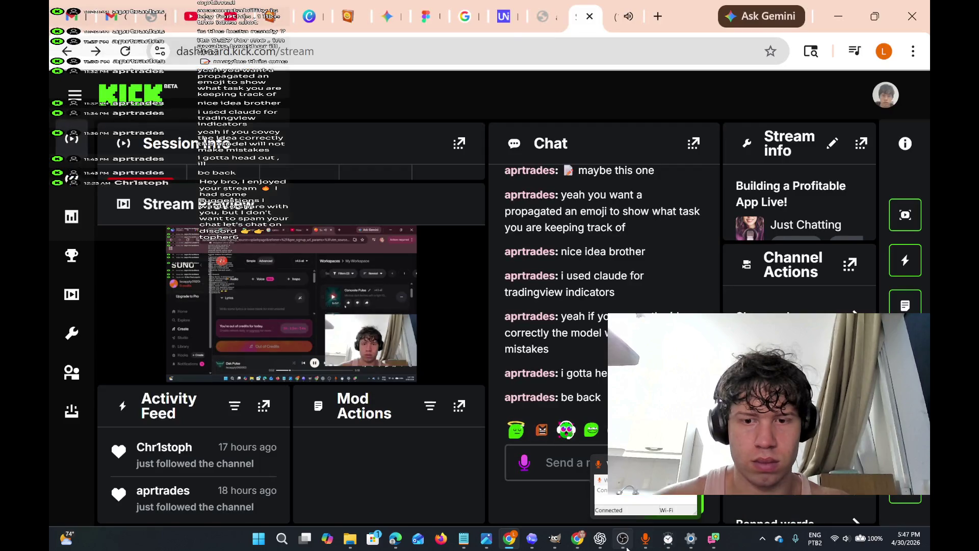
mouse_move(639, 548)
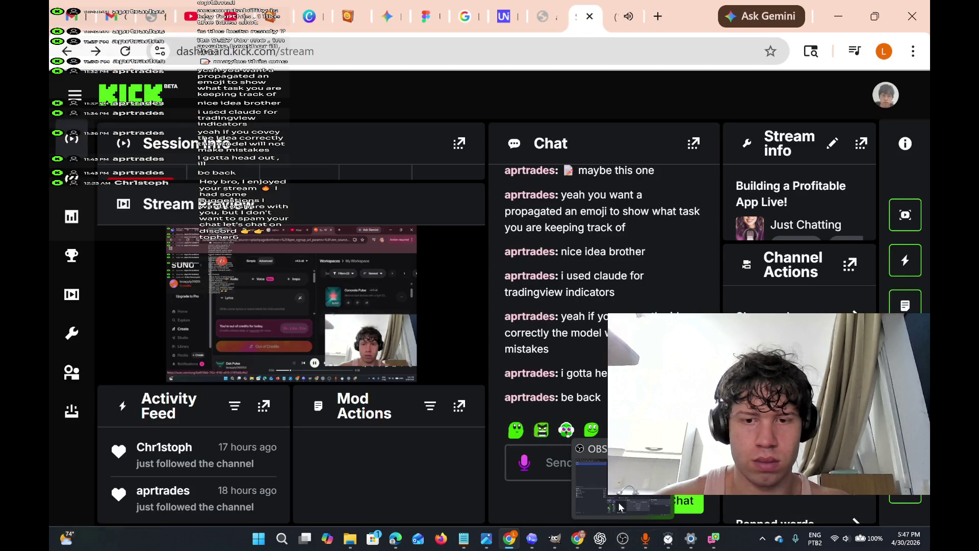
click(619, 502)
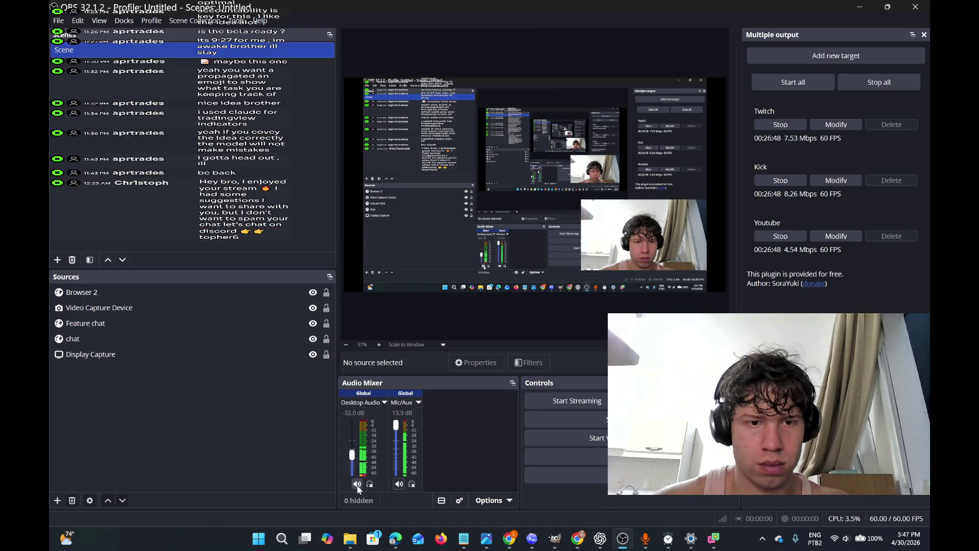
click(352, 456)
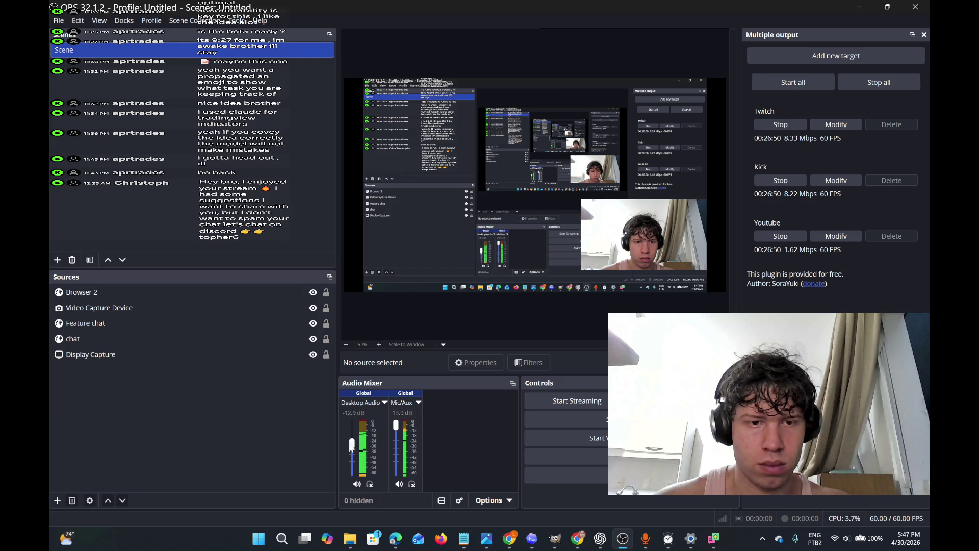
click(401, 484)
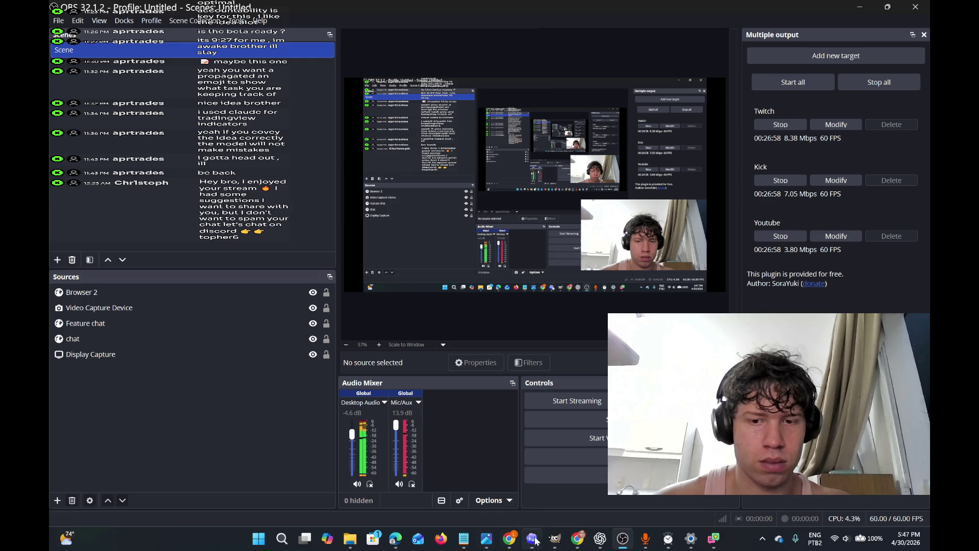
click(403, 486)
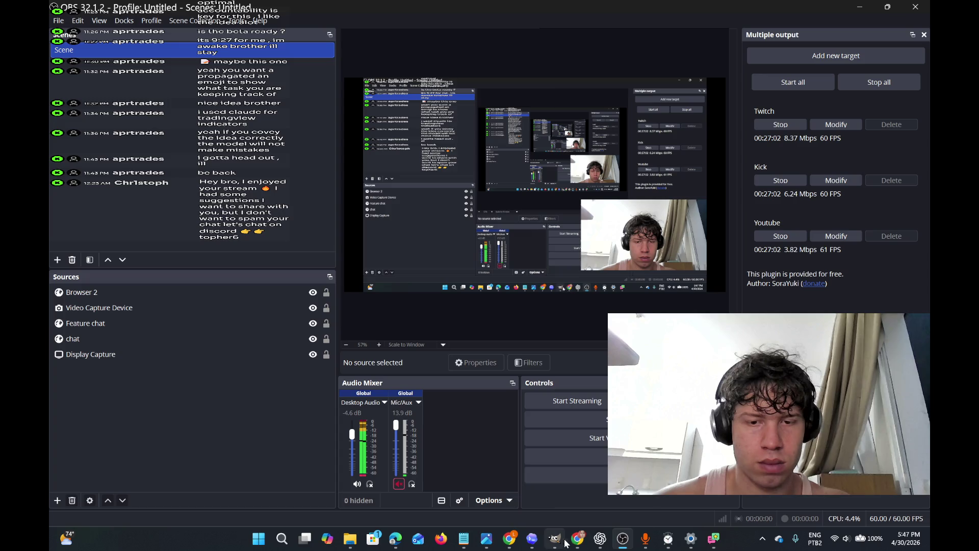
click(572, 503)
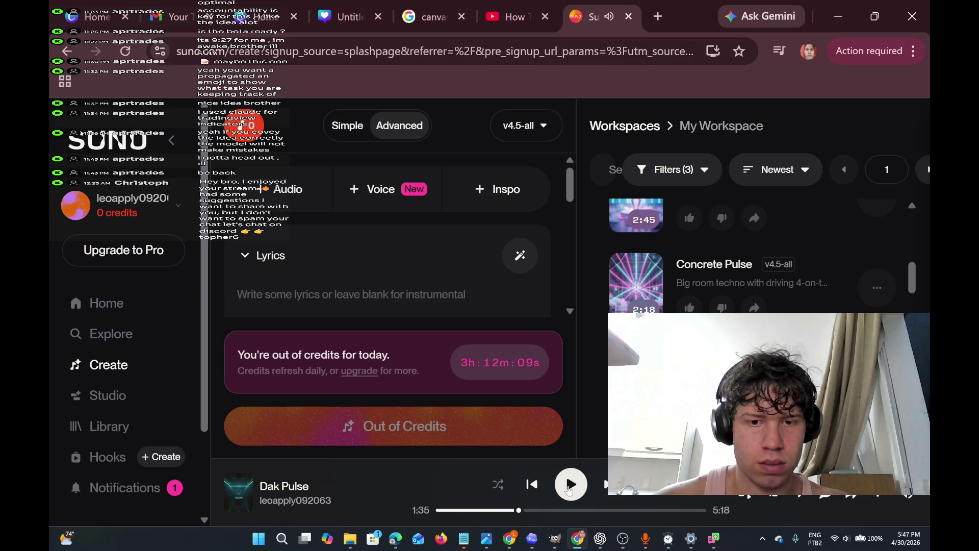
mouse_move(709, 543)
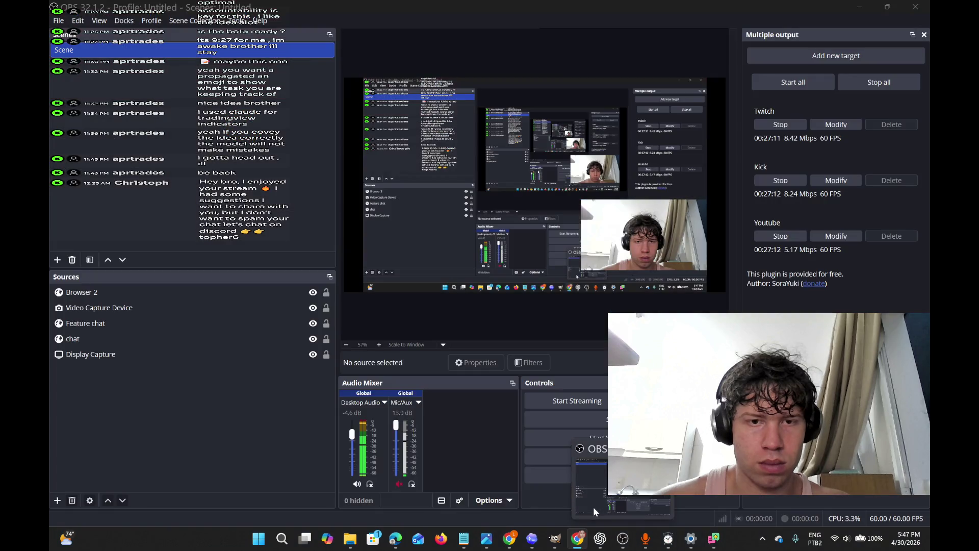
mouse_move(578, 538)
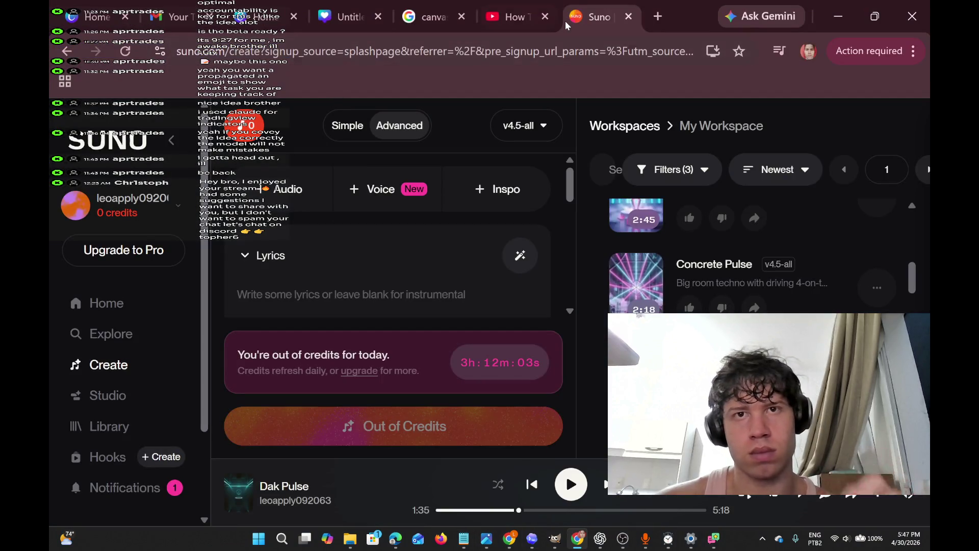
mouse_move(529, 544)
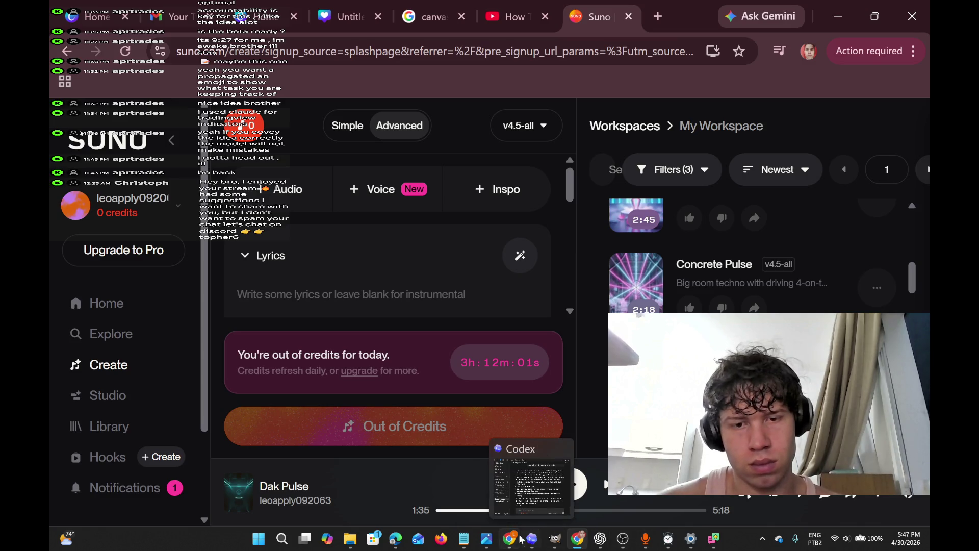
mouse_move(515, 470)
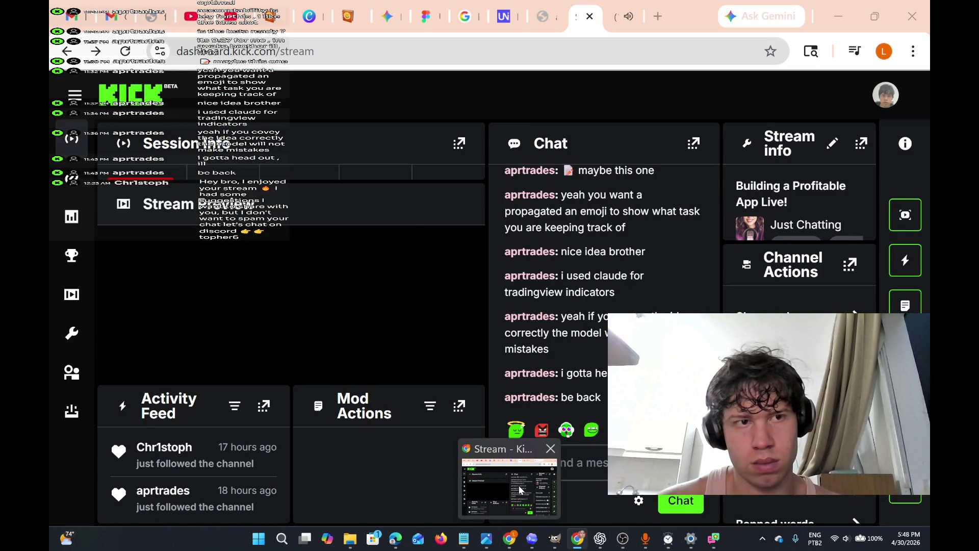
click(520, 490)
Check the Twitch player's Quality options, then close the Twitch tab for a new tab
click(620, 16)
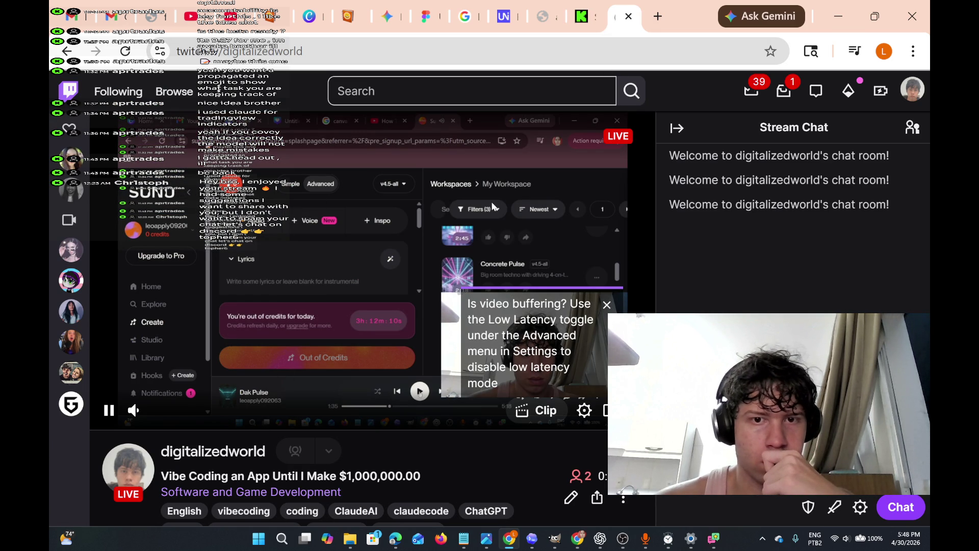
click(584, 410)
click(569, 208)
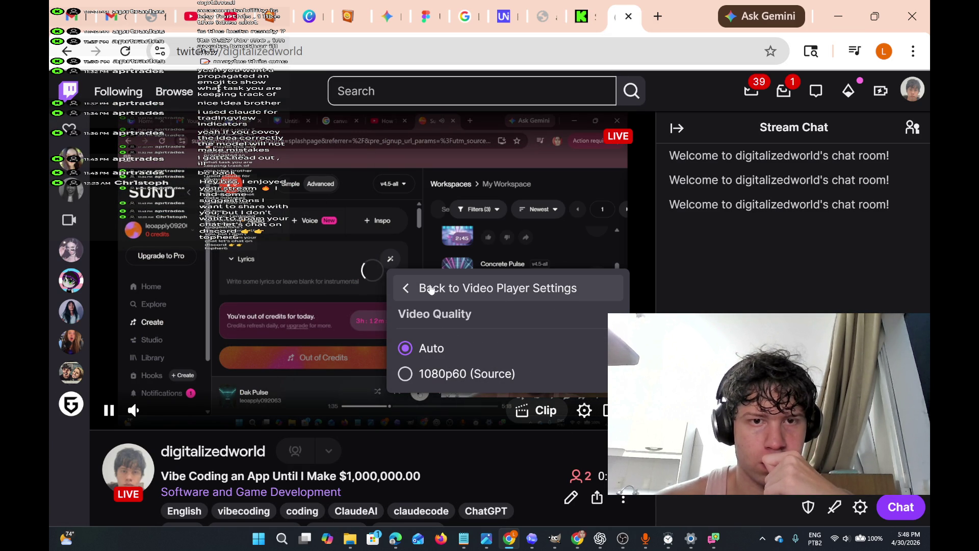
click(406, 290)
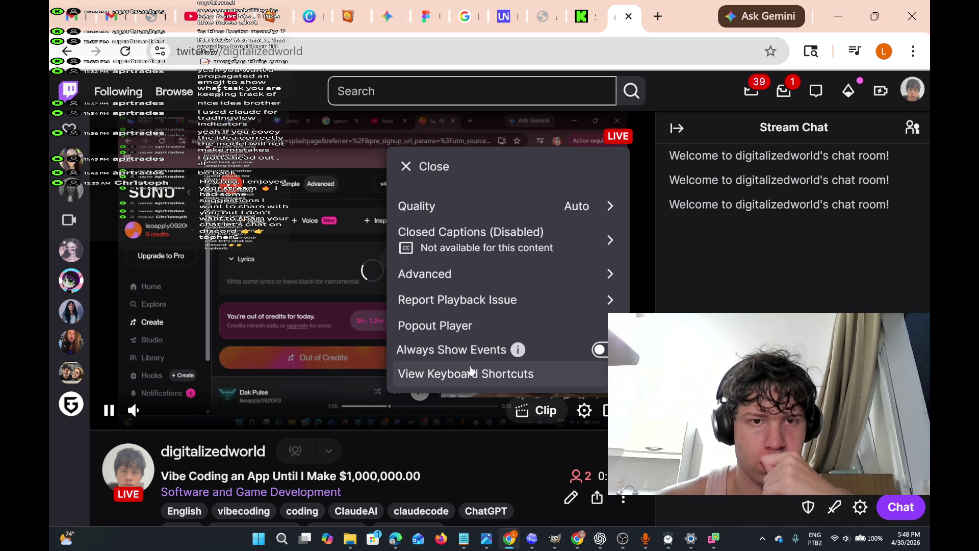
click(630, 18)
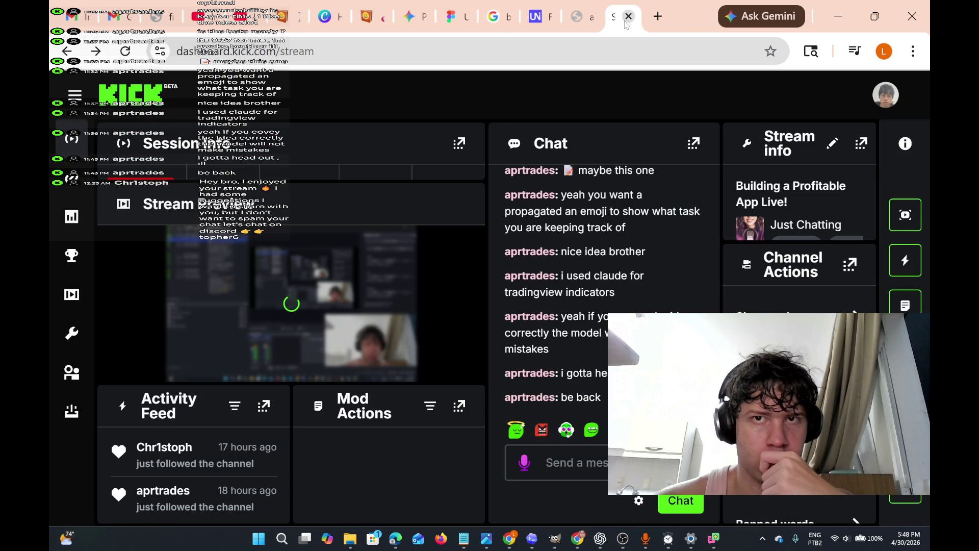
click(659, 16)
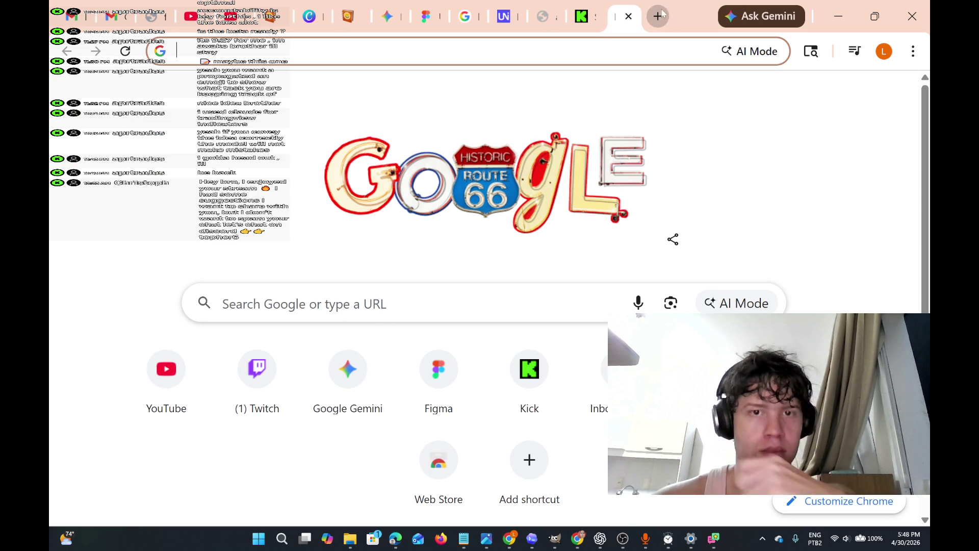
Load Twitch from a new-tab shortcut, then bring up the Suno window's Canva tutorial tab
click(240, 406)
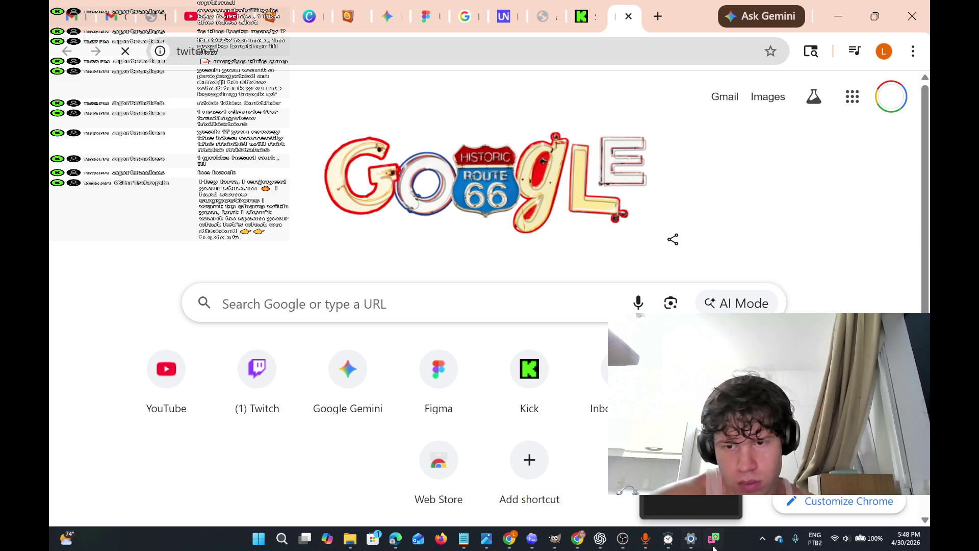
mouse_move(539, 534)
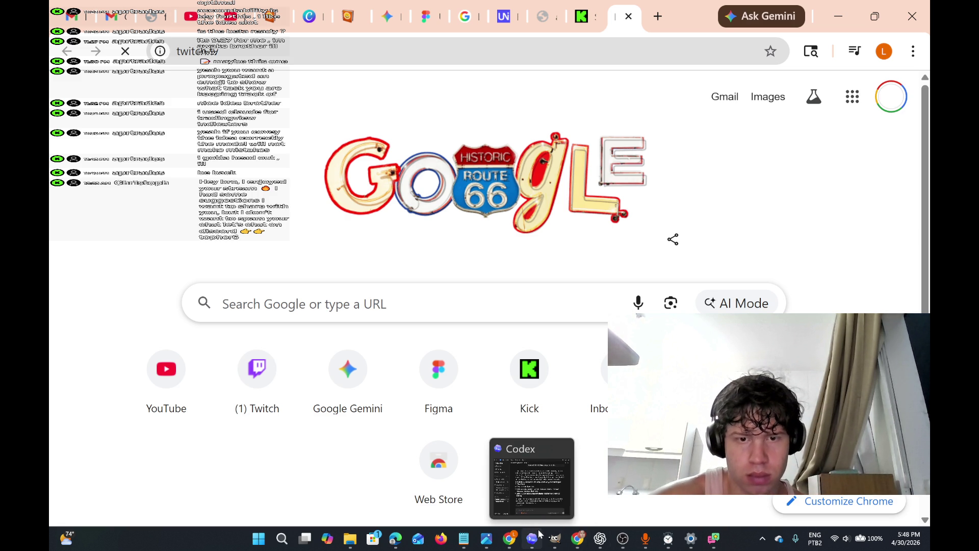
mouse_move(396, 538)
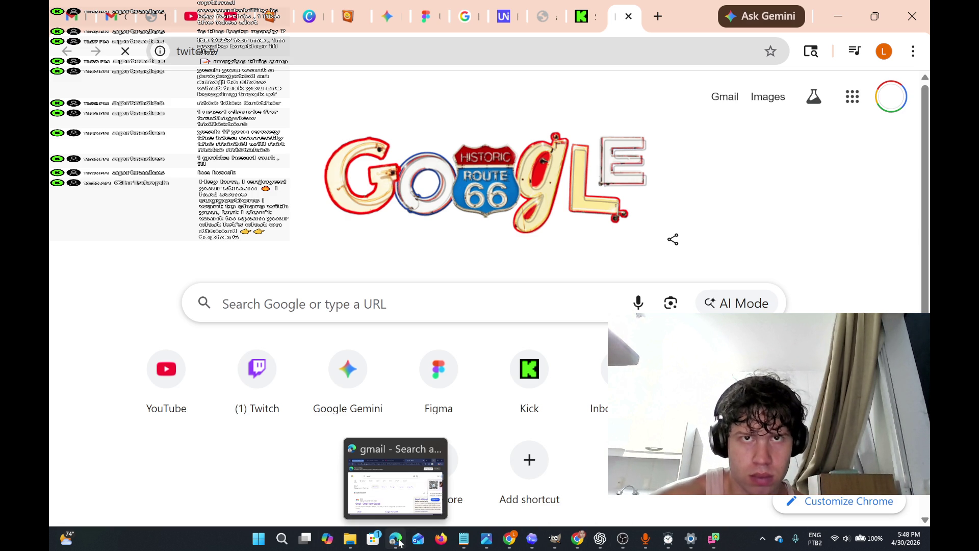
click(395, 485)
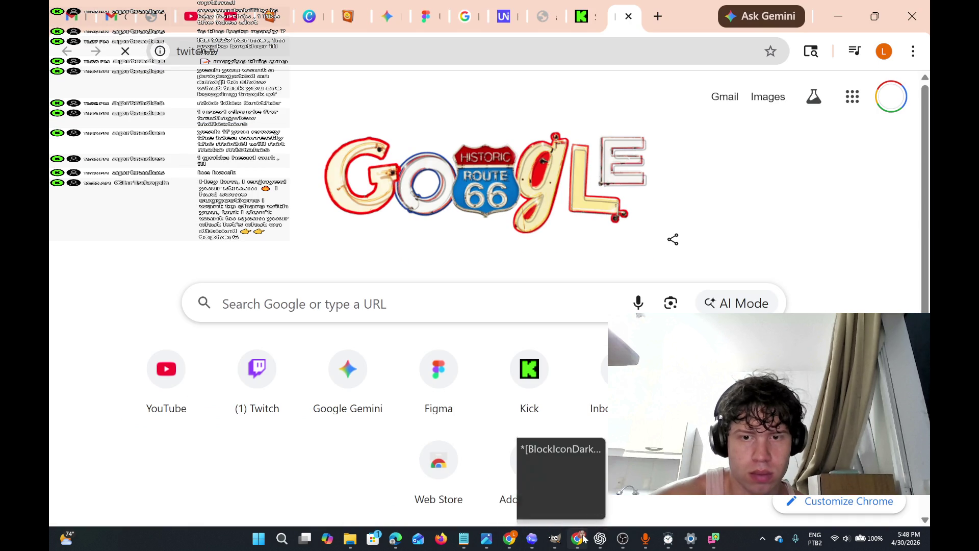
click(578, 538)
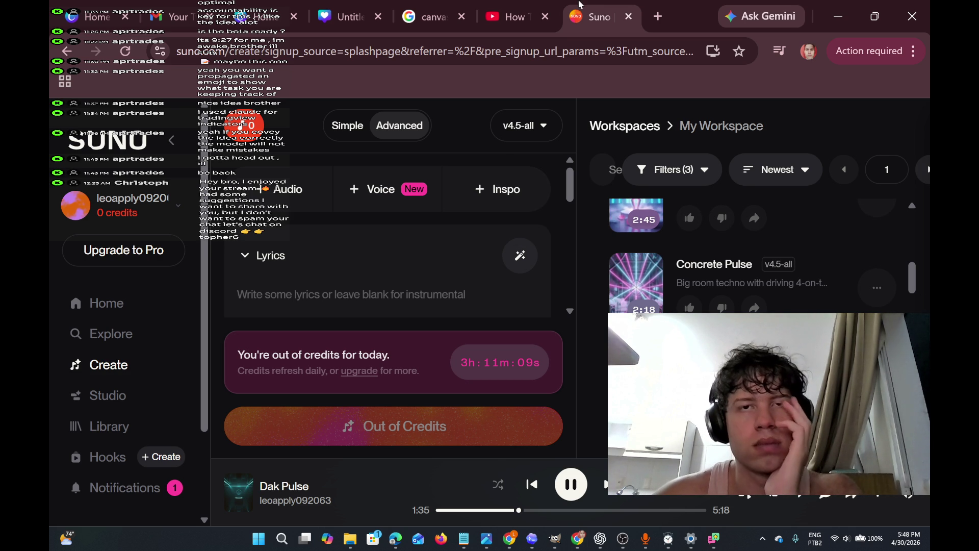
click(513, 17)
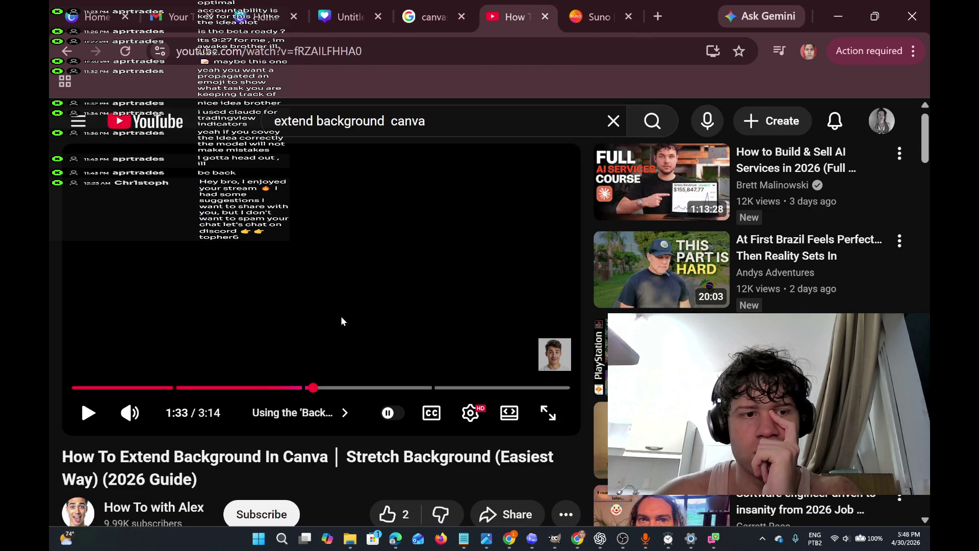
Briefly play and pause the Canva tutorial, flip through the tabs, then bring the Twitch window forward
click(345, 295)
click(345, 296)
click(433, 17)
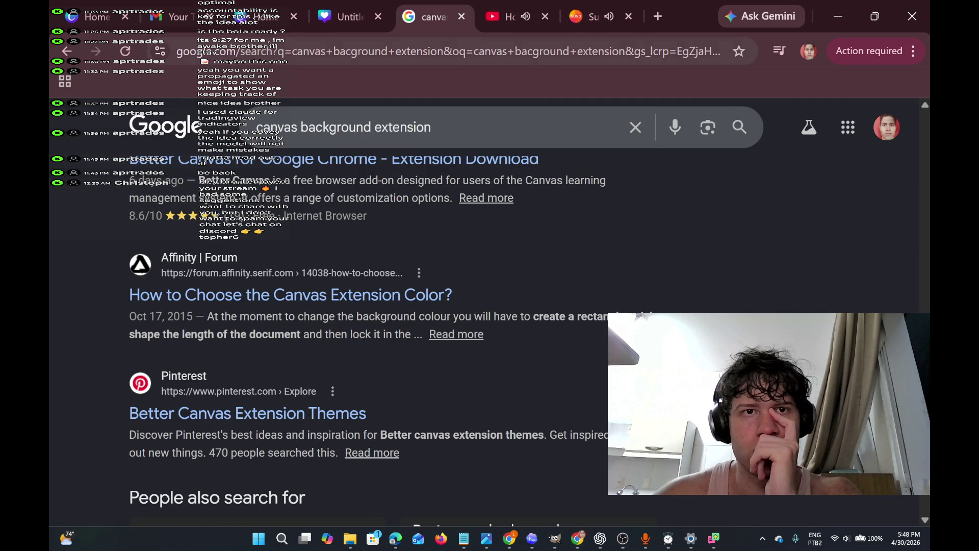
click(583, 25)
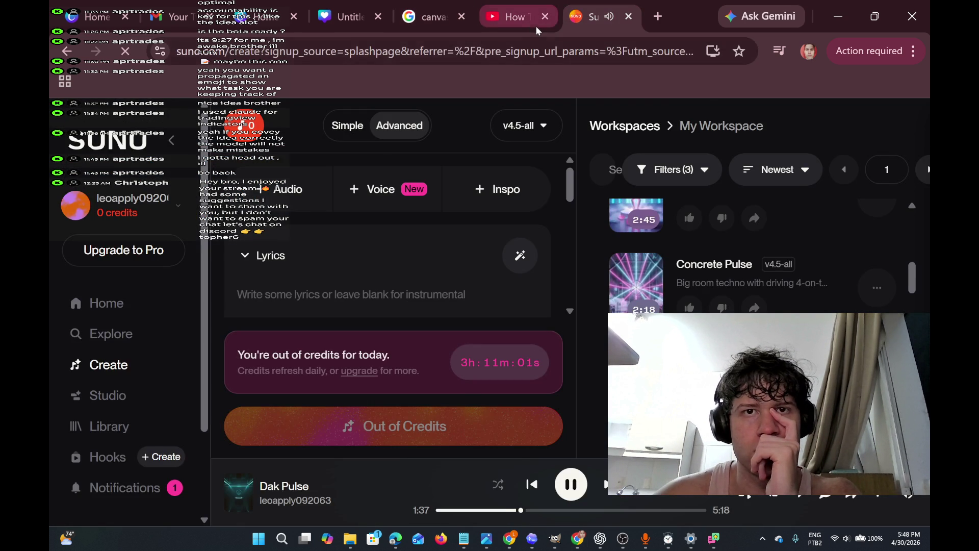
click(511, 26)
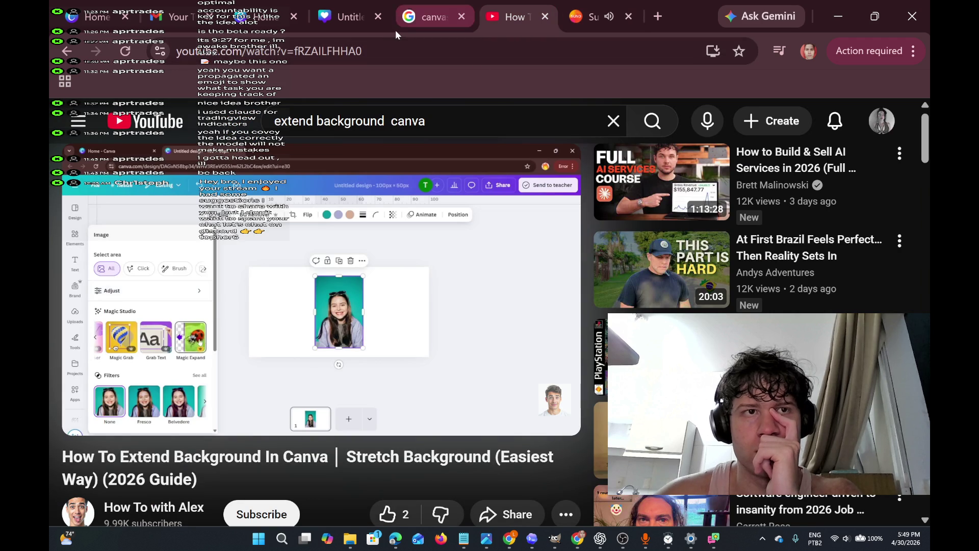
mouse_move(512, 538)
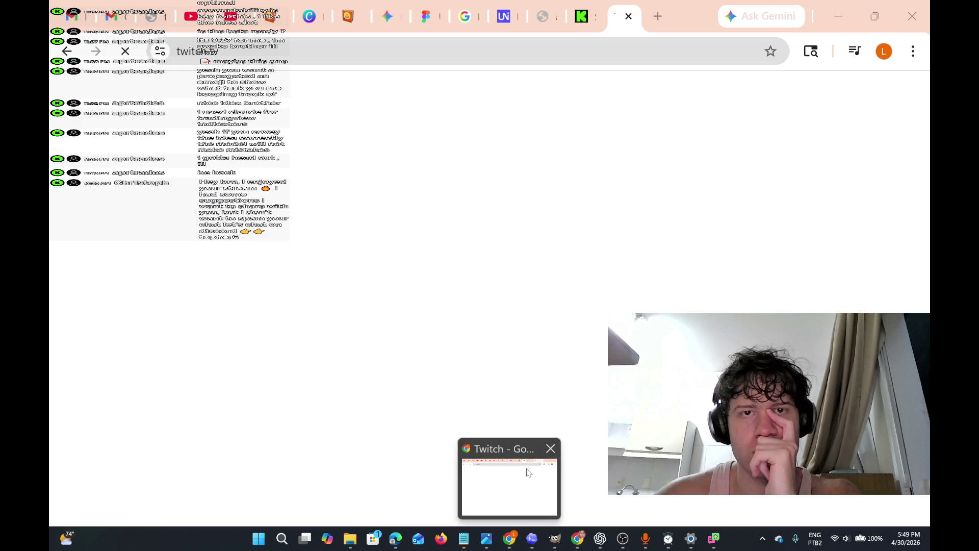
click(528, 472)
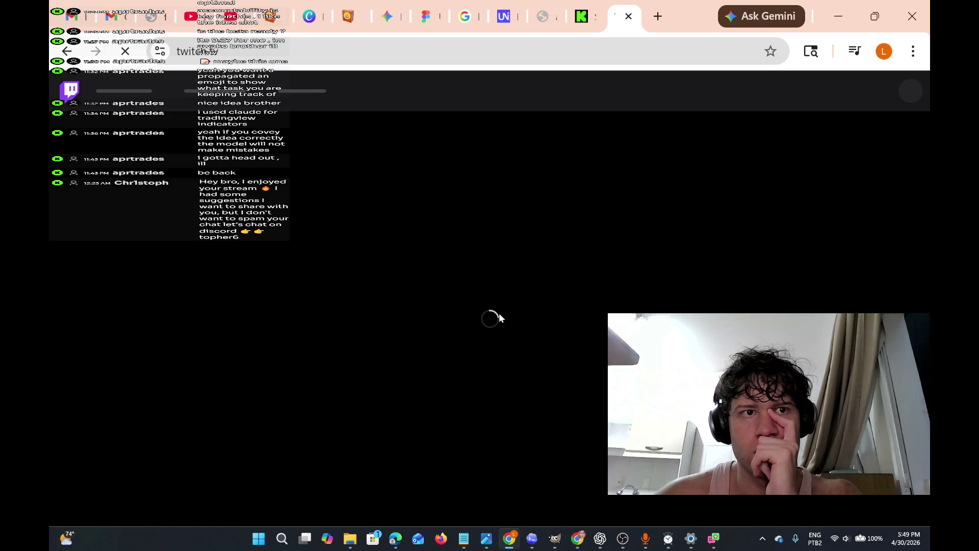
Cycle through the Kick dashboard, Google accounts and unicode emoji tabs
click(577, 32)
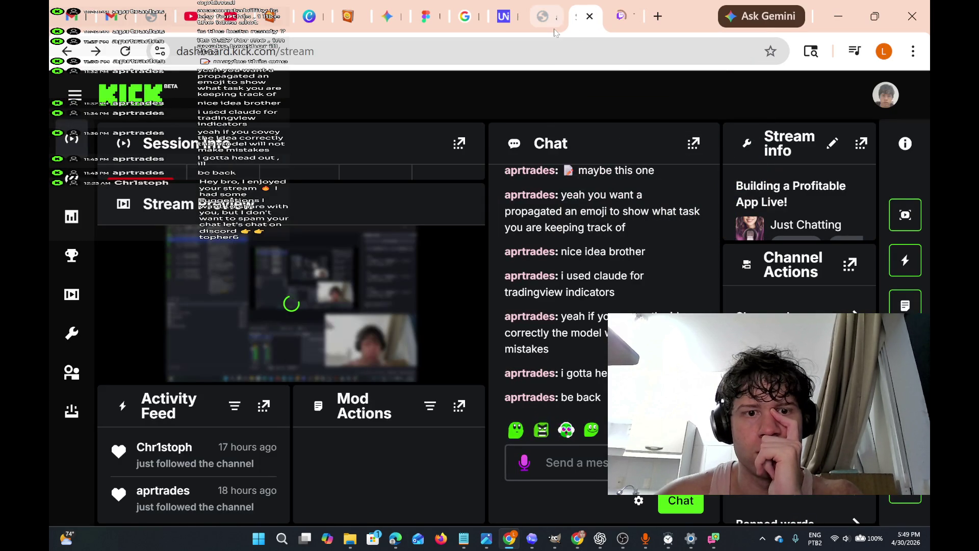
click(535, 23)
click(512, 23)
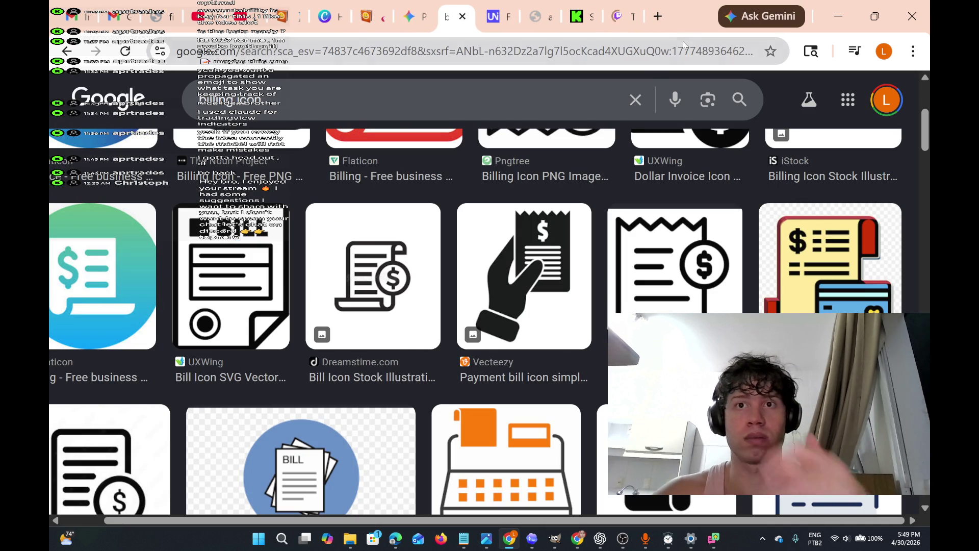
Open a new tab and load figma.com from the 'fig' address suggestions
click(658, 16)
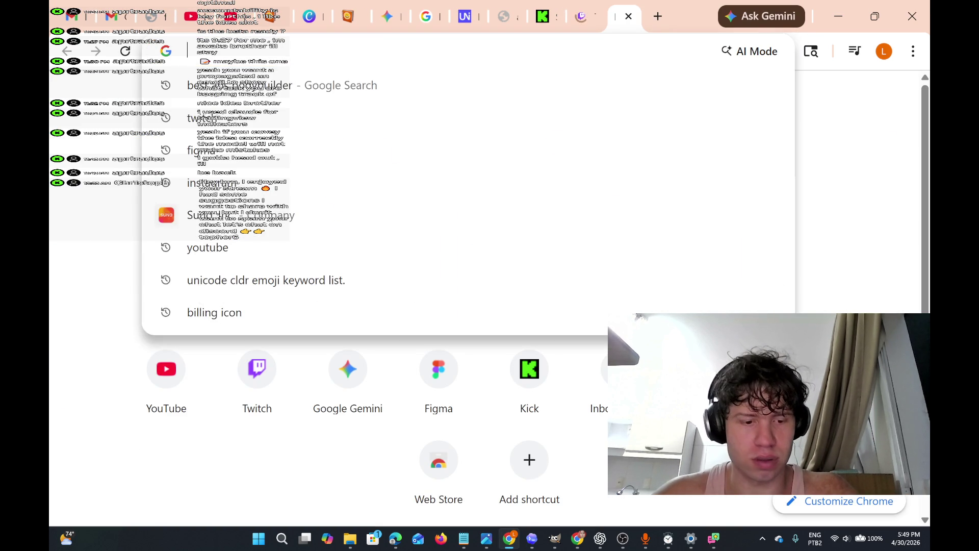
text(fig)
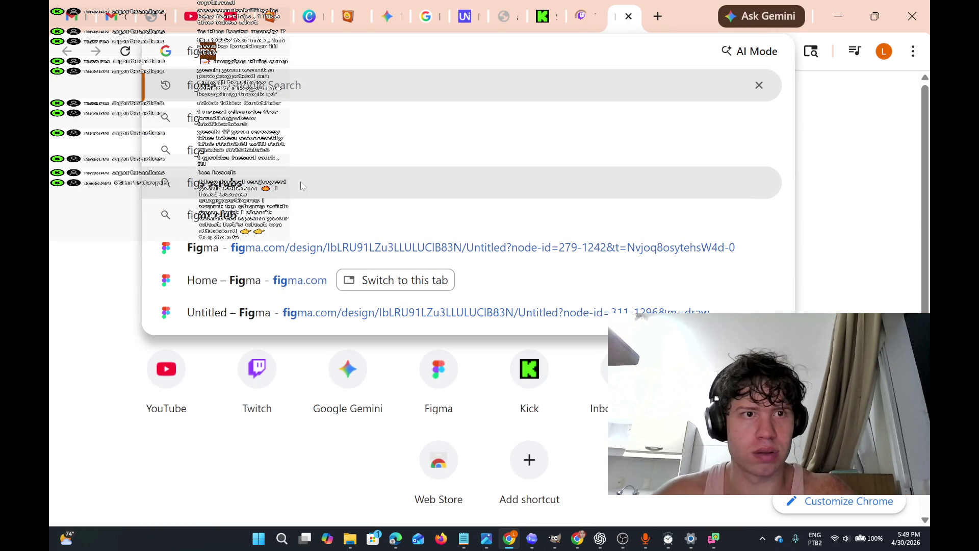
click(219, 278)
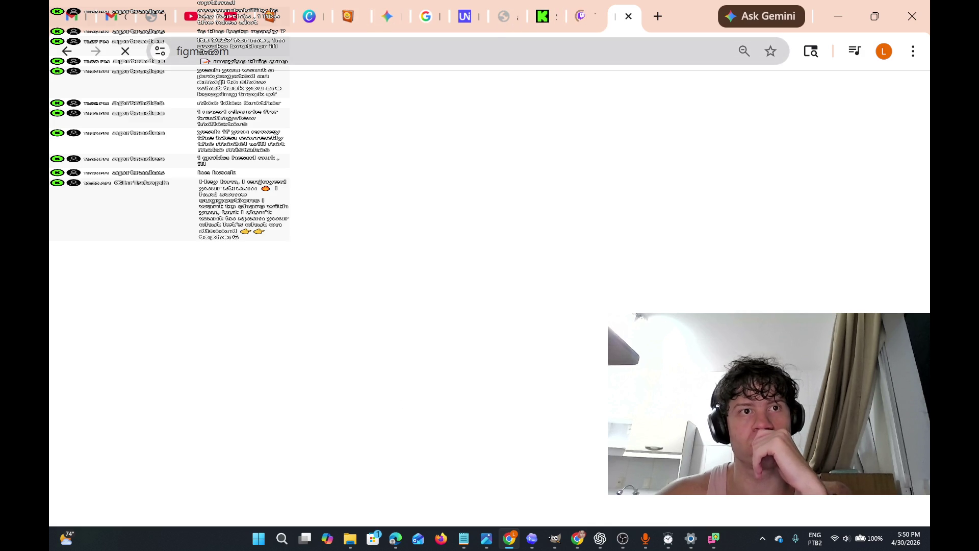
Switch to the figma.com tab and select its figma.com/files address to reload it
click(496, 18)
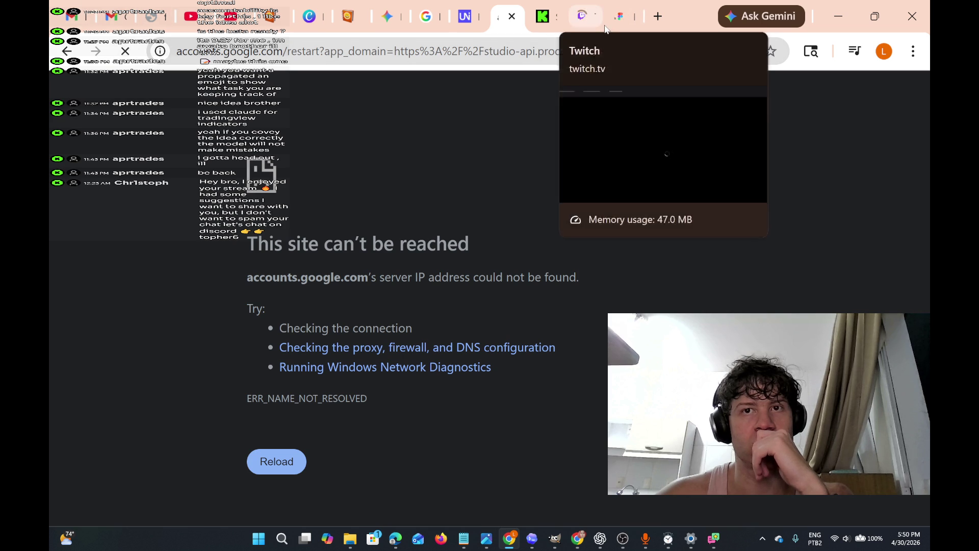
click(621, 17)
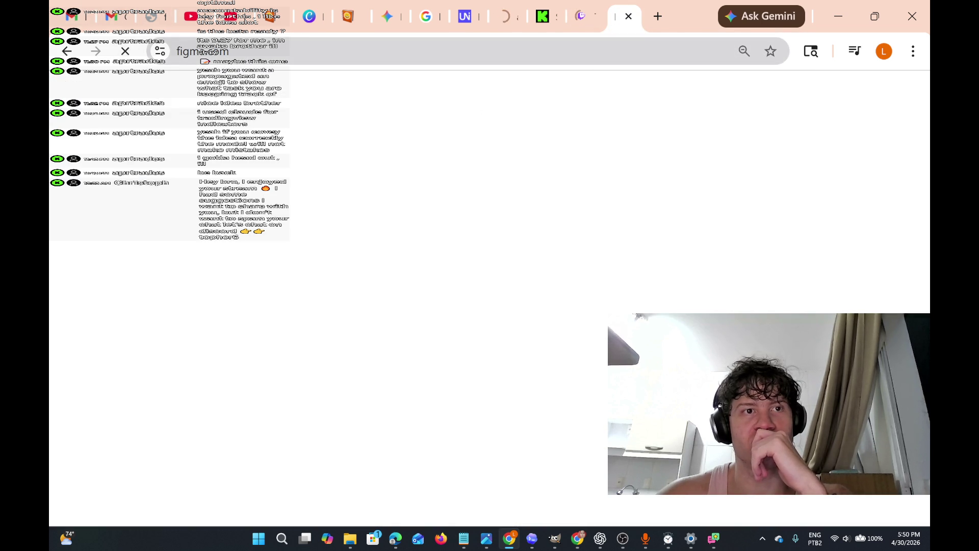
click(305, 51)
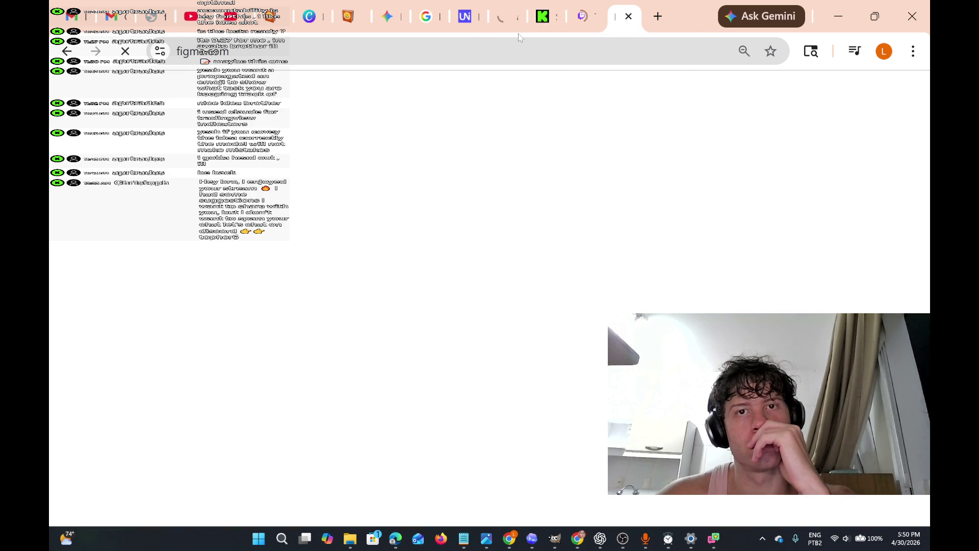
click(486, 45)
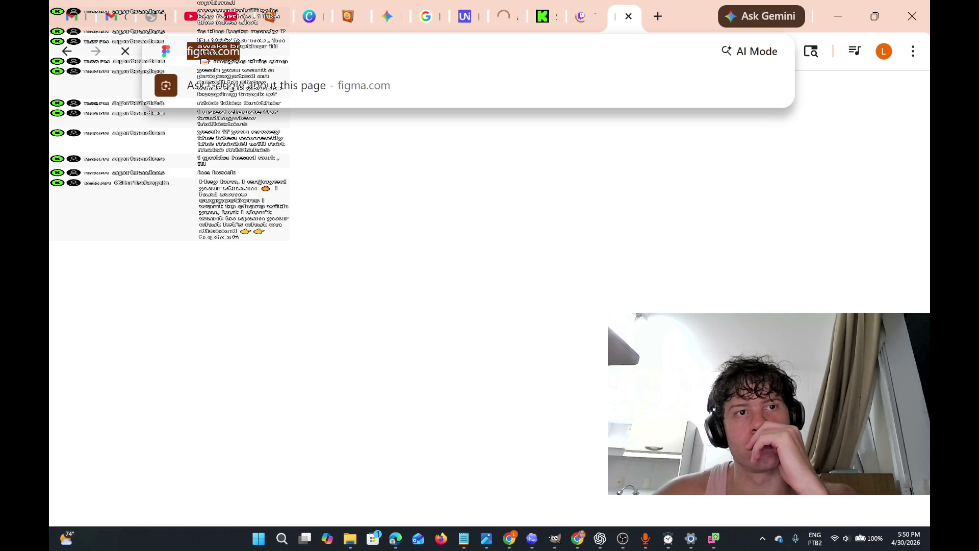
click(415, 142)
click(541, 51)
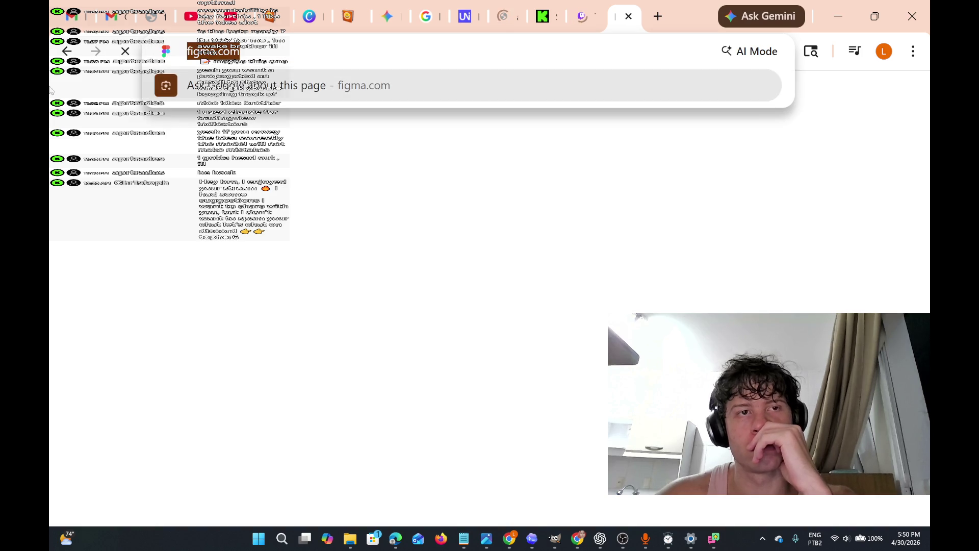
click(543, 86)
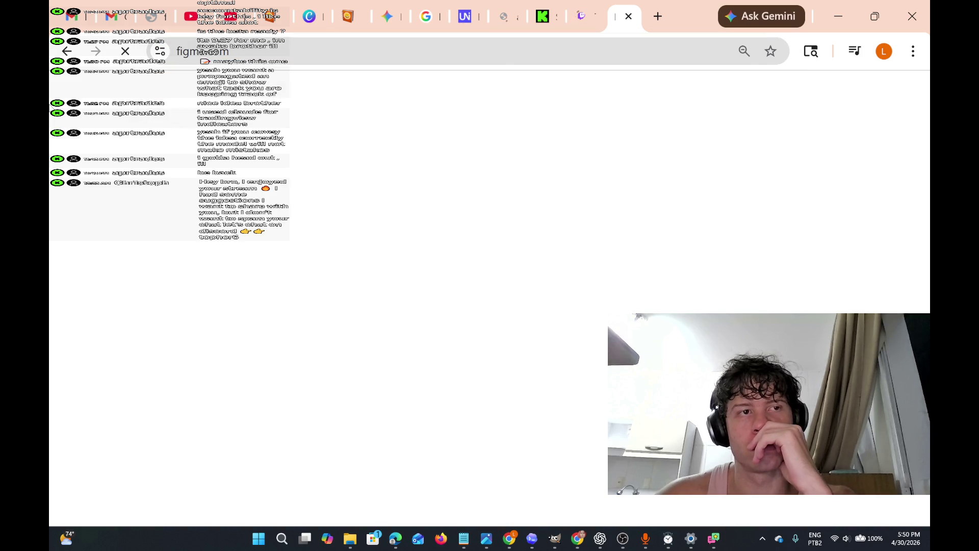
click(579, 61)
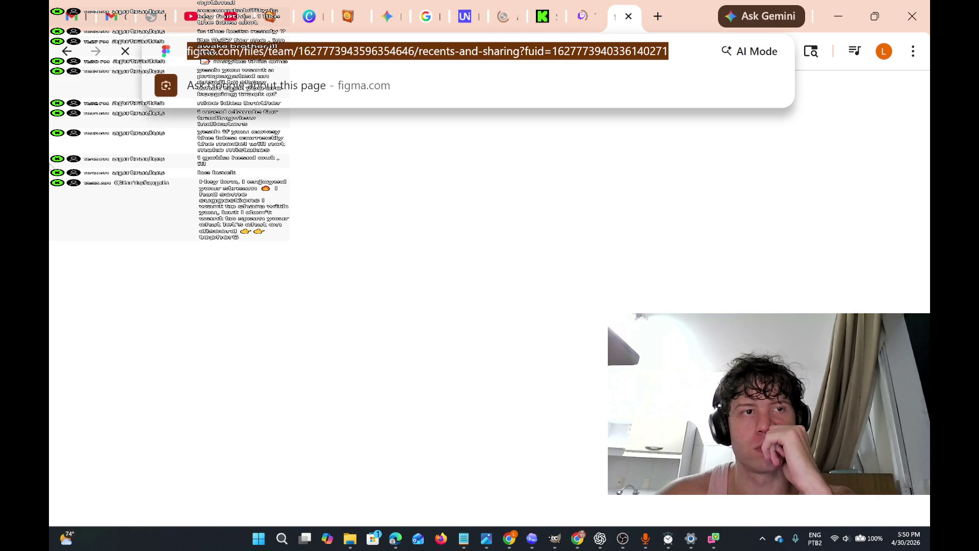
click(77, 117)
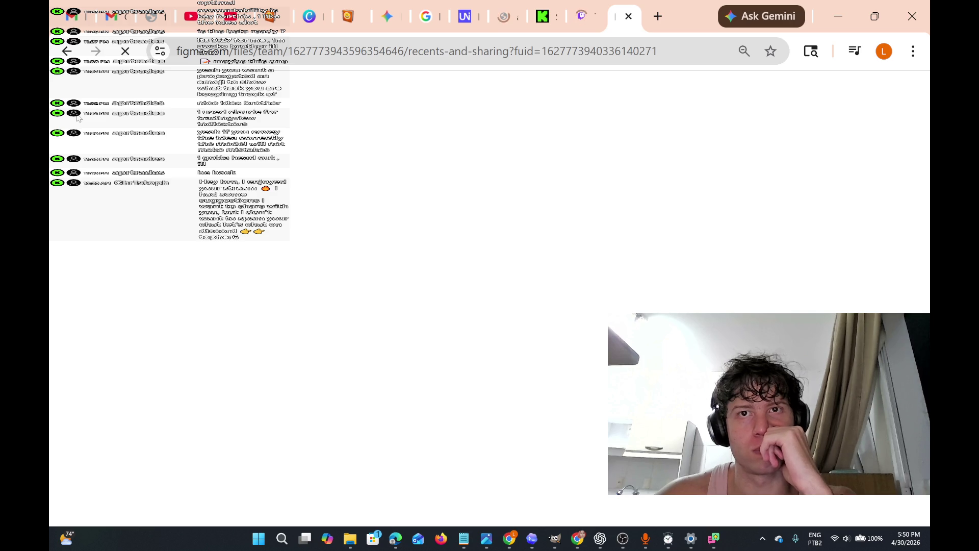
After checking Twitch, reselect the Figma files URL and reload until Recents loads
click(581, 16)
click(619, 17)
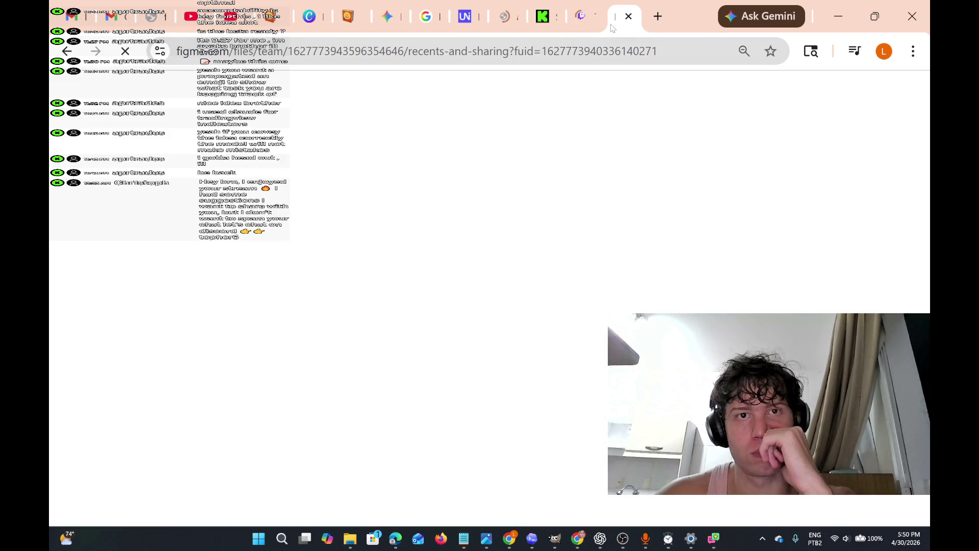
click(582, 45)
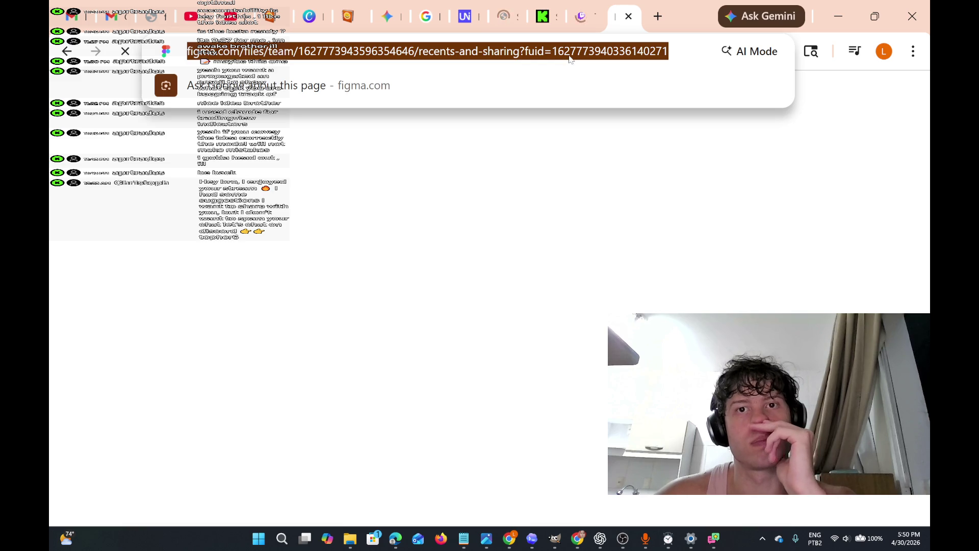
click(729, 51)
key(ctrl+a)
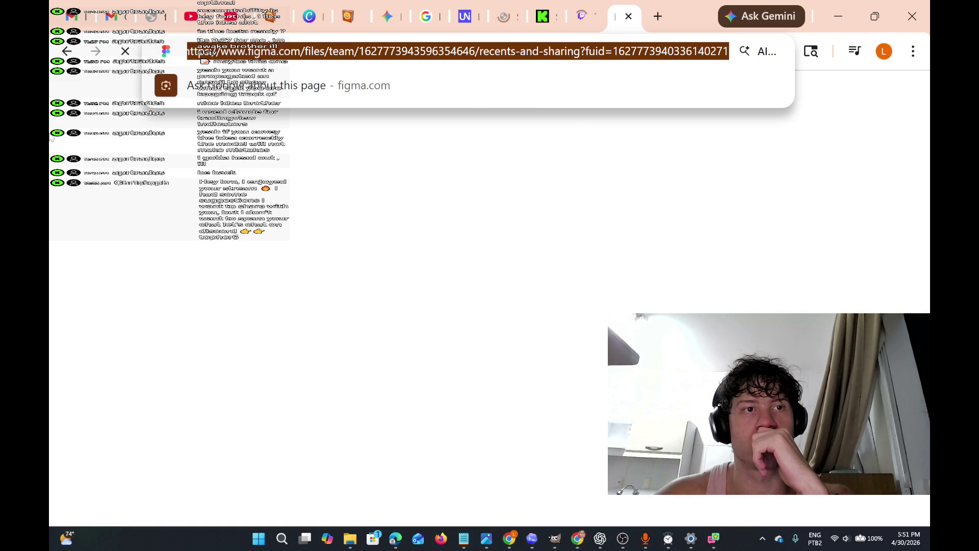
click(90, 158)
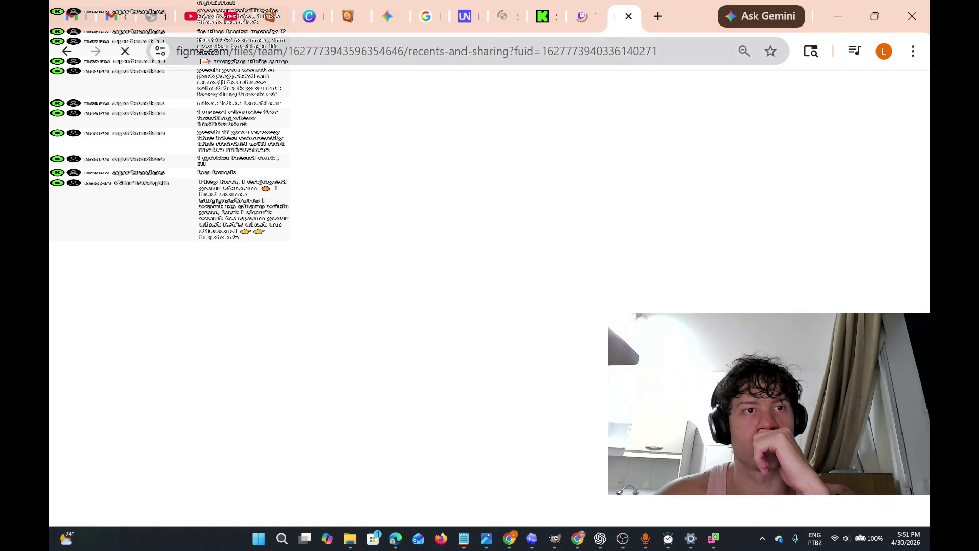
key(ctrl+l)
click(99, 175)
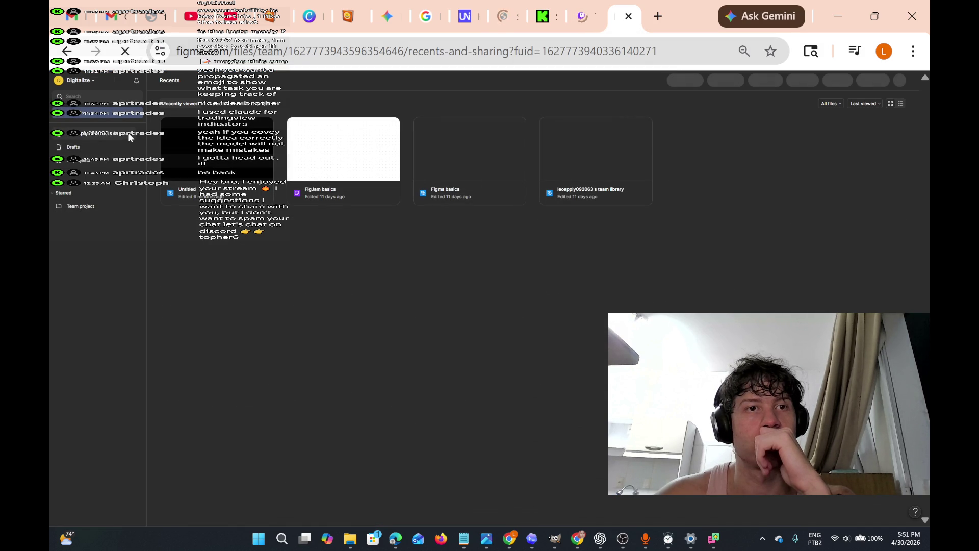
Open the Untitled design file from Recents, turn the system volume down, and bring OBS Studio forward
double_click(234, 163)
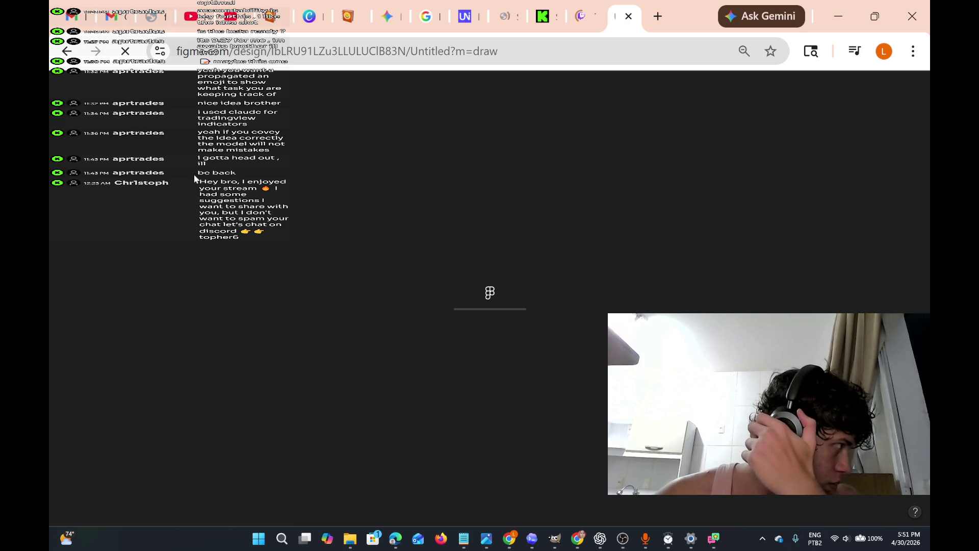
key(XF86AudioLowerVolume)
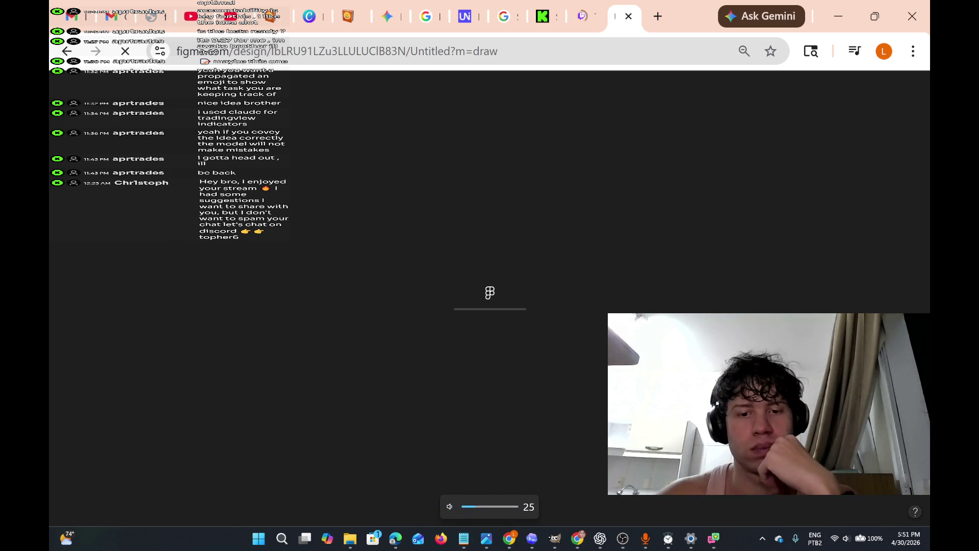
mouse_move(692, 541)
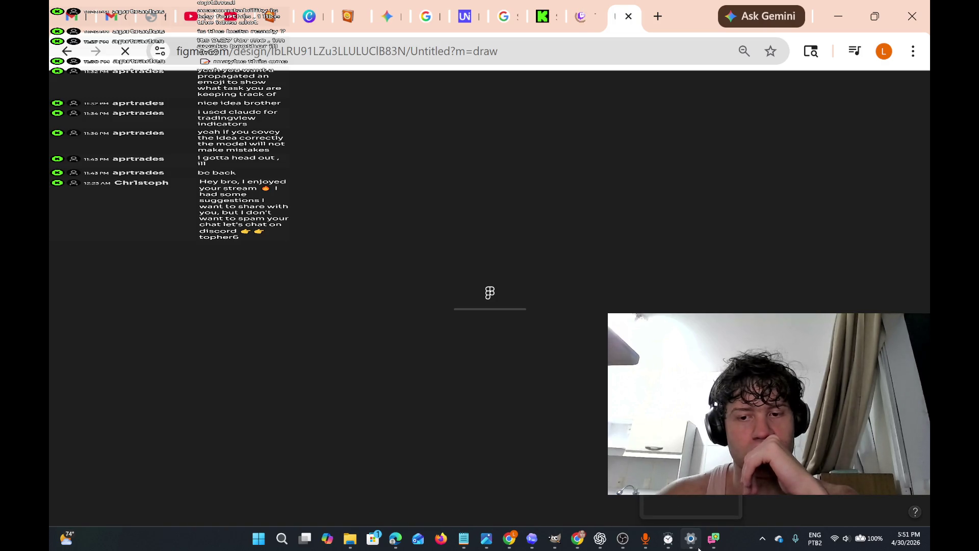
mouse_move(623, 539)
click(628, 494)
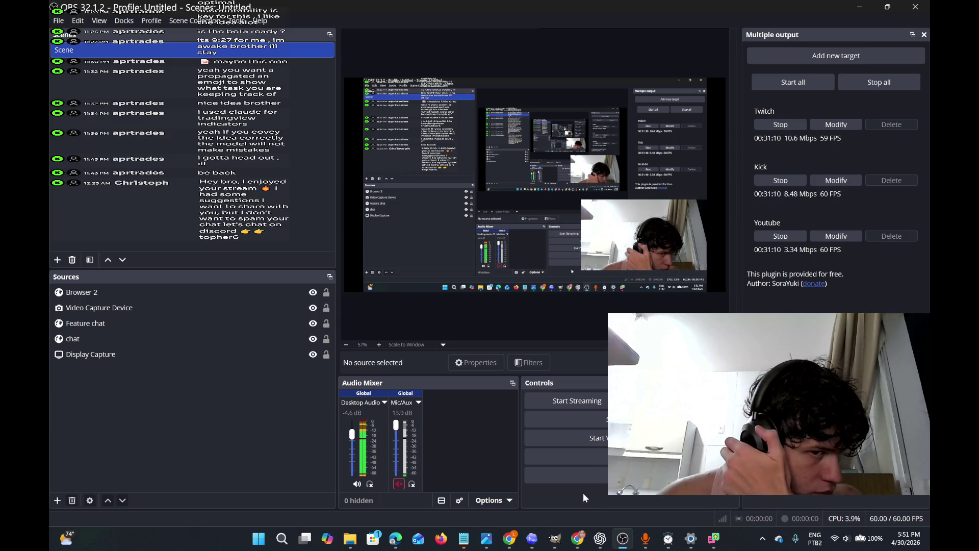
Lower Desktop Audio to about -19.9 dB, unmute Mic/Aux, and minimise OBS
key(XF86AudioLowerVolume)
key(XF86AudioLowerVolume)
key(XF86AudioLowerVolume)
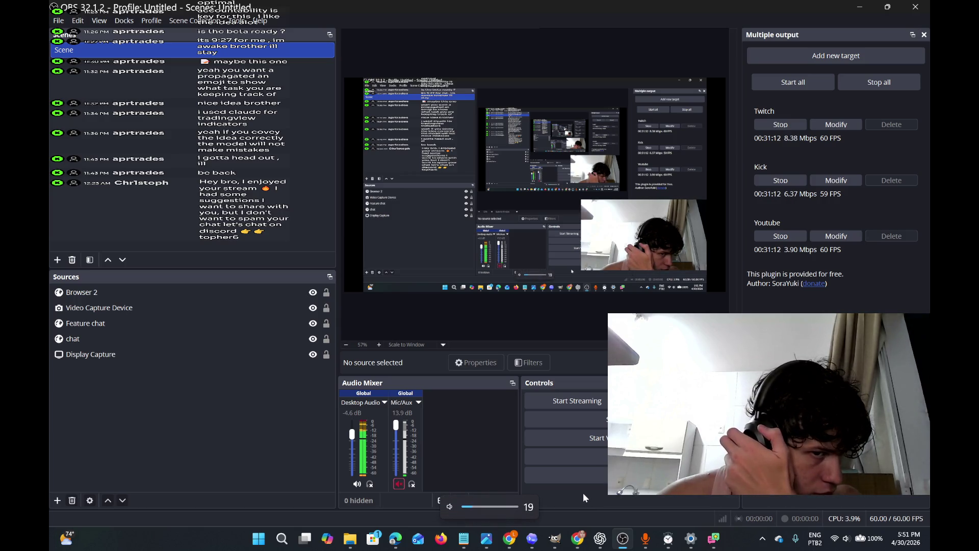
click(351, 440)
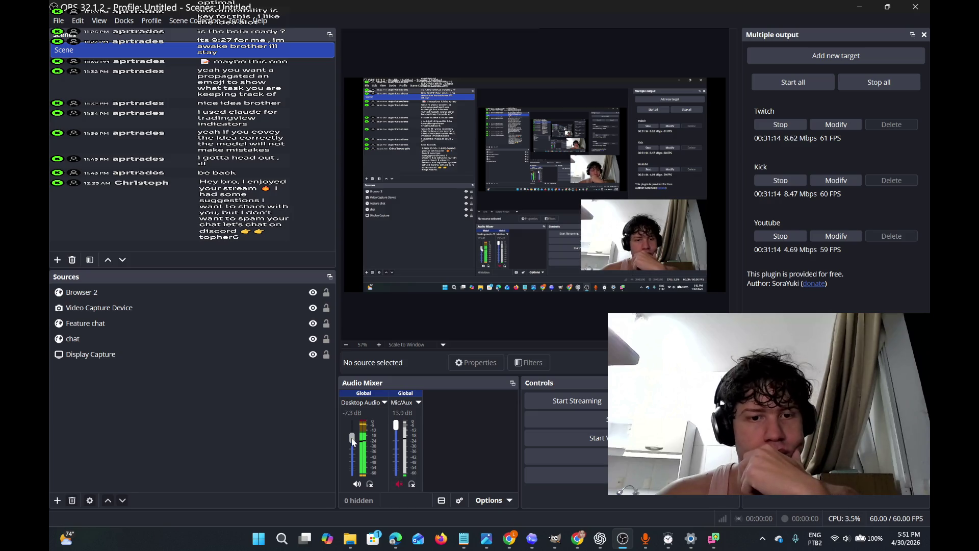
drag(351, 442, 352, 446)
click(399, 485)
drag(352, 445, 353, 452)
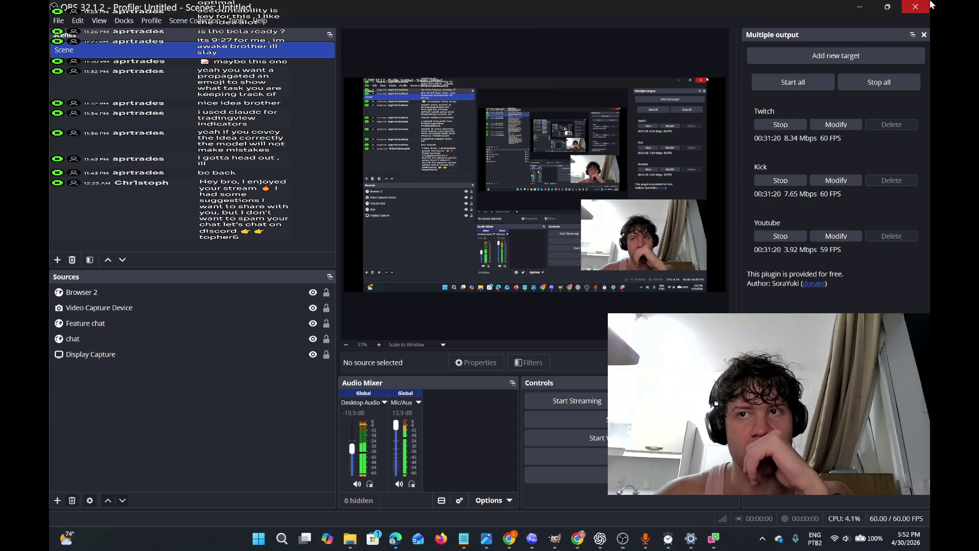
click(858, 9)
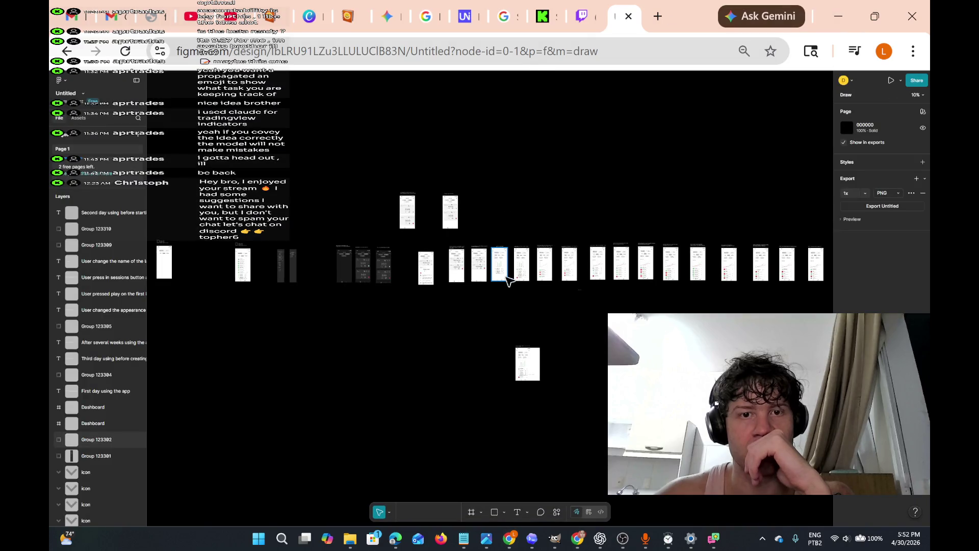
Zoom onto the Dashboard frame and open its 'Allows you to create/edit' pencil-icon note for editing
scroll(503, 276, up, 10)
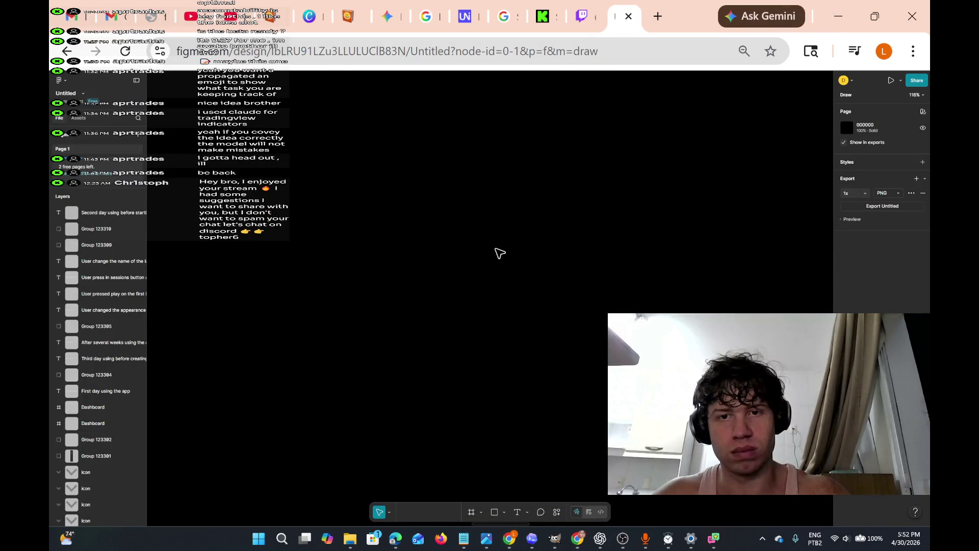
scroll(493, 229, up, 5)
scroll(486, 209, down, 5)
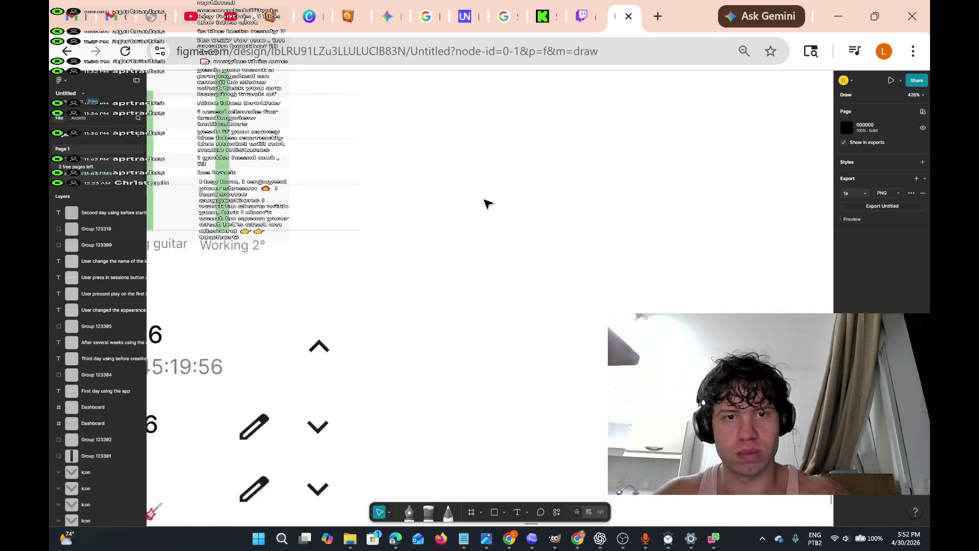
scroll(485, 204, down, 5)
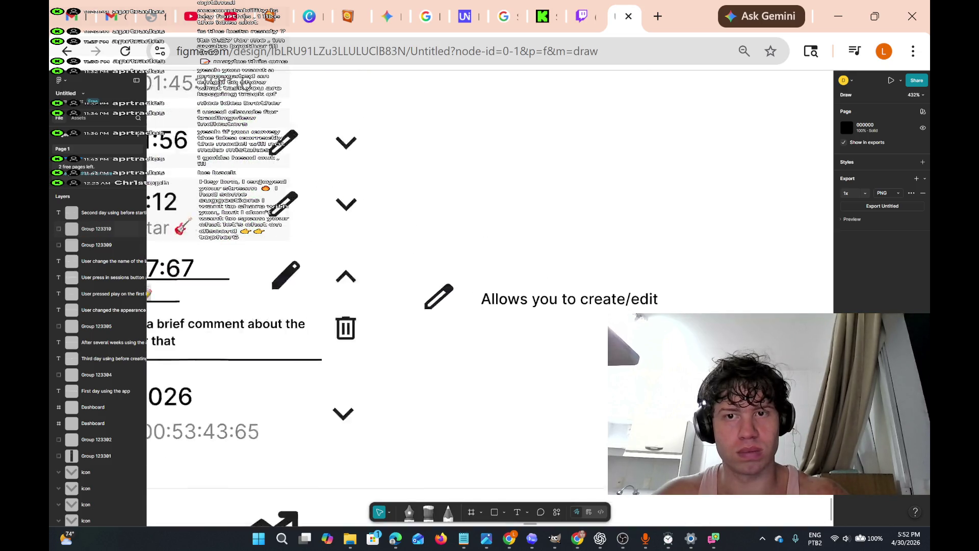
click(672, 297)
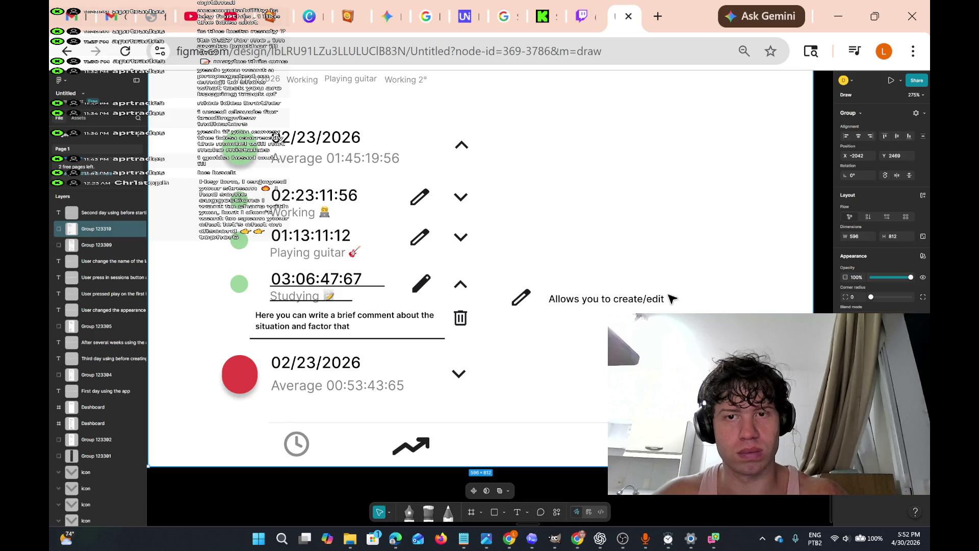
click(656, 302)
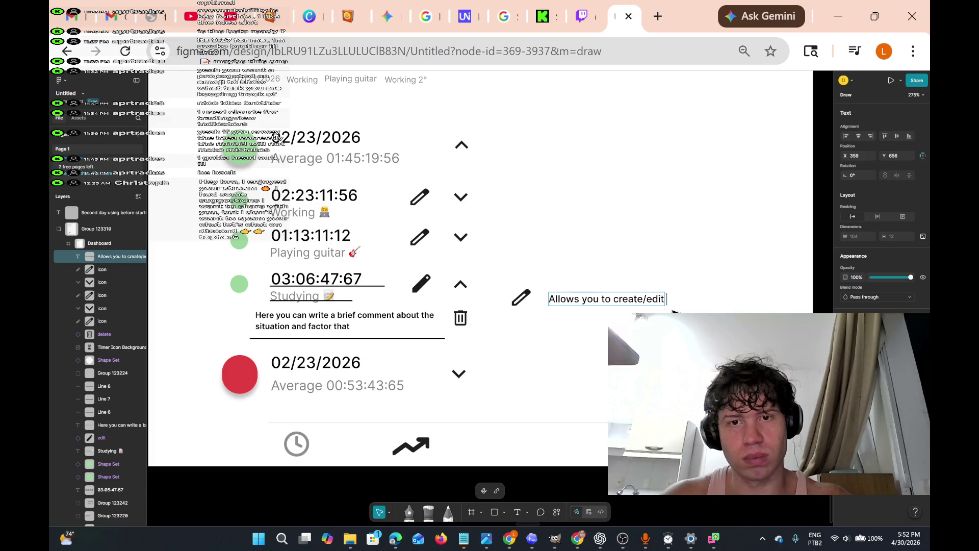
Extend the pencil-icon note with 'the comment' and a second line 'on the session/block'
text( the )
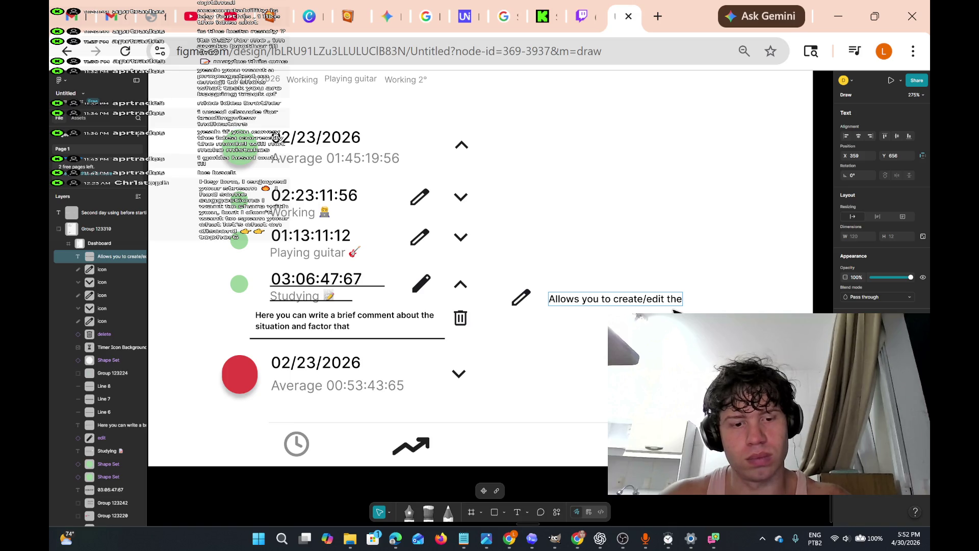
text( comment)
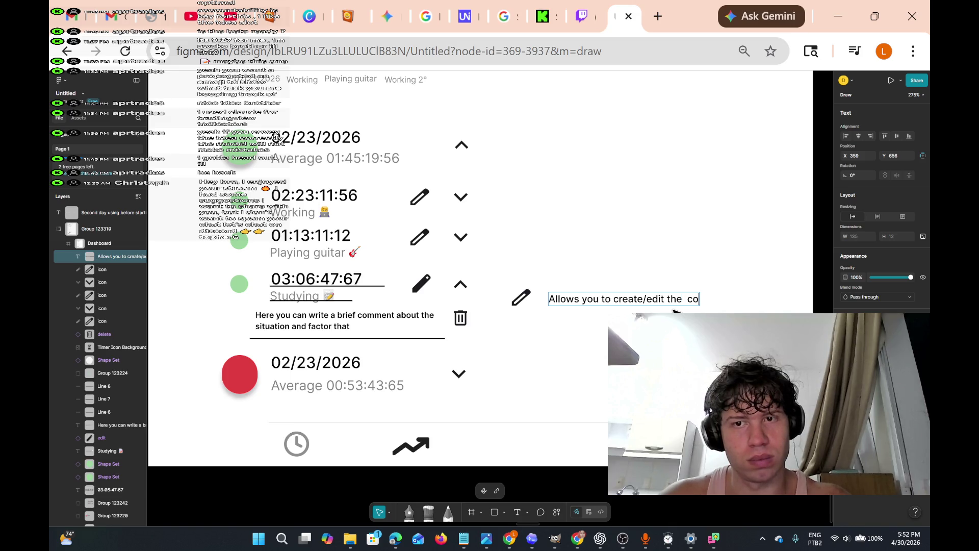
key(Return)
text(on the)
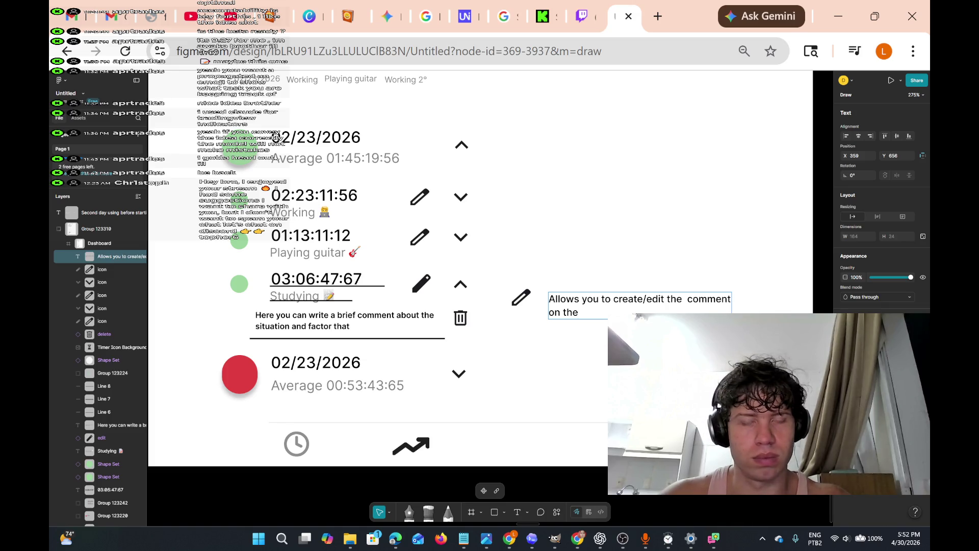
text( sess)
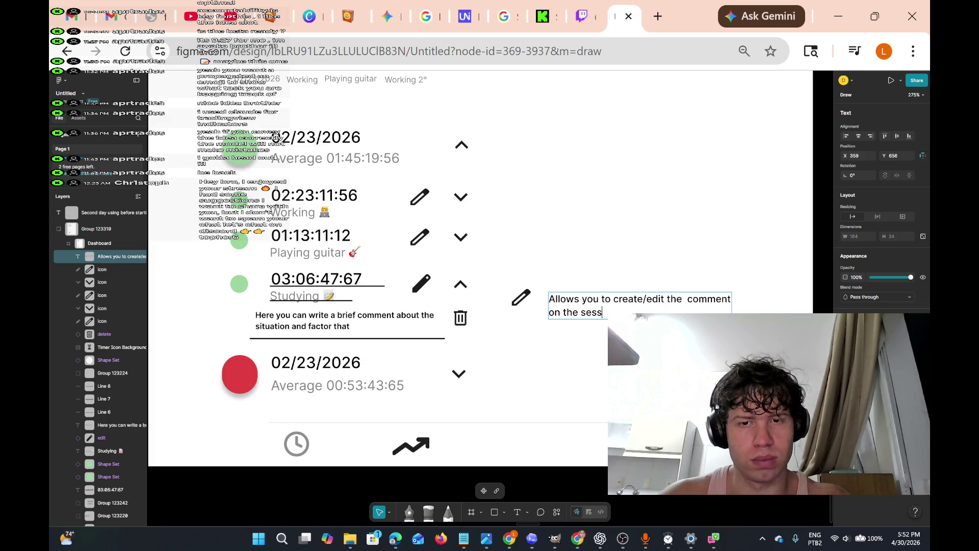
text(ion/block ()
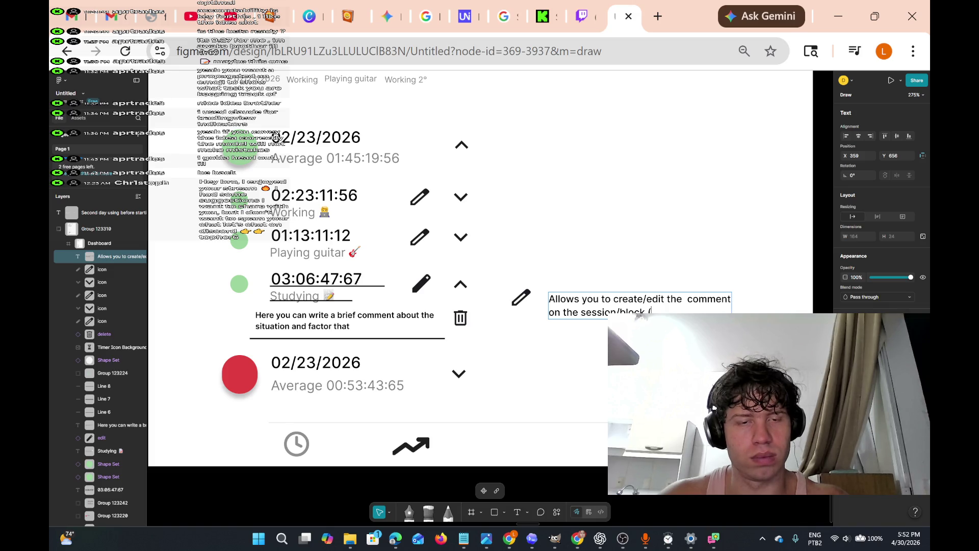
Drop the half-written parenthetical and replace 'comment' with 'note' in the description
text(comment)
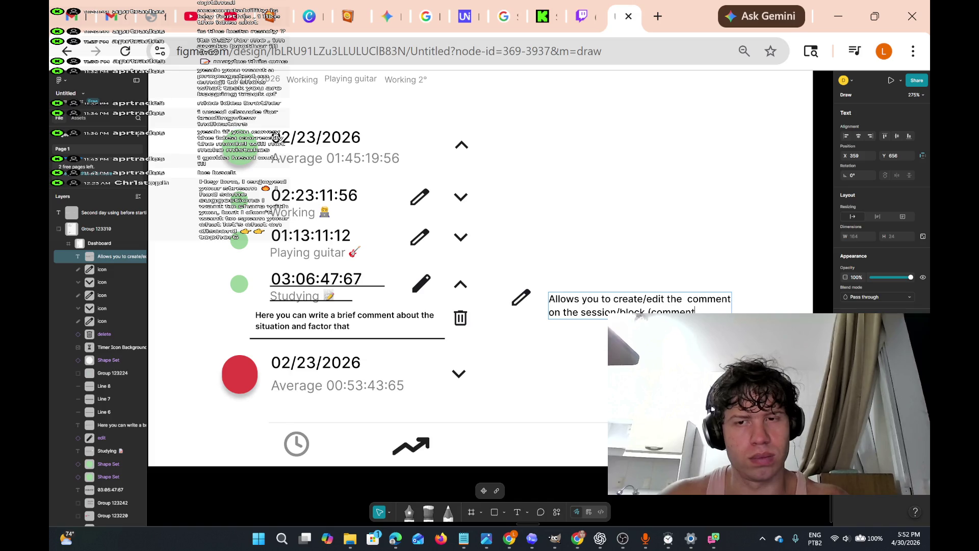
text(s are)
key(BackSpace)
key(BackSpace)
key(BackSpace)
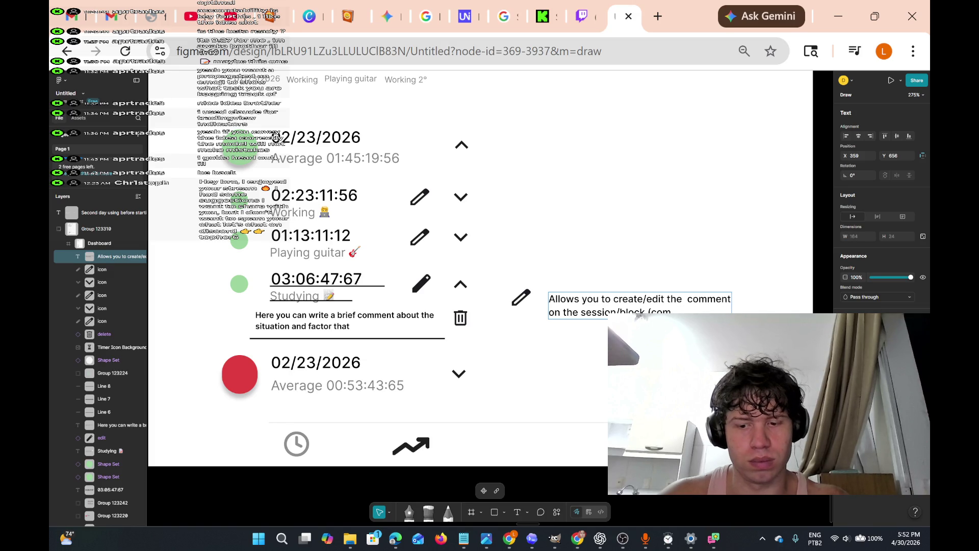
key(BackSpace)
key(BackSpace)
key(BackSpace)
text(note)
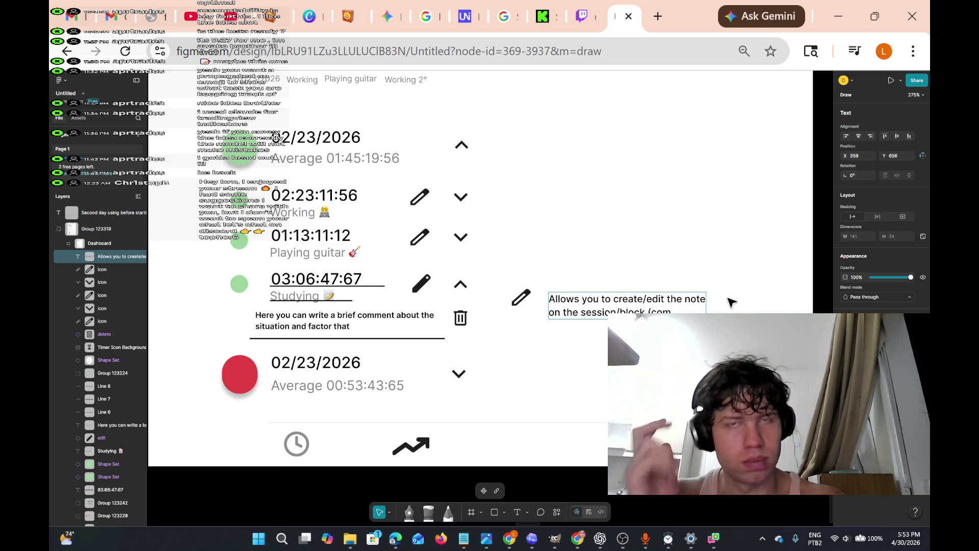
key(XF86AudioLowerVolume)
key(XF86AudioLowerVolume)
key(XF86AudioLowerVolume)
key(XF86AudioLowerVolume)
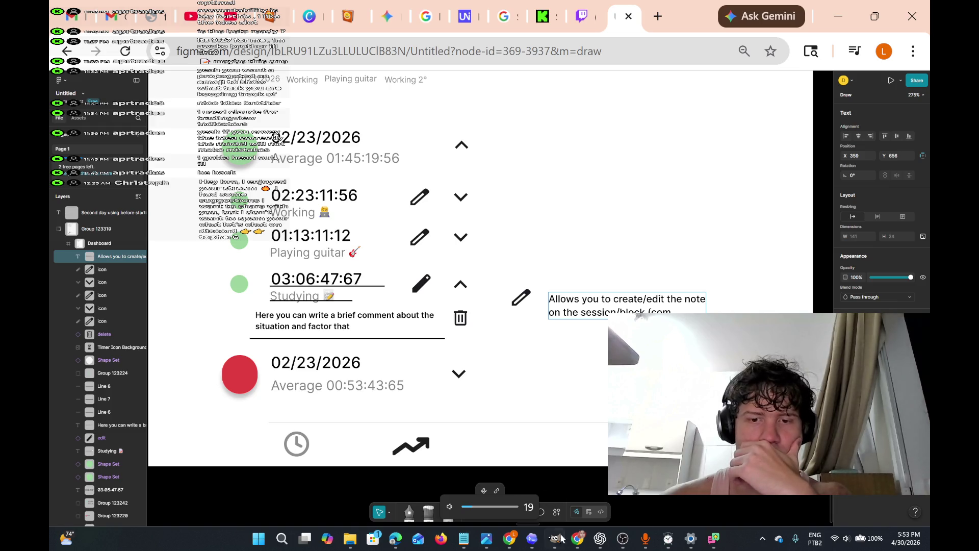
Switch to the Suno tab in Chrome and play the 2:18 Concrete Pulse track
mouse_move(578, 538)
click(587, 506)
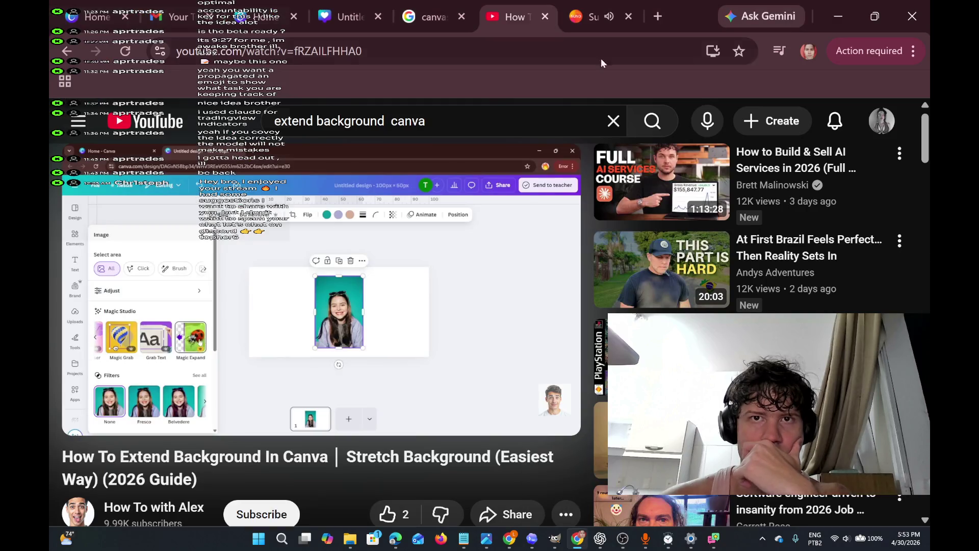
click(591, 17)
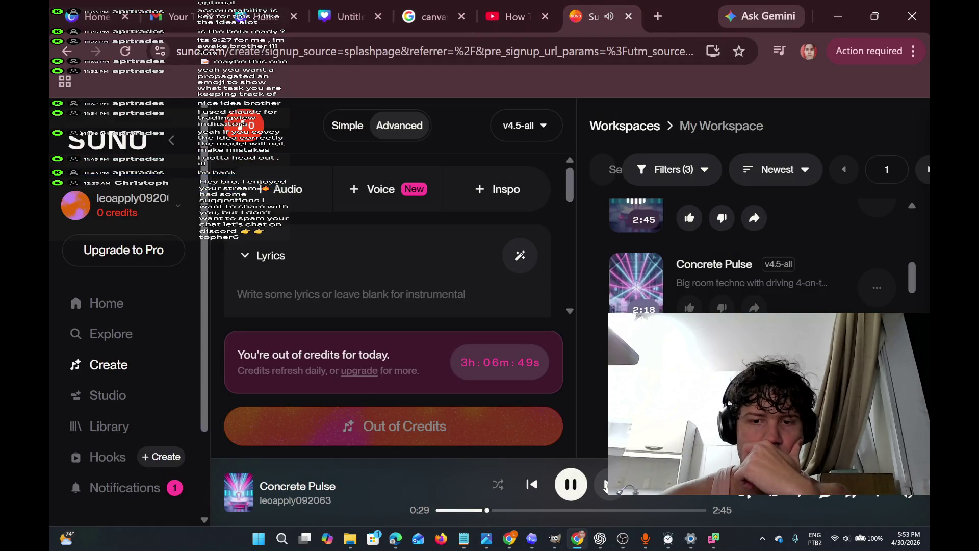
key(XF86AudioNext)
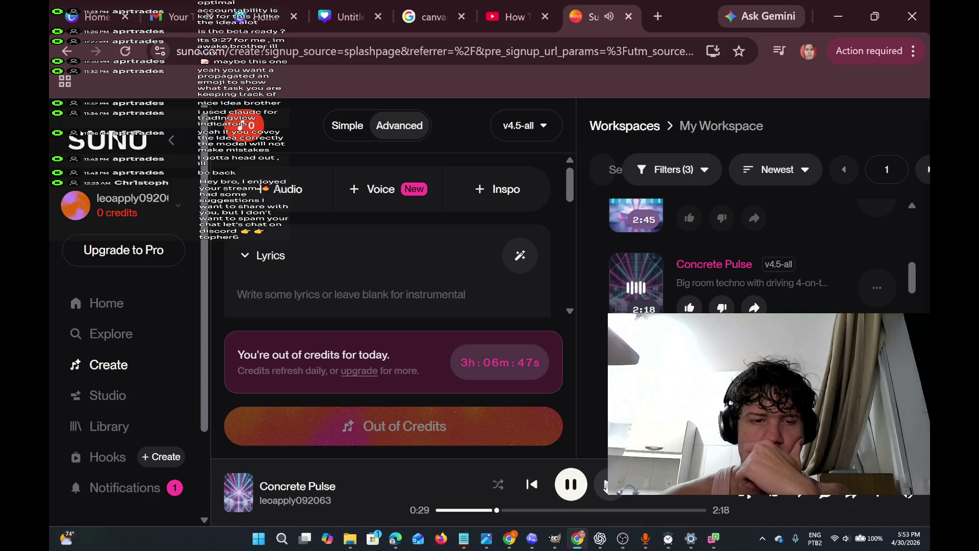
Scroll the Suno page, briefly switch to Figma, then bring the Suno window back
scroll(755, 255, down, 2)
scroll(755, 255, down, 1)
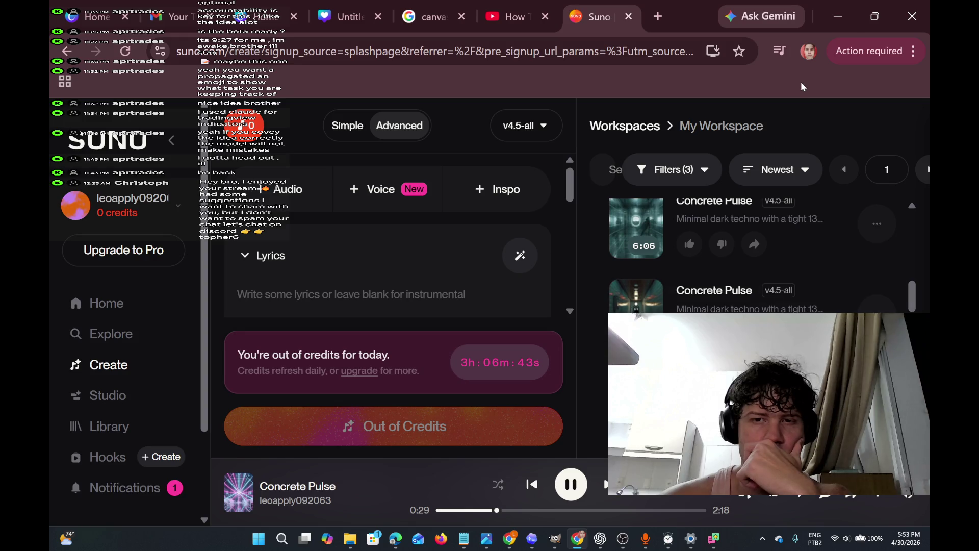
key(alt+Tab)
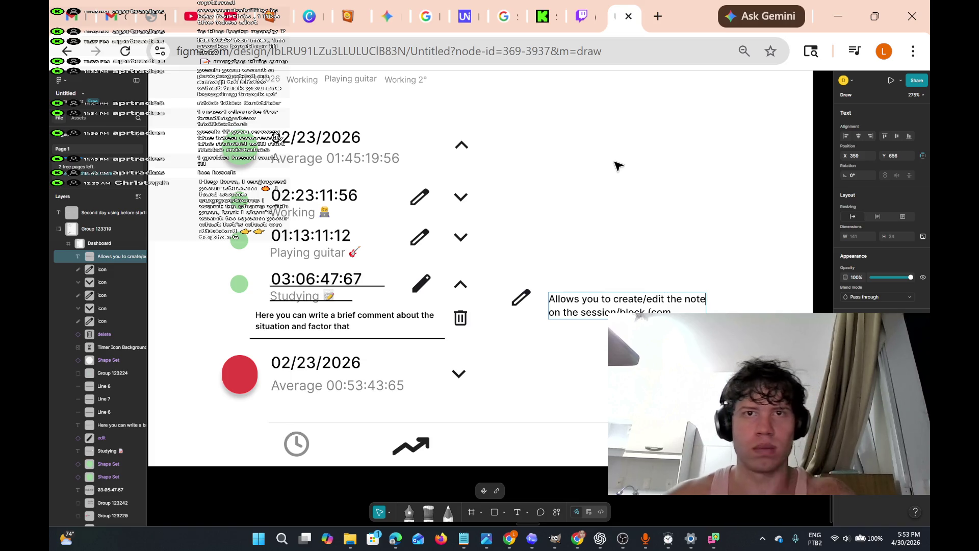
mouse_move(578, 538)
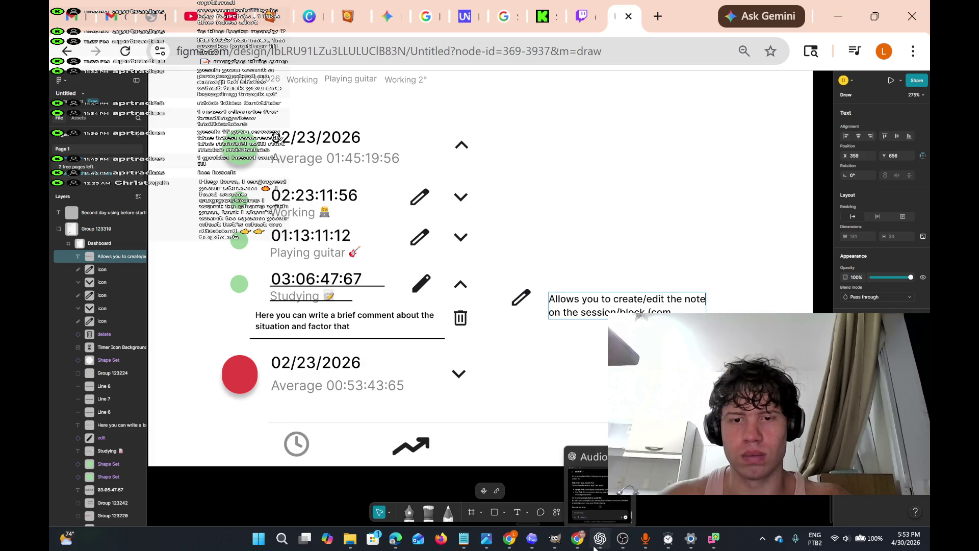
click(585, 514)
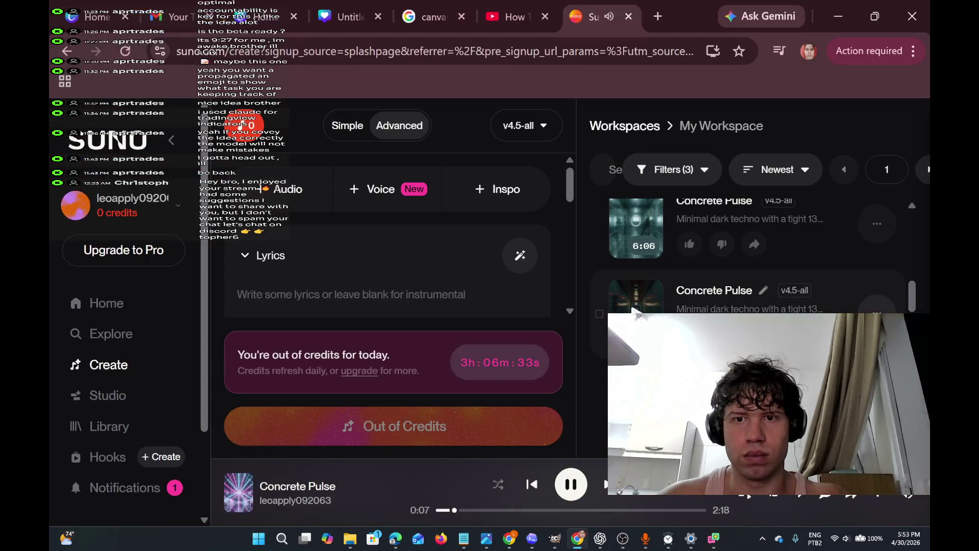
Browse the My Workspace song list, then return to the Figma timer mockup window
mouse_move(729, 290)
mouse_down()
mouse_move(738, 226)
mouse_move(734, 214)
mouse_move(714, 212)
mouse_up()
scroll(755, 256, up, 2)
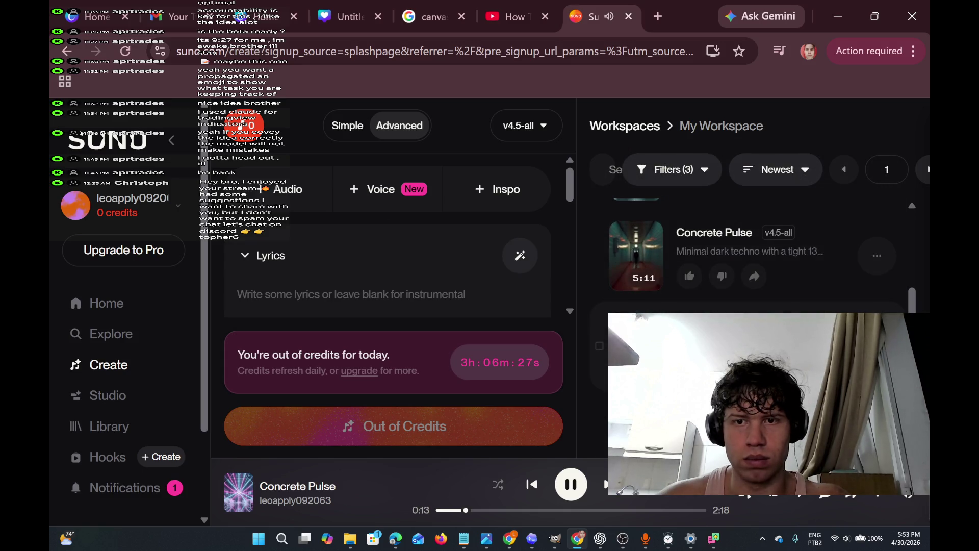
scroll(765, 255, down, 3)
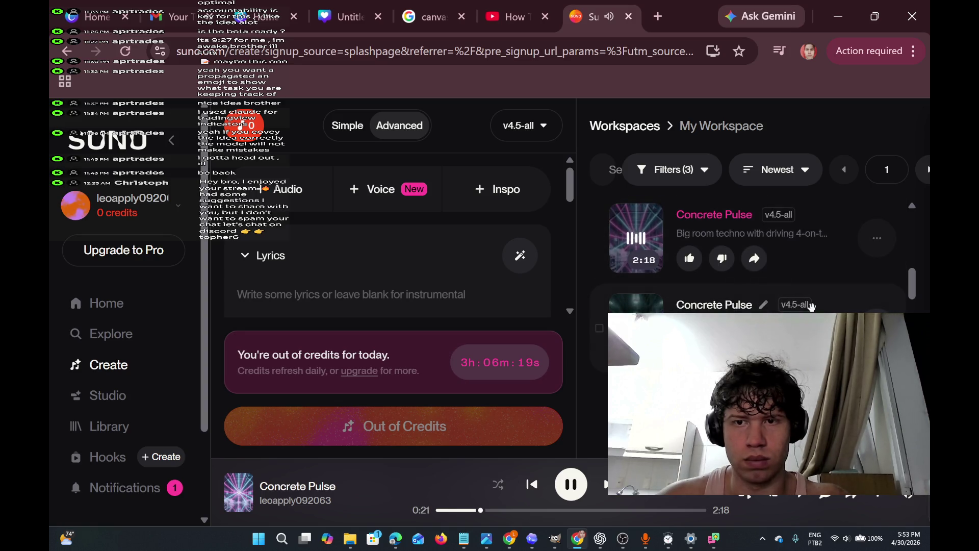
scroll(749, 255, down, 1)
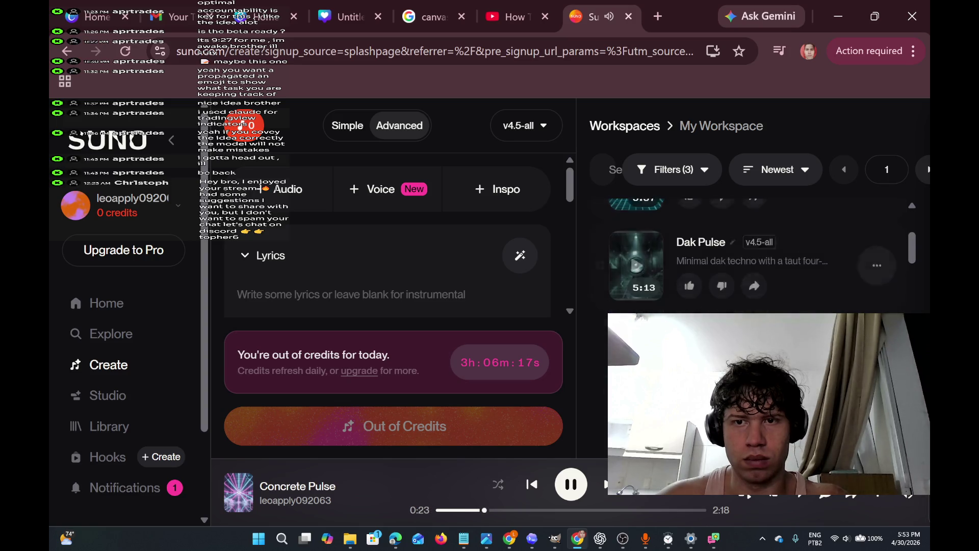
scroll(749, 255, down, 3)
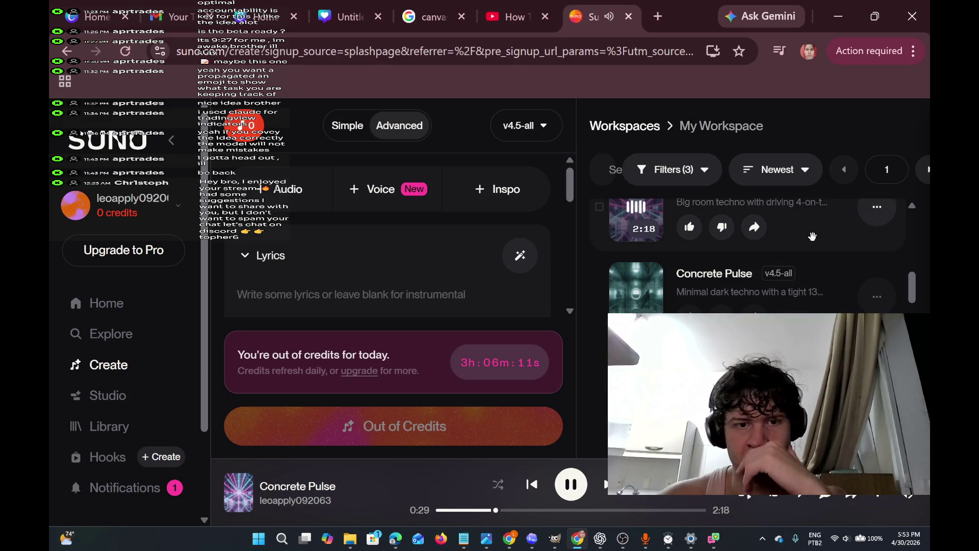
scroll(782, 291, up, 2)
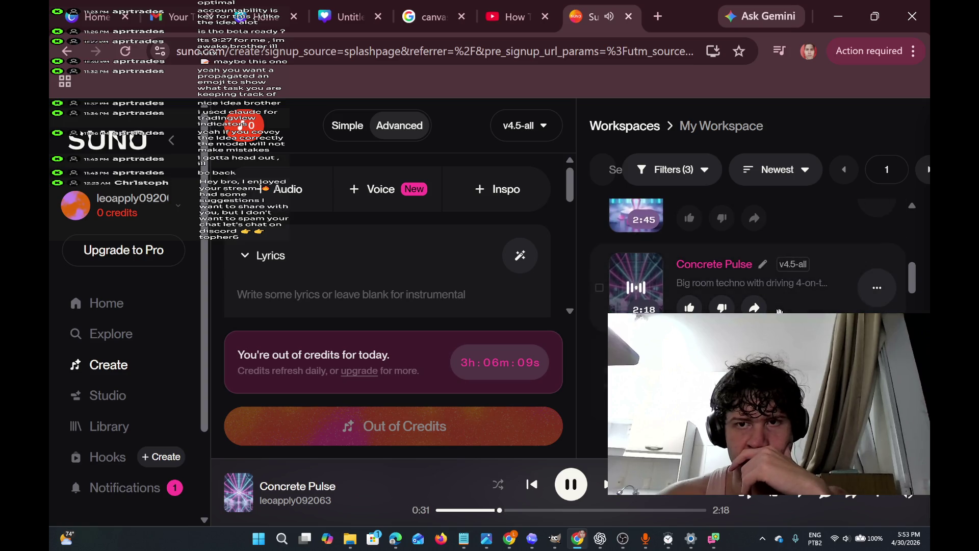
scroll(630, 265, up, 2)
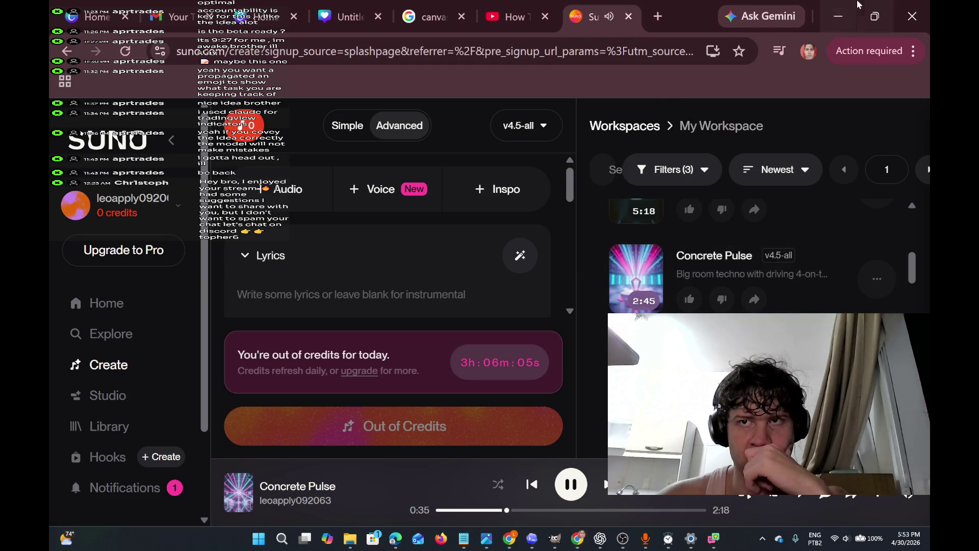
click(838, 16)
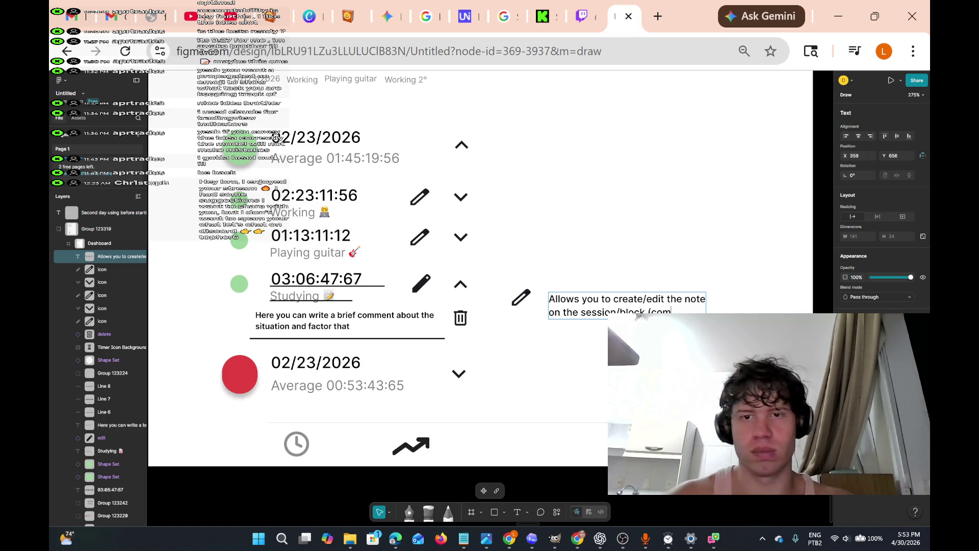
Clear the stray '(com' text and start the parenthetical with 'Notes are used to'
text( re)
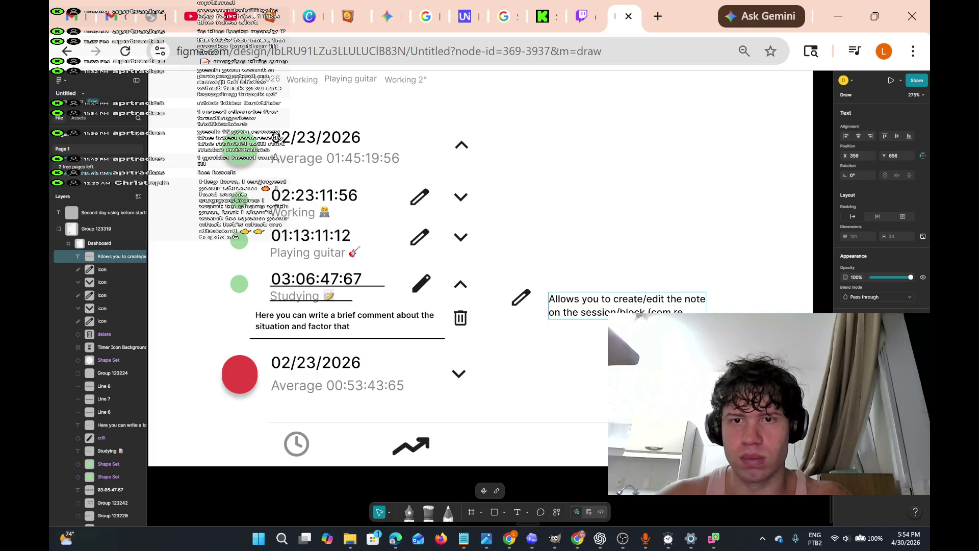
key(BackSpace)
text(sa)
key(BackSpace)
text(ew)
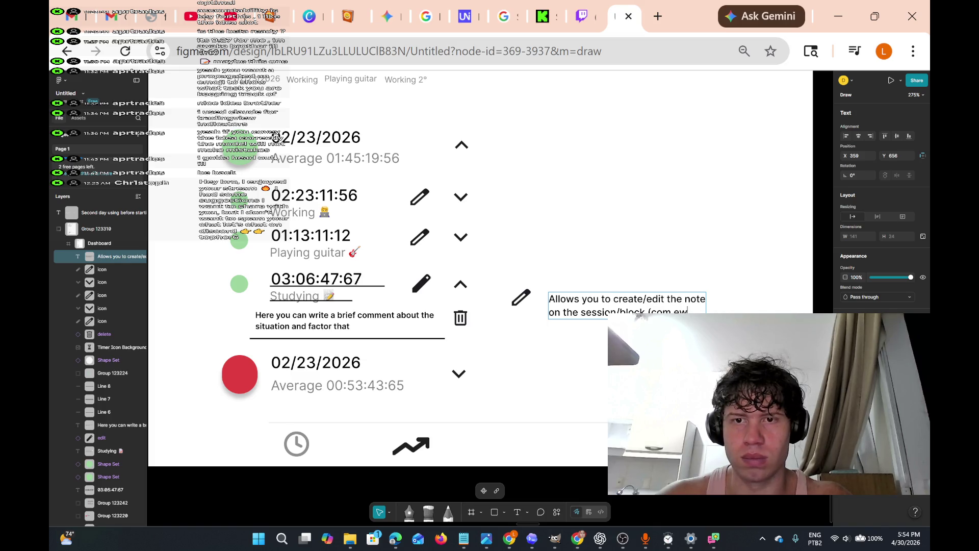
key(BackSpace)
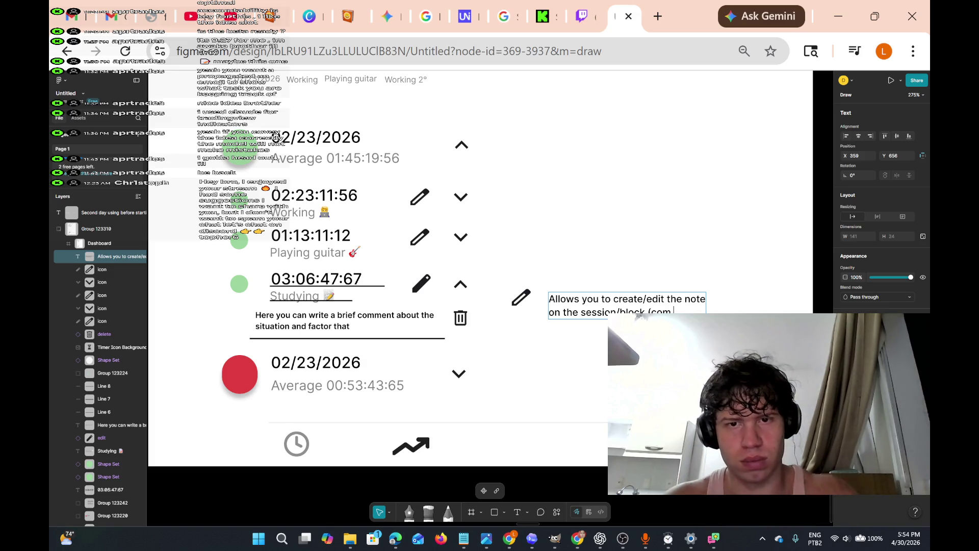
key(BackSpace)
key(BackSpace)
text(Not)
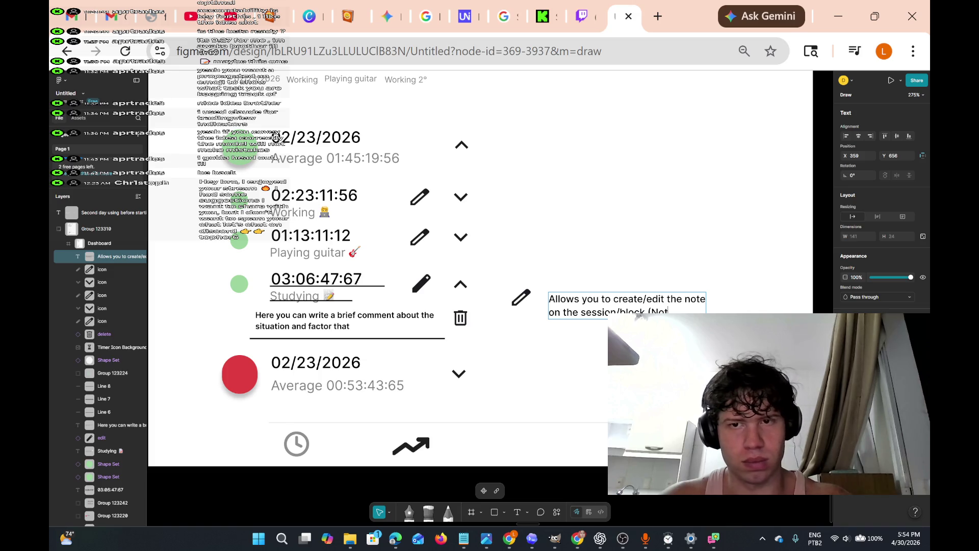
text(es are used to)
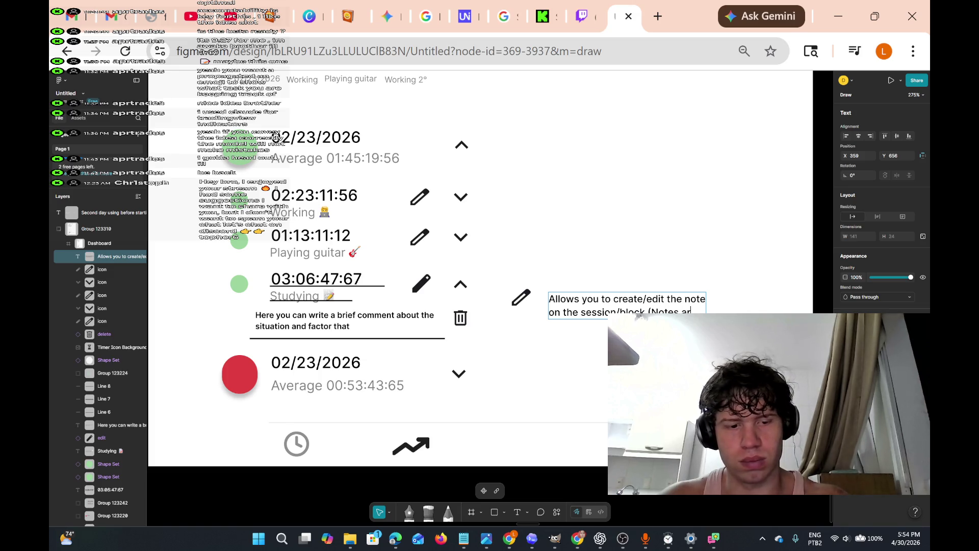
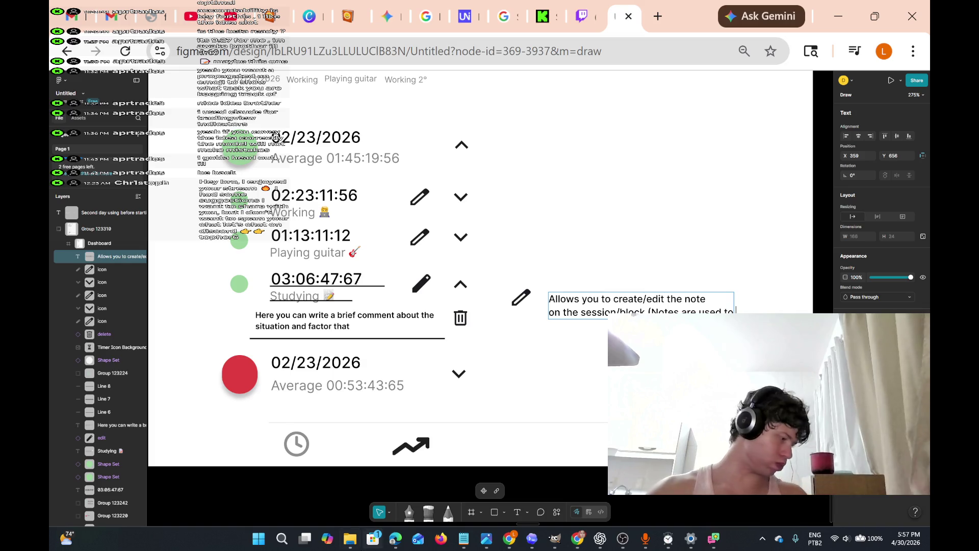
Replace the edit-icon note's unfinished 'give conclusi' ending with 'used in analysis com…'
mouse_move(350, 538)
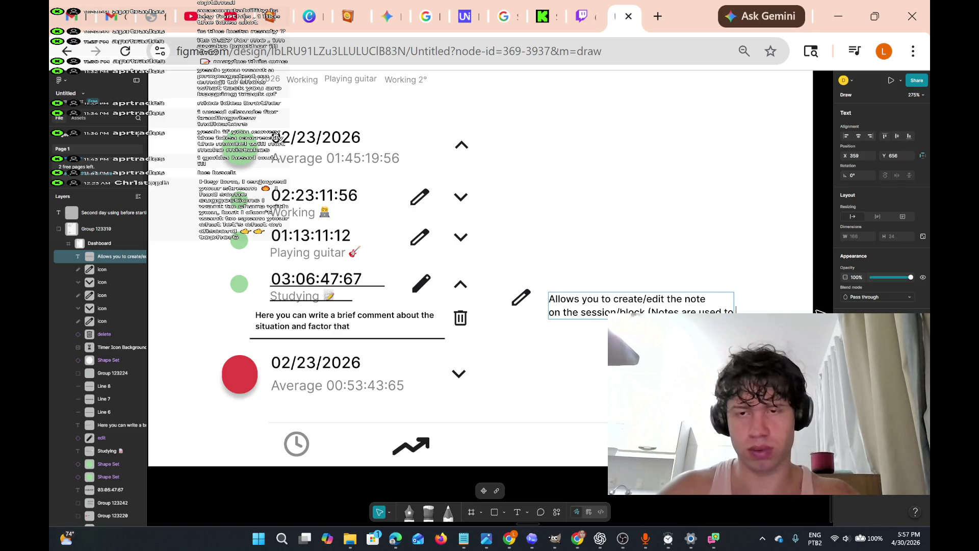
text(give)
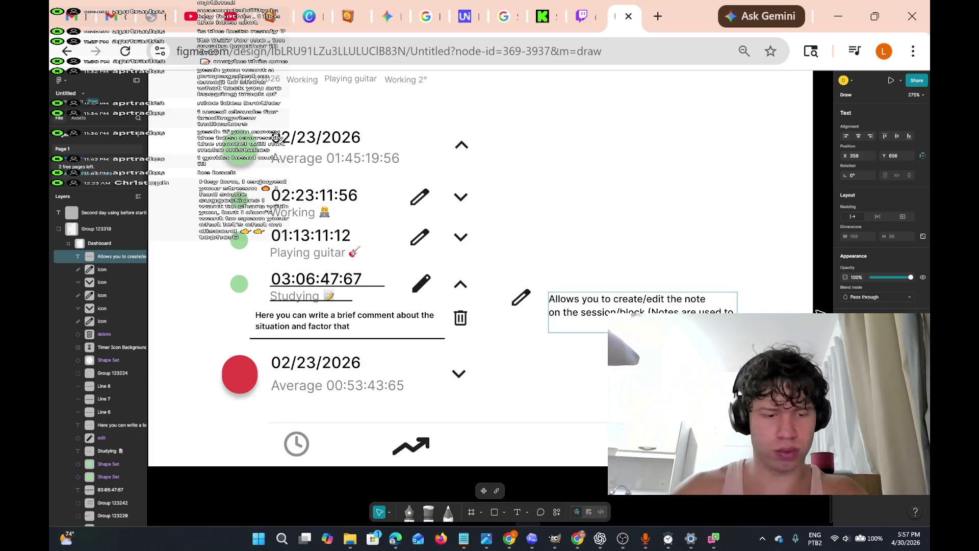
text( conc)
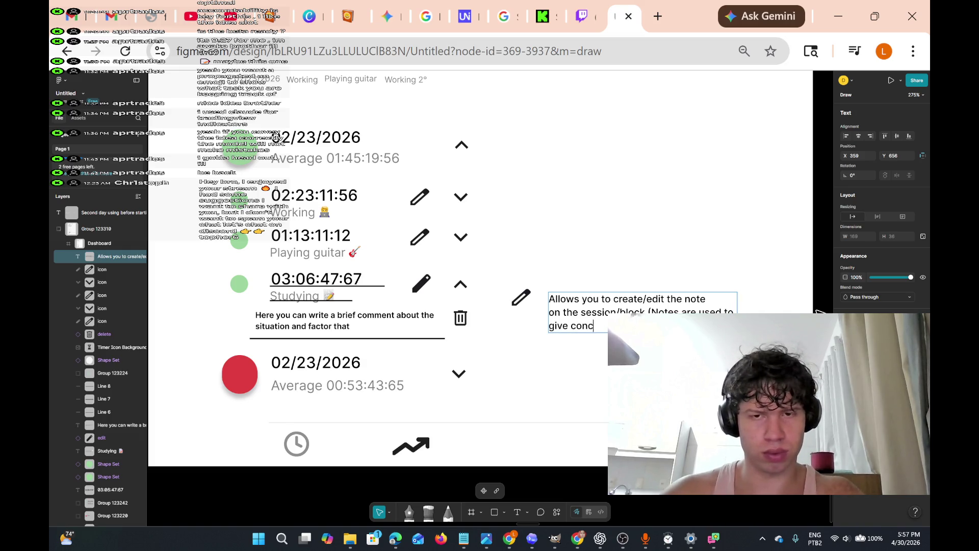
text(lusi)
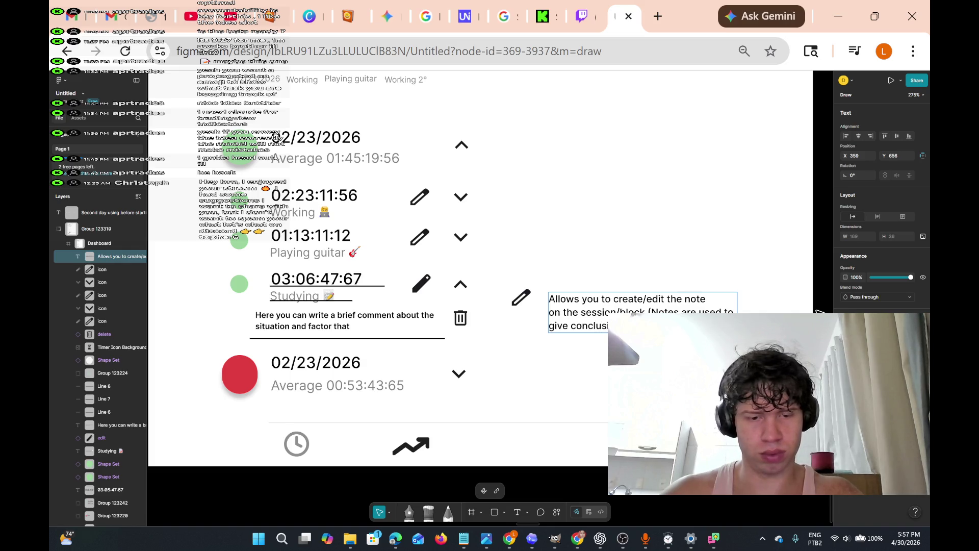
key(BackSpace)
key(BackSpace)
key(BackSpace)
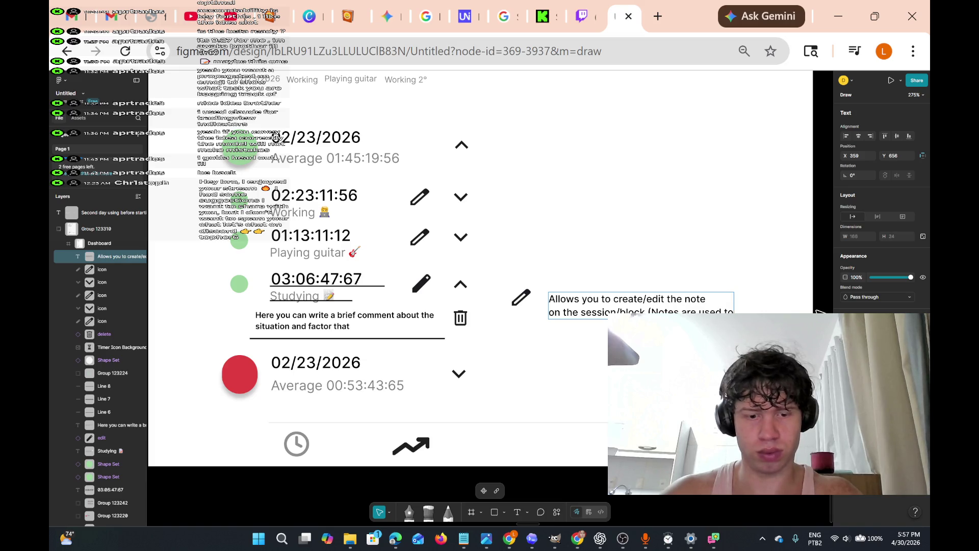
key(BackSpace)
key(BackSpace)
key(BackSpace)
text(in analys)
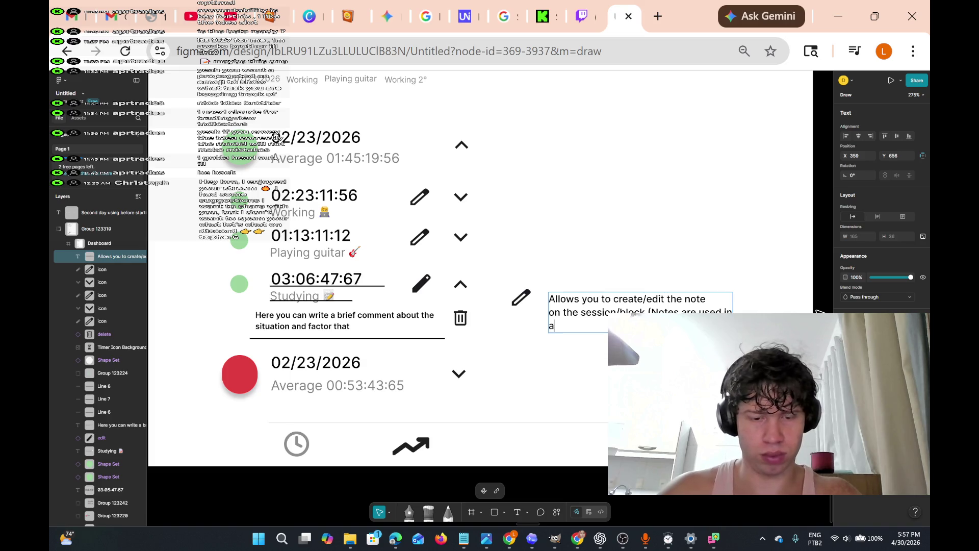
text(is)
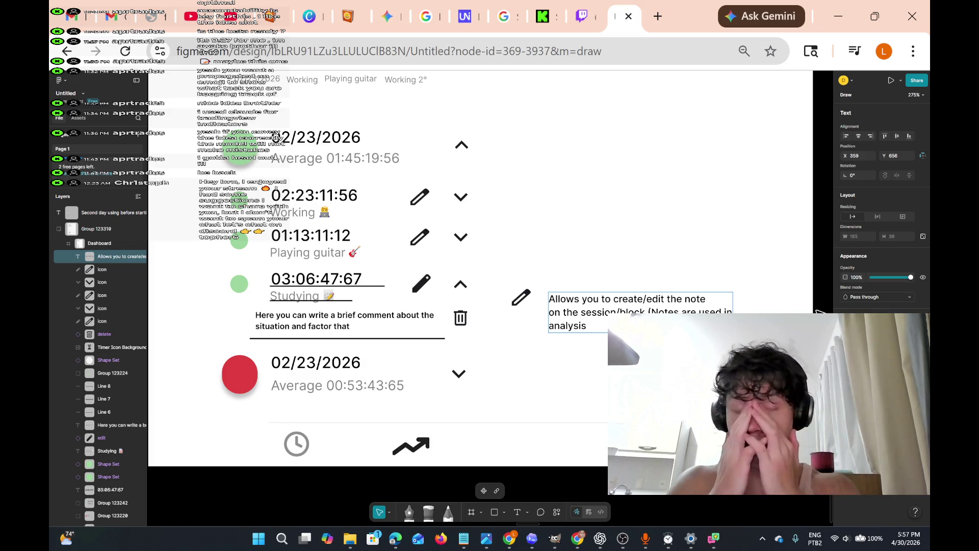
text( com)
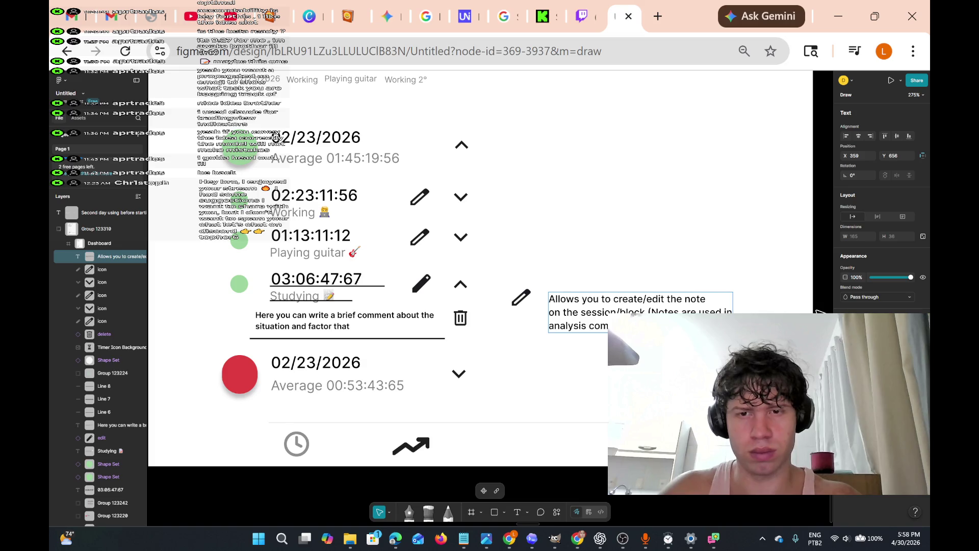
mouse_move(529, 7)
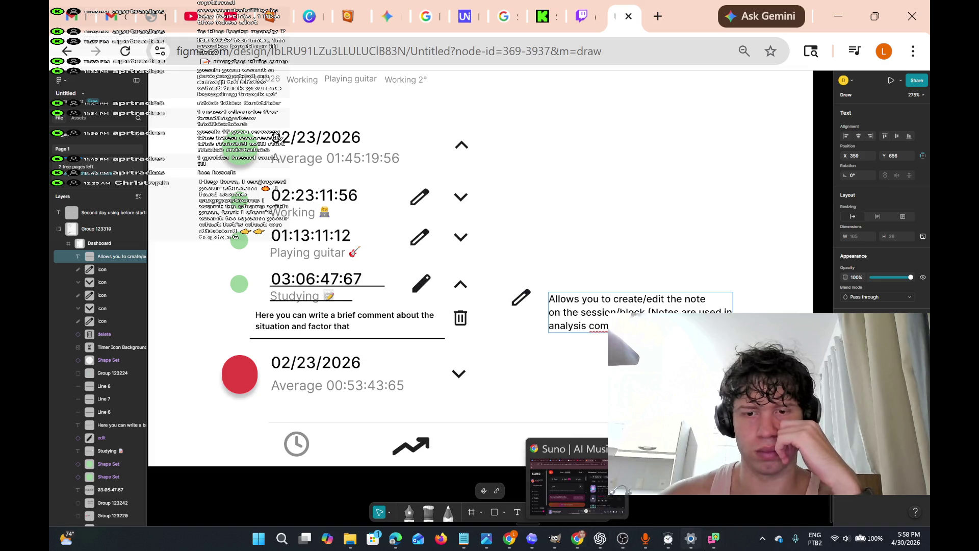
mouse_move(674, 547)
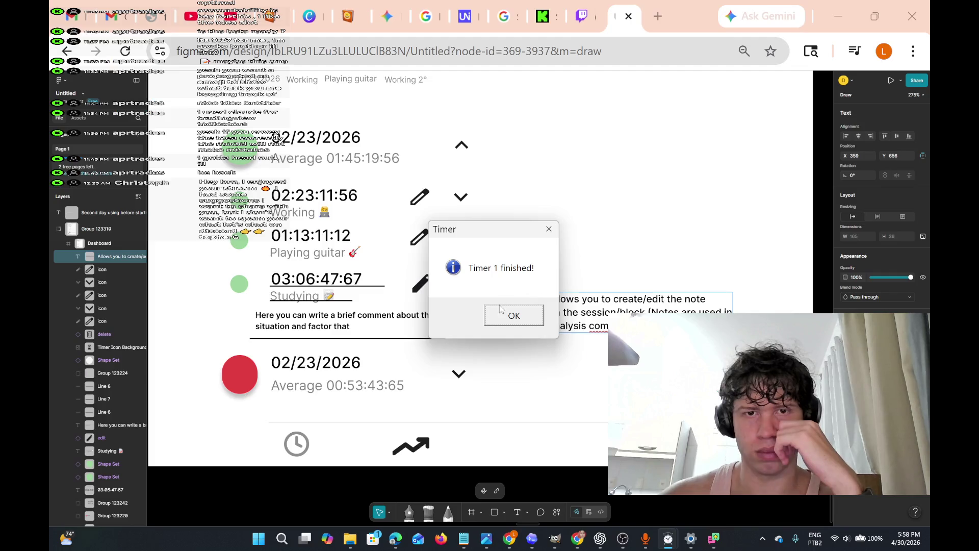
click(499, 315)
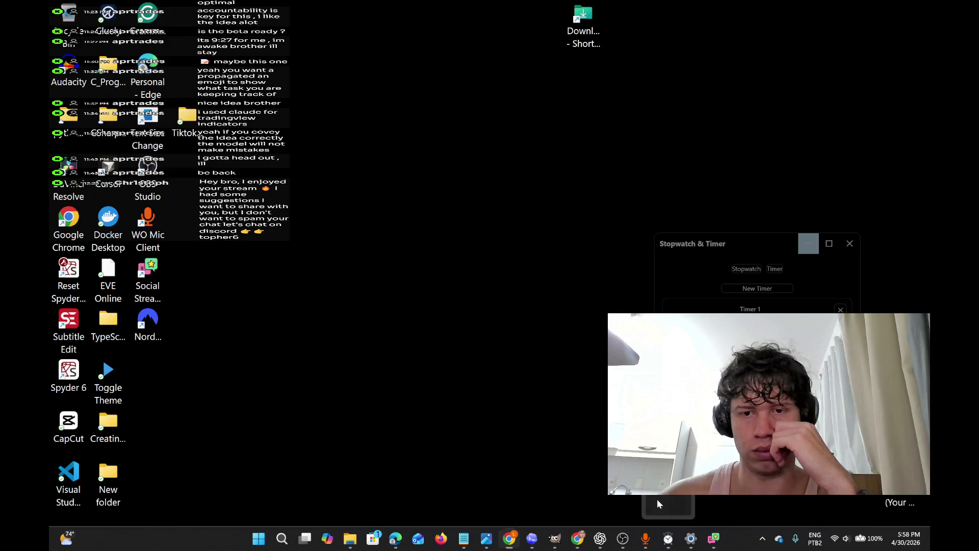
click(657, 499)
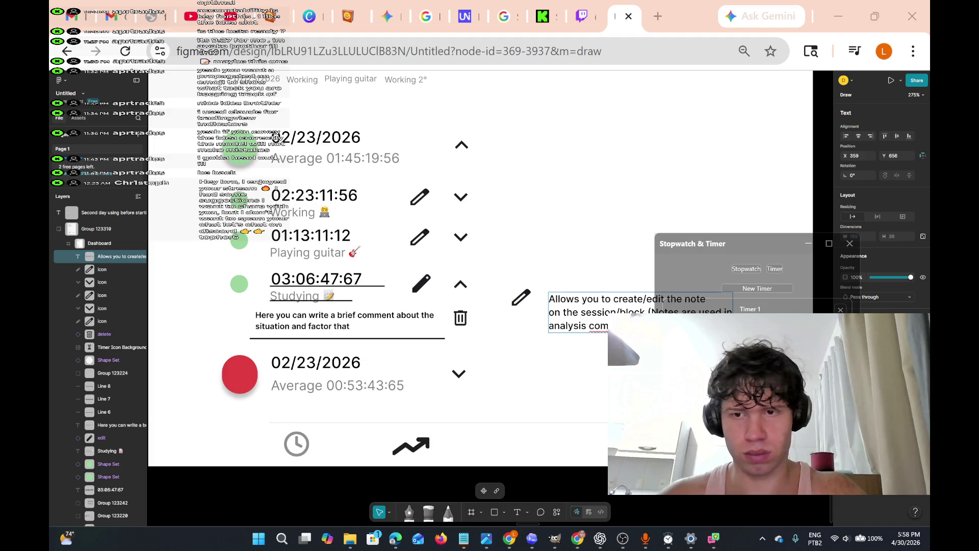
click(747, 271)
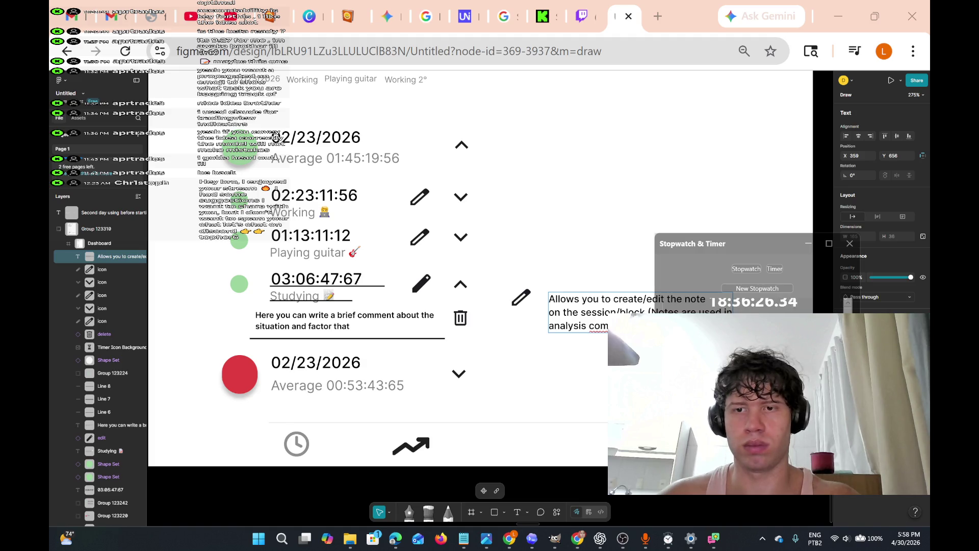
key(ctrl+shift+Tab)
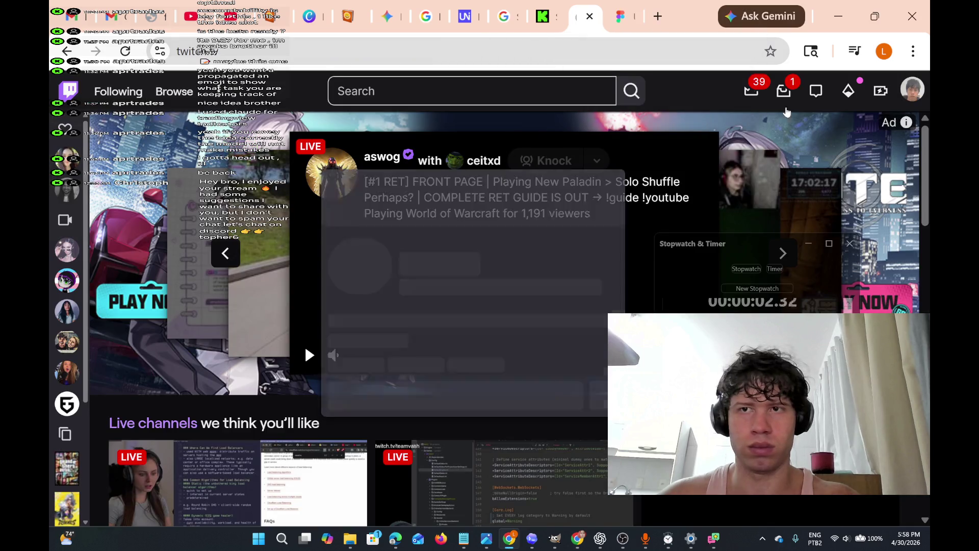
click(913, 91)
click(812, 177)
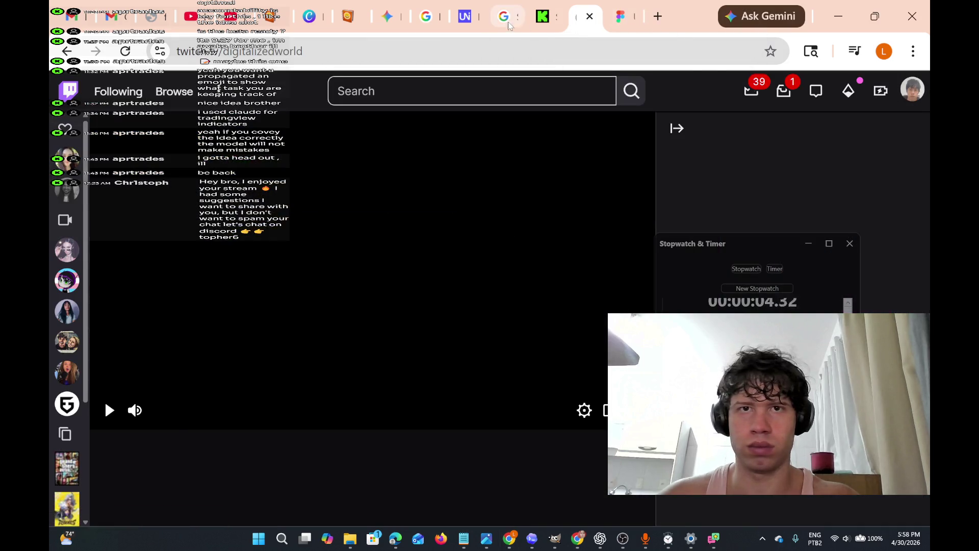
click(543, 16)
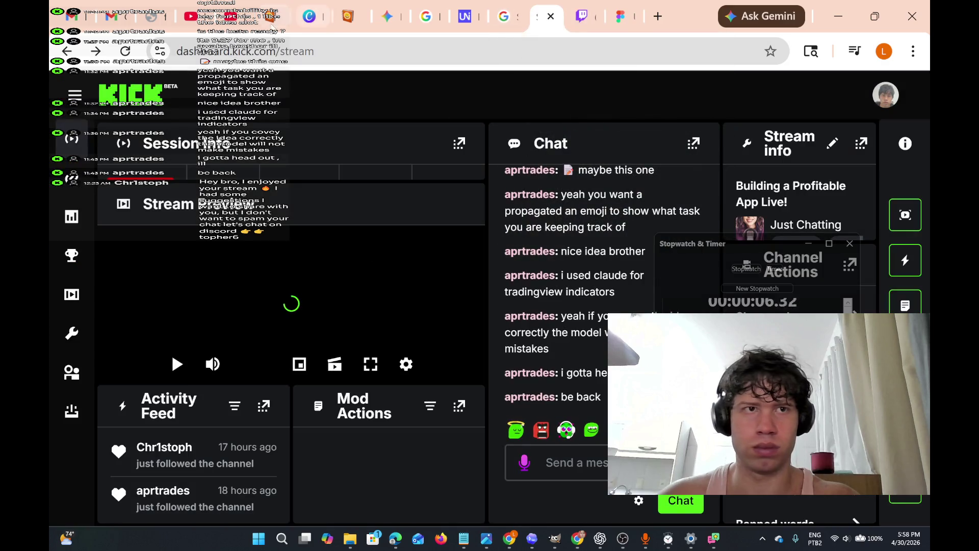
click(197, 16)
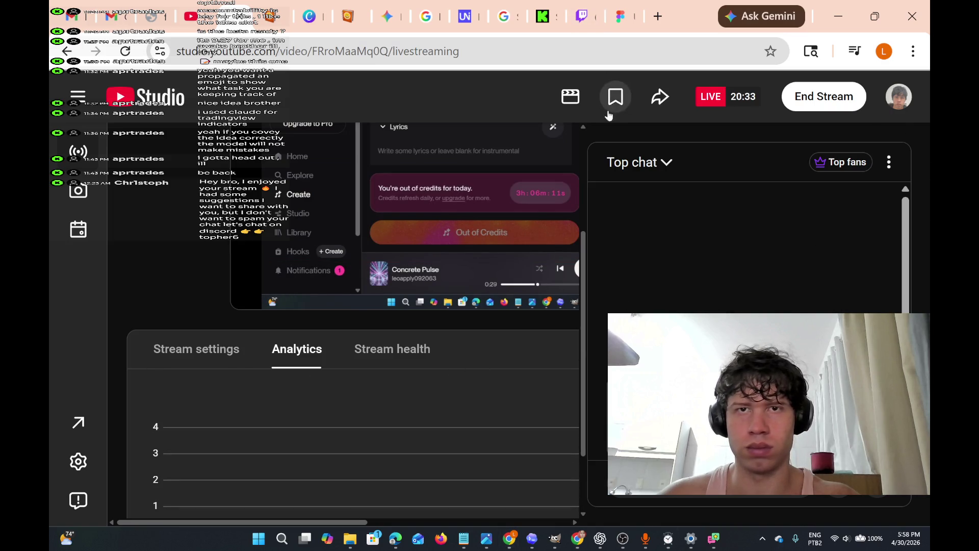
click(618, 17)
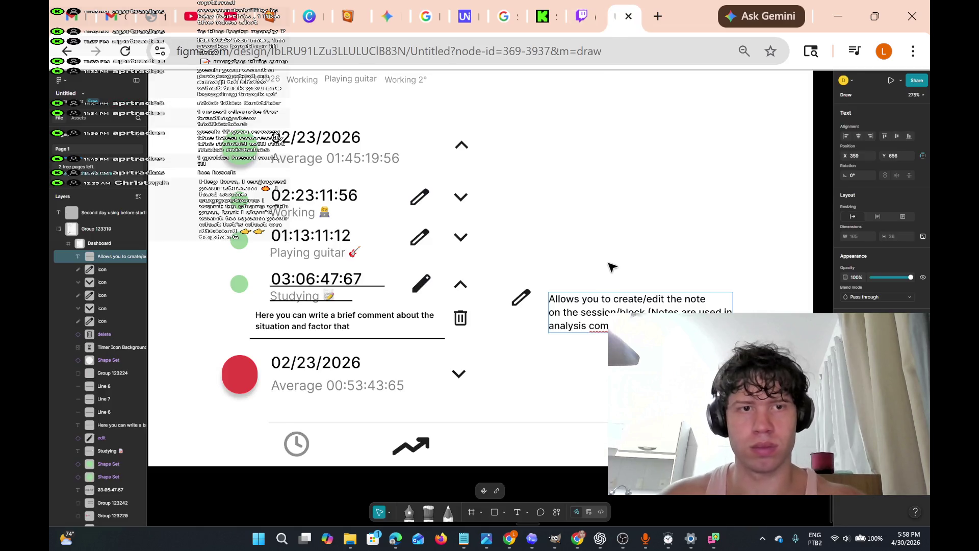
Stop editing the edit-icon note text
scroll(566, 254, up, 3)
scroll(564, 254, down, 1)
scroll(561, 253, down, 3)
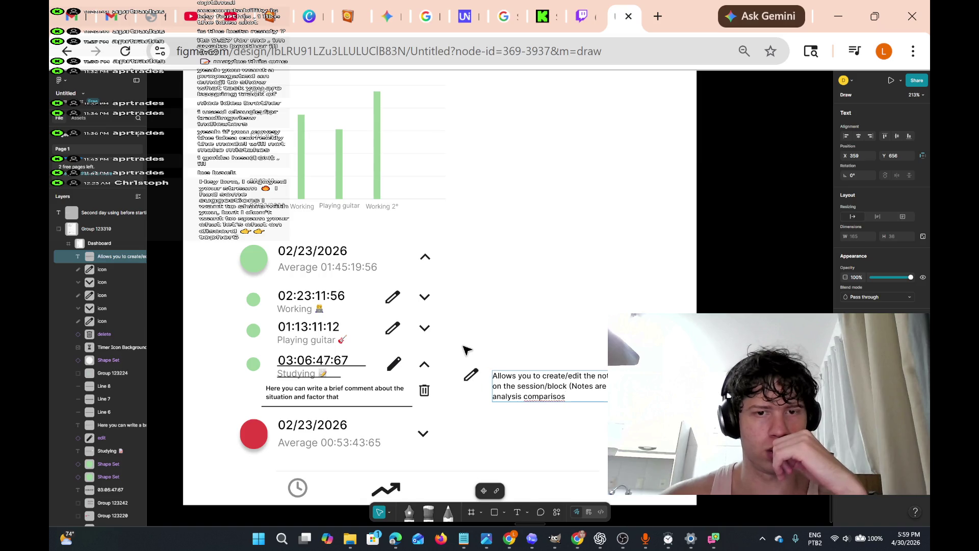
key(Escape)
key(Escape)
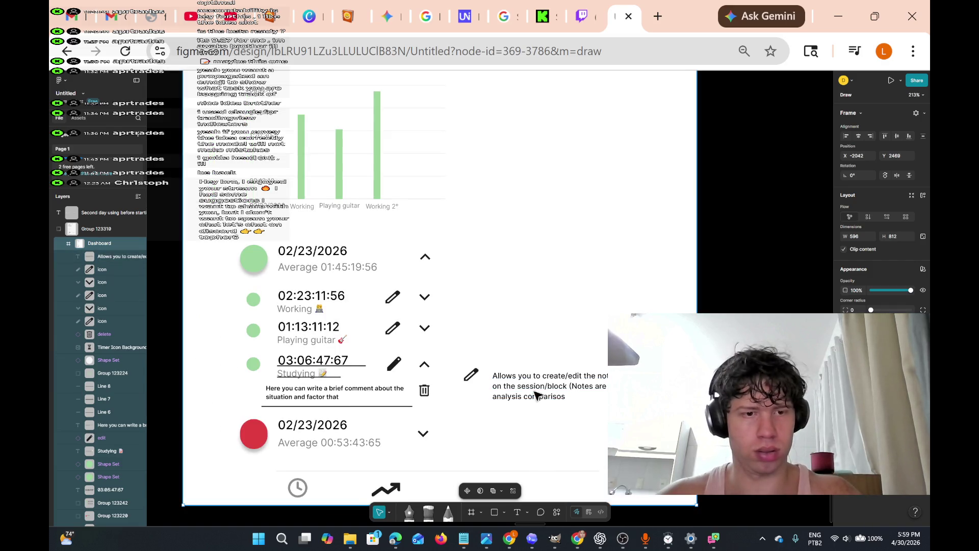
Zoom in on the Dashboard's bar chart and pick the Text tool
scroll(477, 363, down, 3)
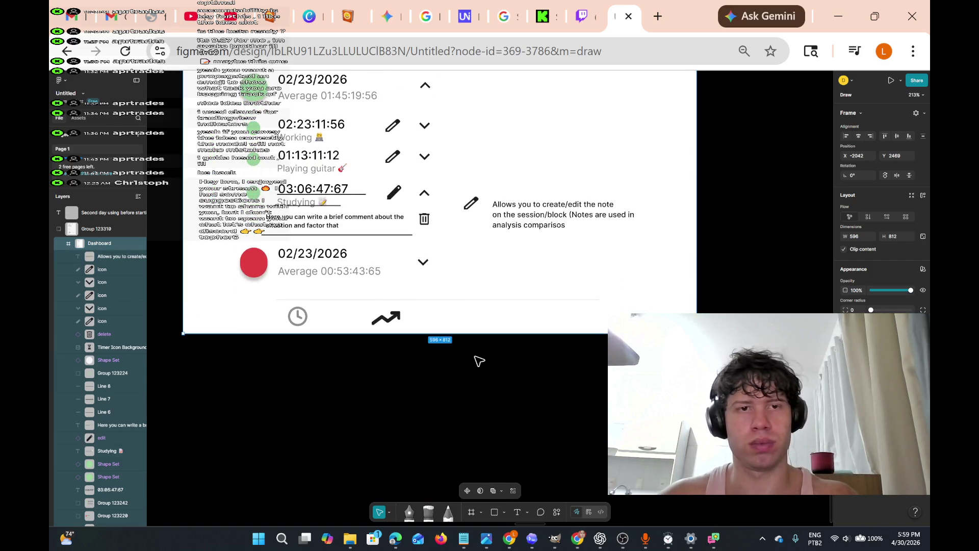
scroll(478, 361, left, 3)
scroll(477, 356, down, 5)
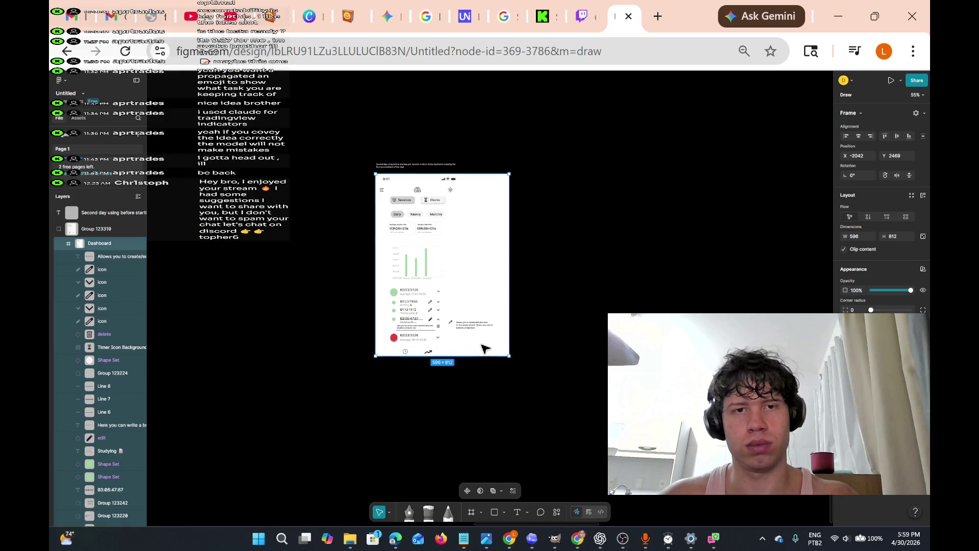
scroll(485, 350, right, 3)
scroll(486, 350, left, 3)
scroll(485, 347, up, 10)
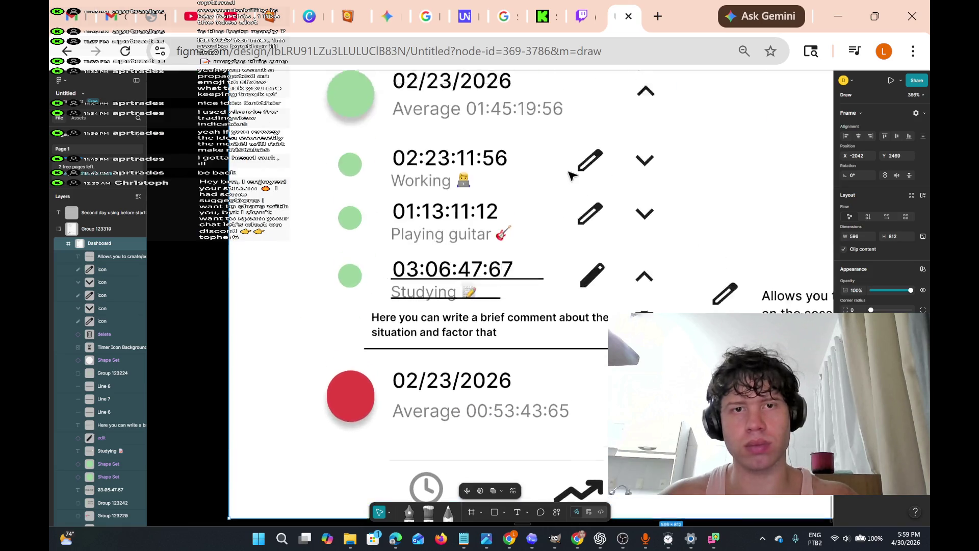
scroll(570, 173, up, 5)
scroll(553, 184, down, 4)
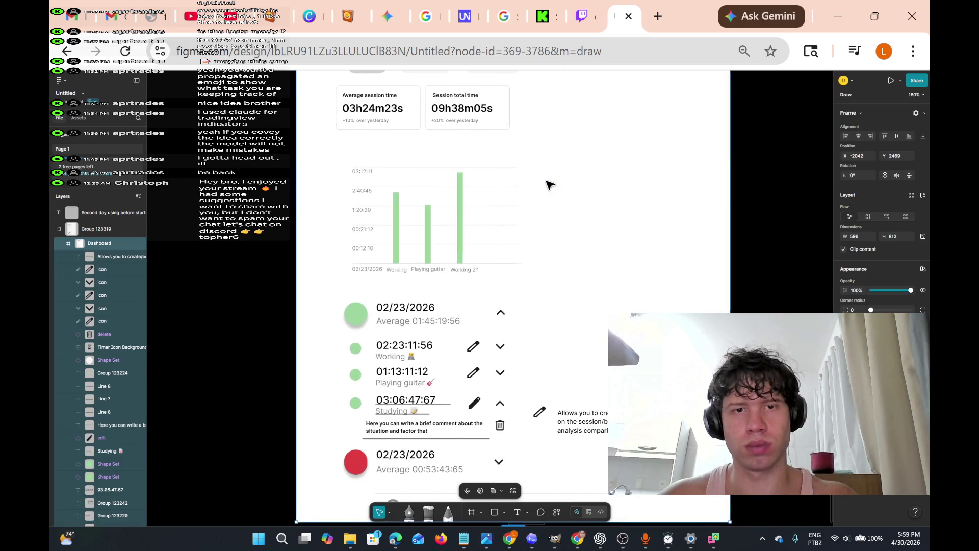
scroll(546, 185, up, 3)
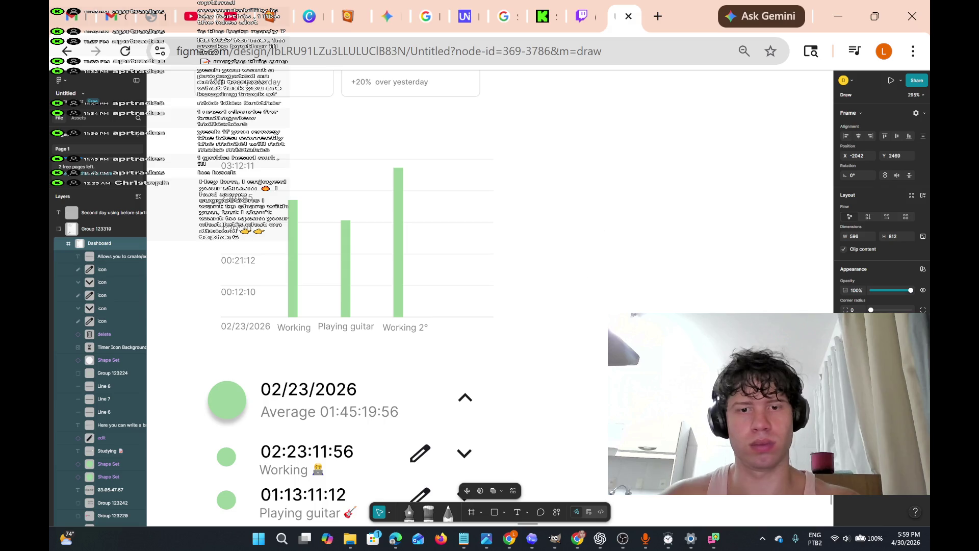
click(520, 512)
Start a note beside the bar chart reading 'When there is only session within a day'
click(556, 185)
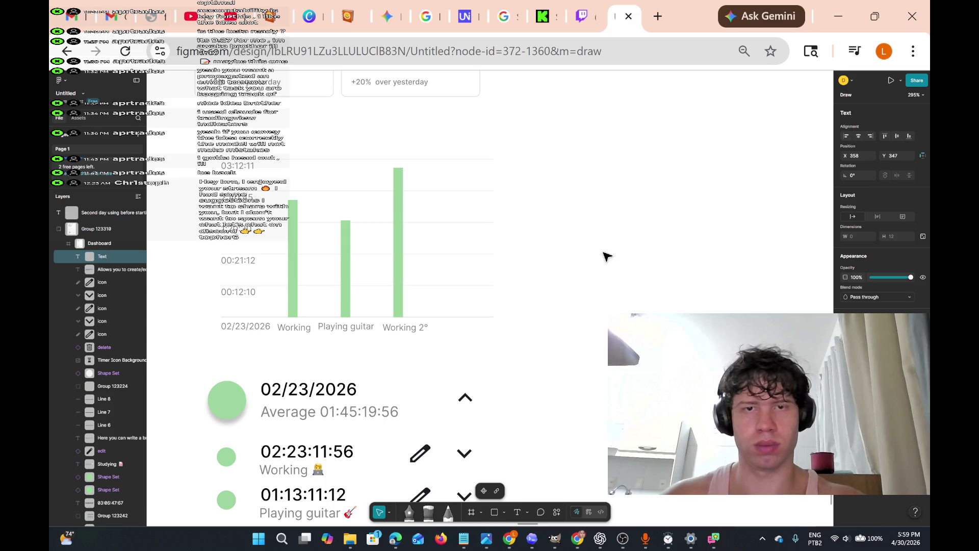
text(When there is only)
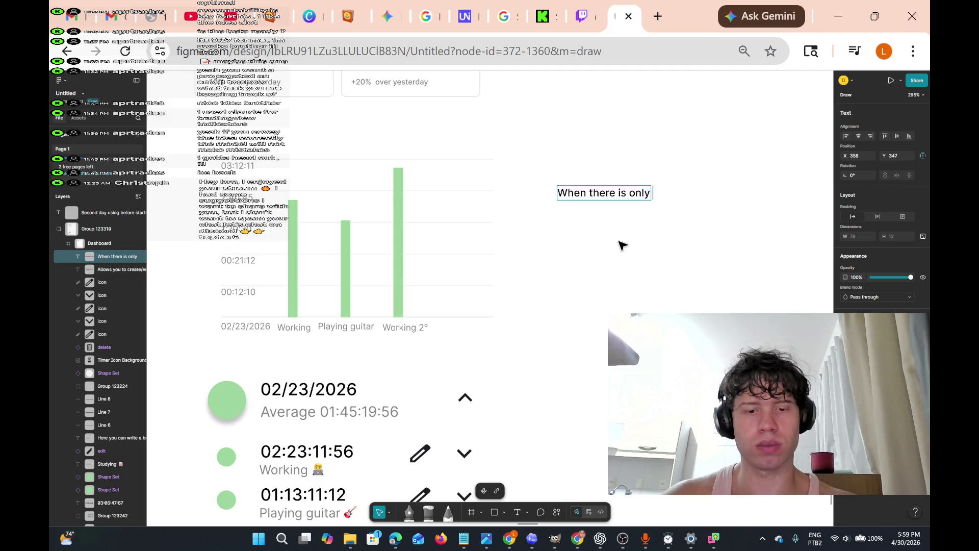
text( s)
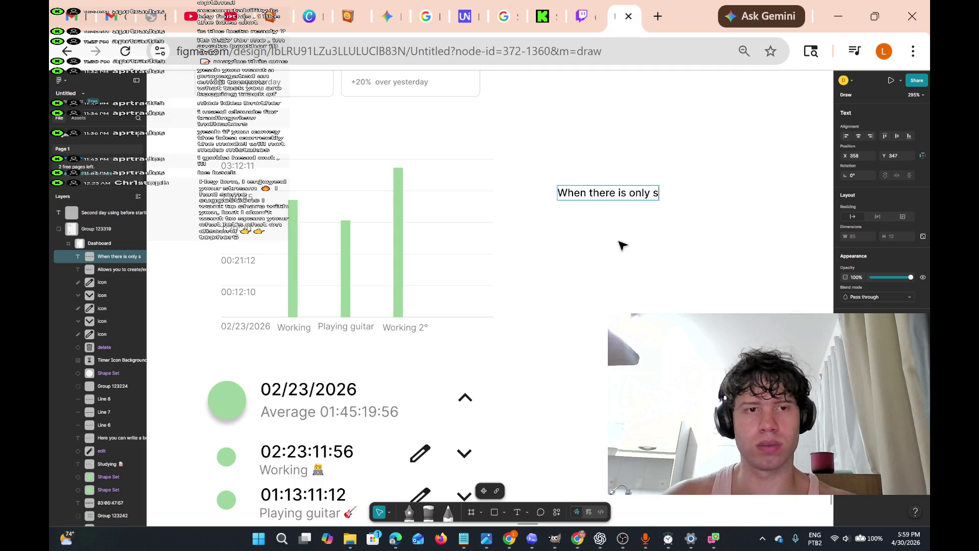
text(ession withing)
key(BackSpace)
text(a day)
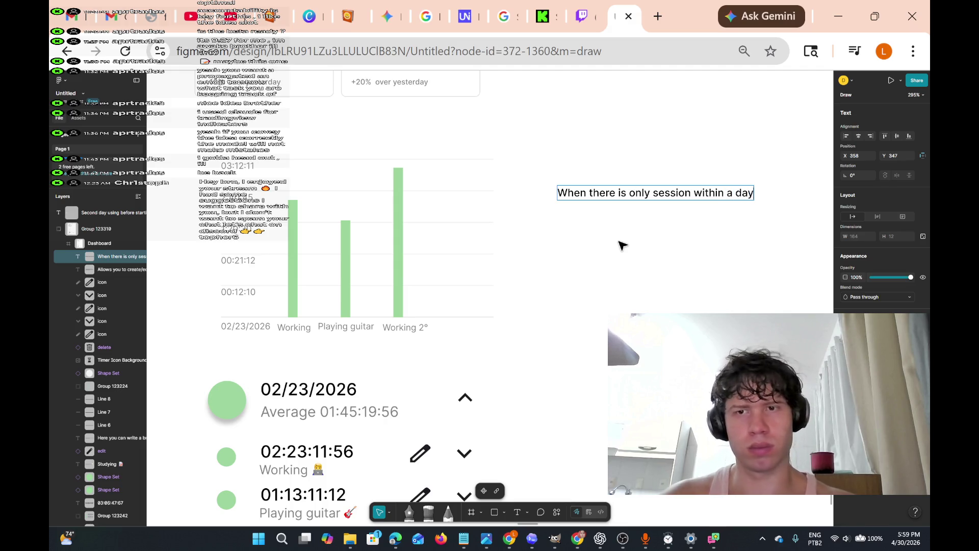
key(Return)
Make the second line read 'or only sessions/block were selected' and begin a new line
text(and only)
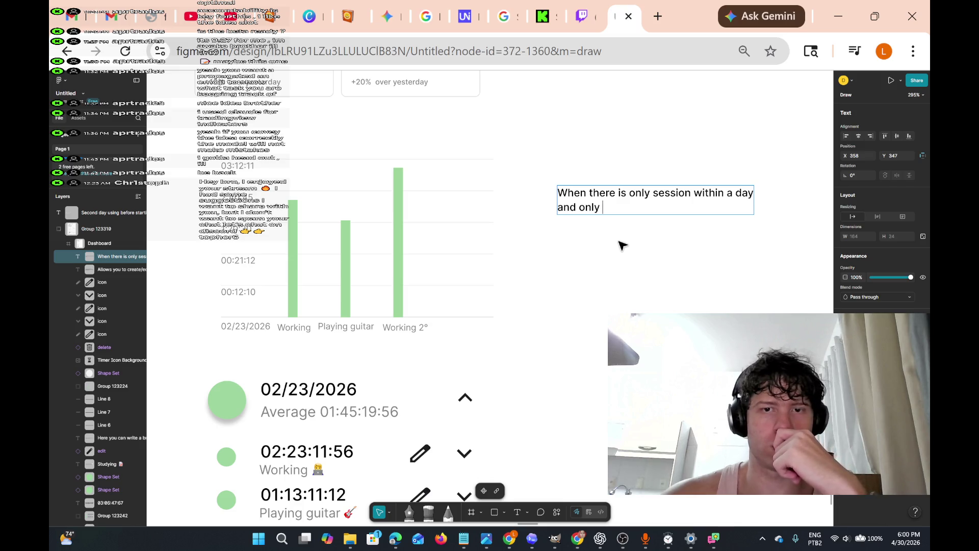
text(a ses)
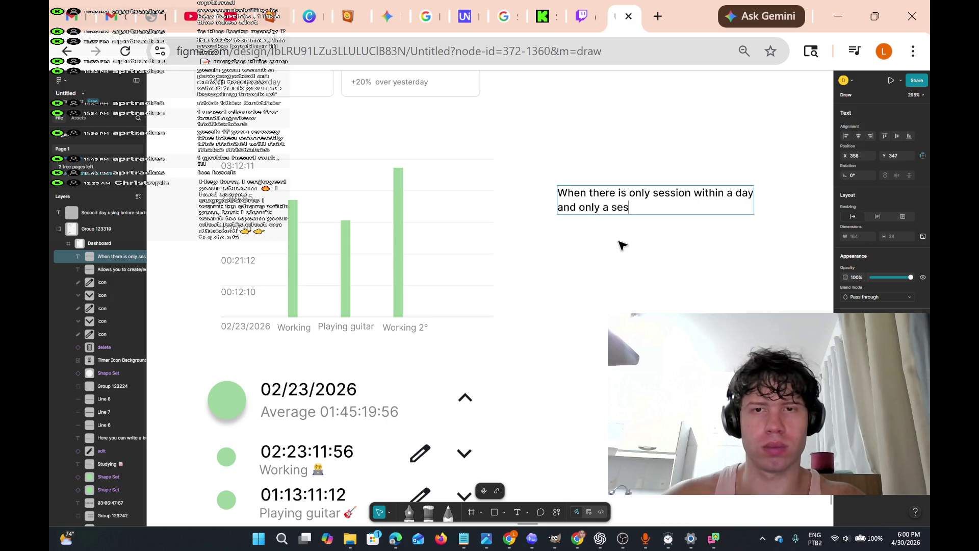
text(sion with )
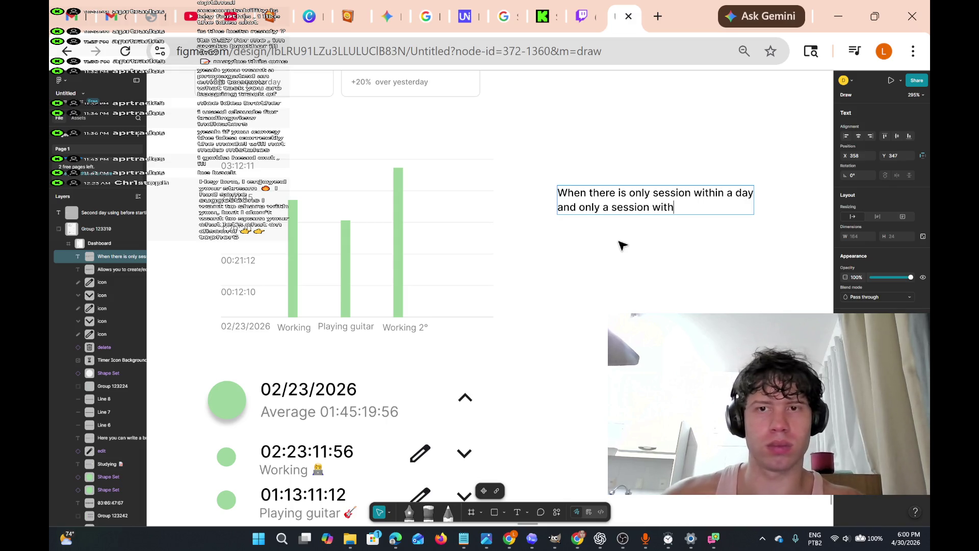
text(da)
key(BackSpace)
key(BackSpace)
key(BackSpace)
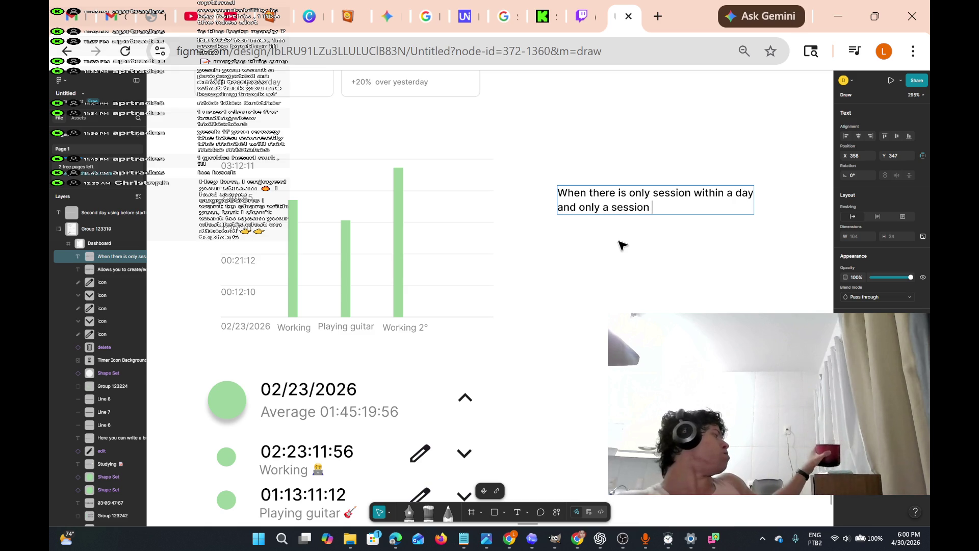
key(BackSpace)
key(BackSpace)
key(BackSpace)
key(BackSpace)
key(BackSpace)
key(BackSpace)
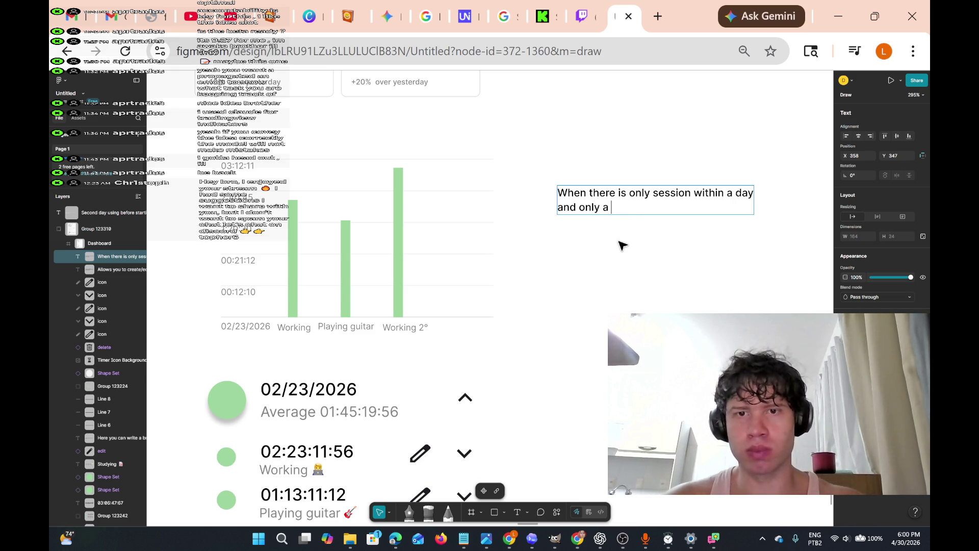
text(session of )
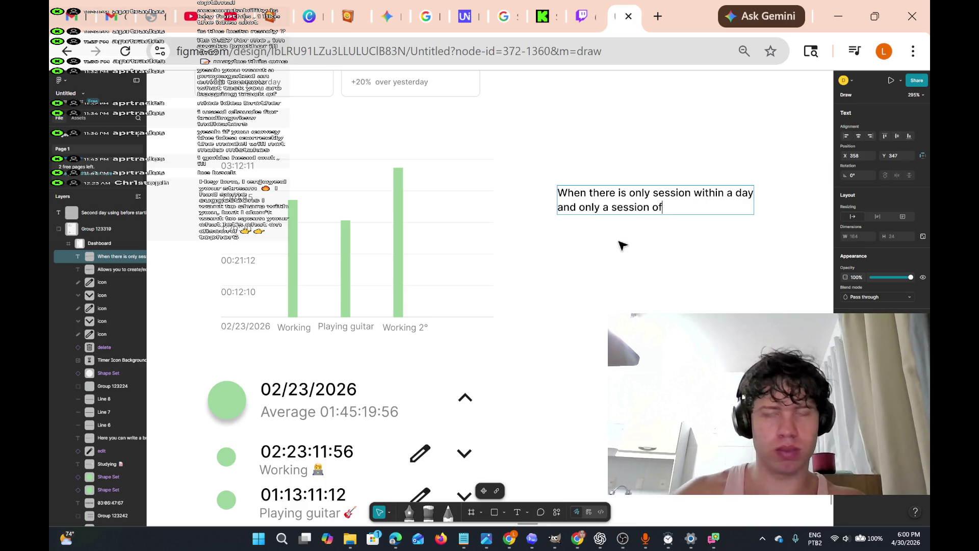
text(do)
key(BackSpace)
key(BackSpace)
text(de)
key(BackSpace)
key(BackSpace)
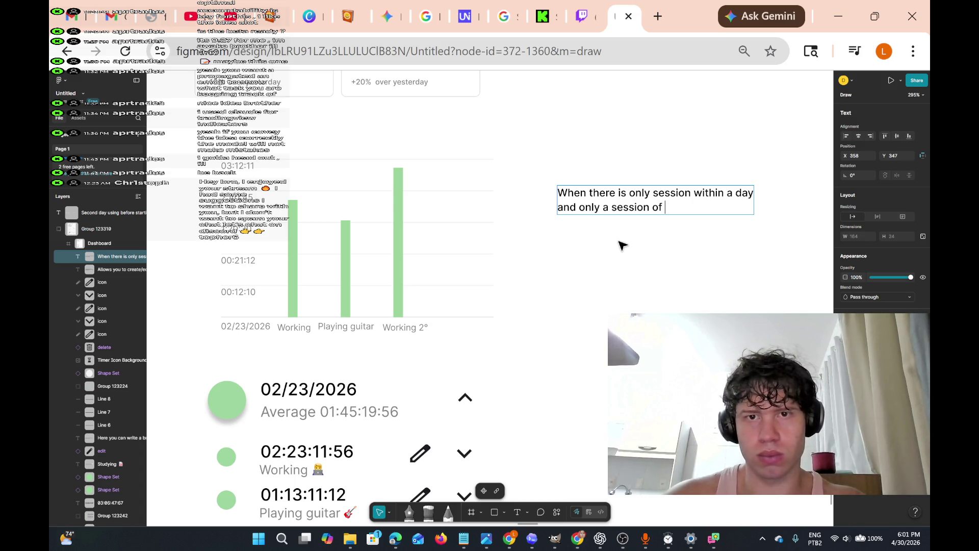
key(BackSpace)
key(BackSpace)
key(BackSpace)
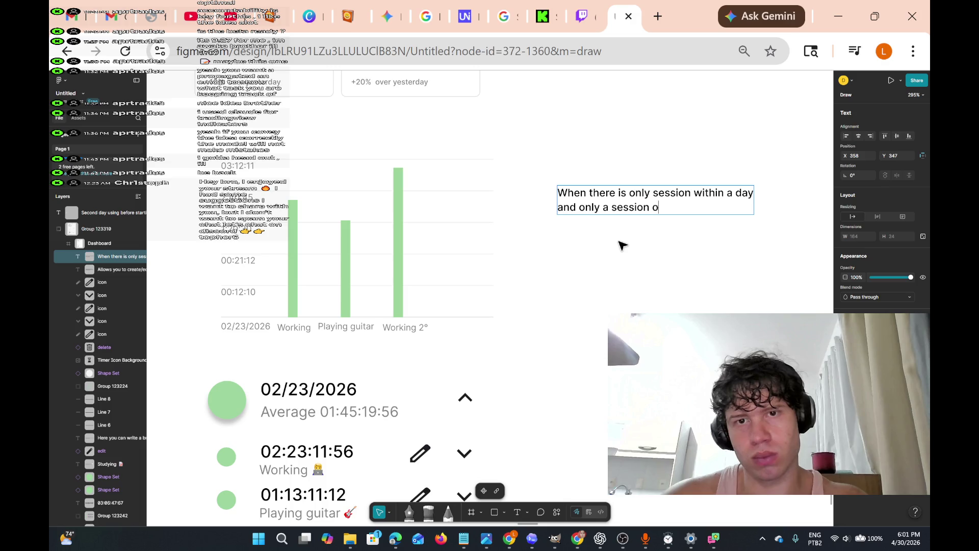
key(BackSpace)
key(BackSpace)
key(BackSpace)
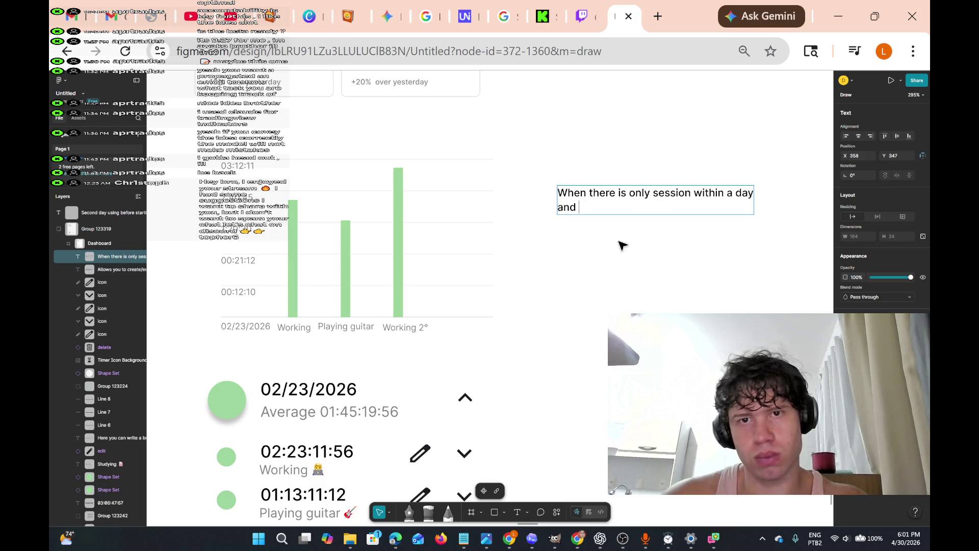
key(BackSpace)
key(BackSpace)
key(BackSpace)
text(or)
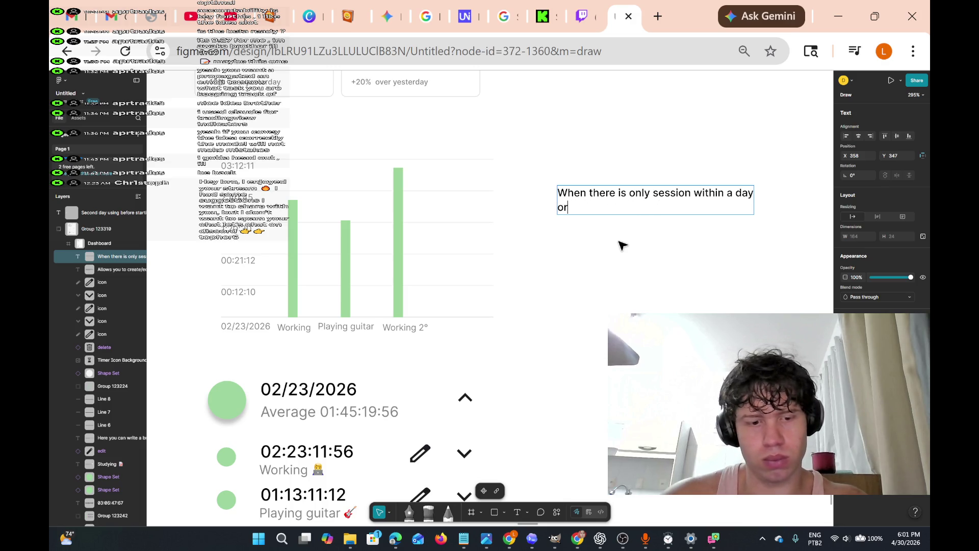
text( only day were)
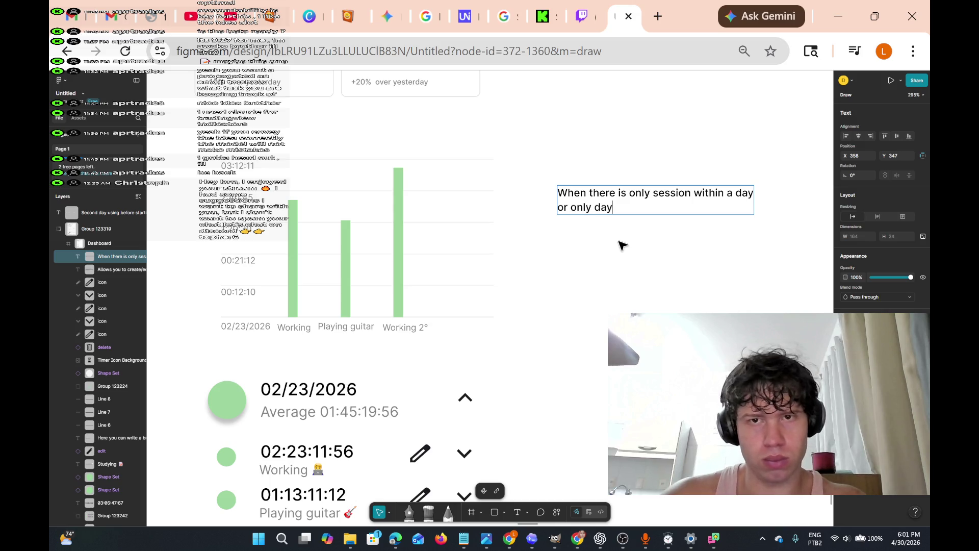
text( select)
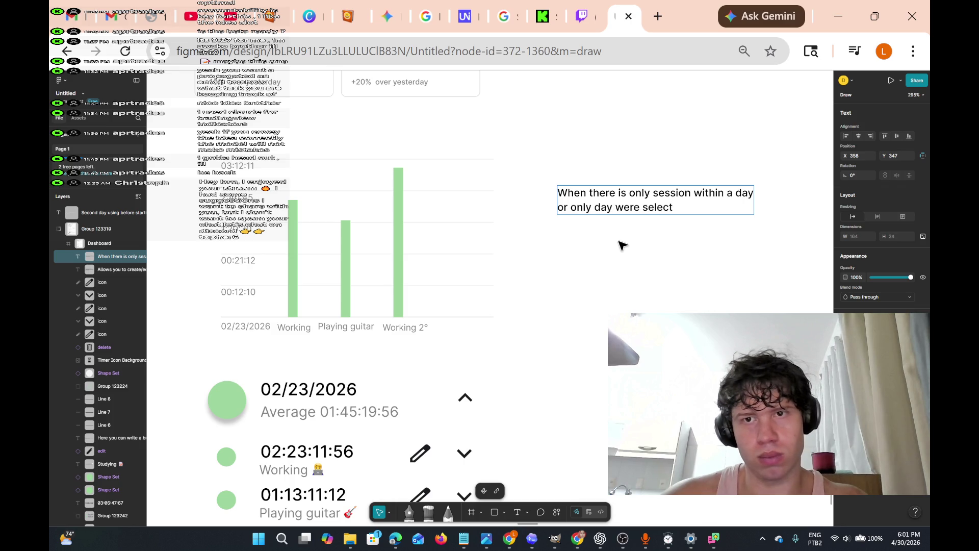
text(ed)
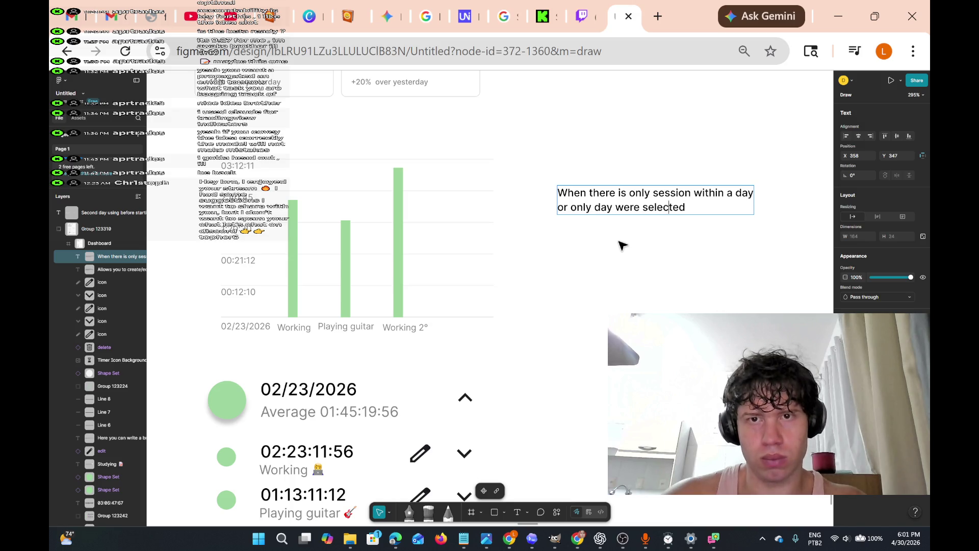
key(BackSpace)
key(BackSpace)
key(BackSpace)
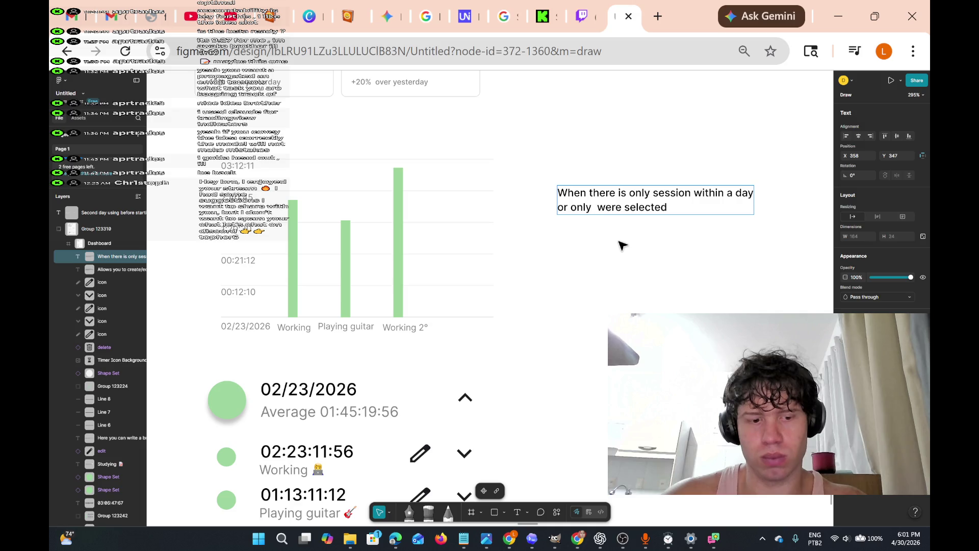
text(sessions/block)
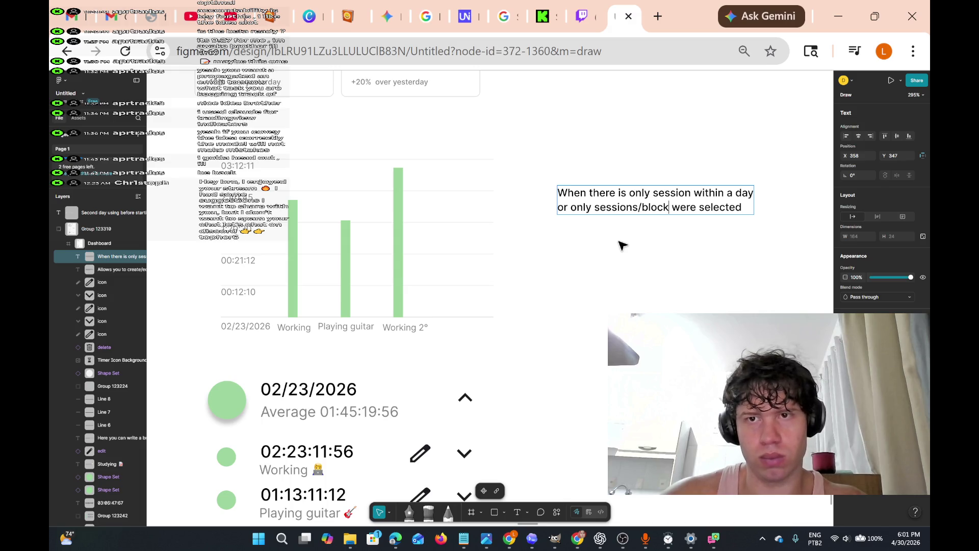
key(Right)
key(Right)
key(Right)
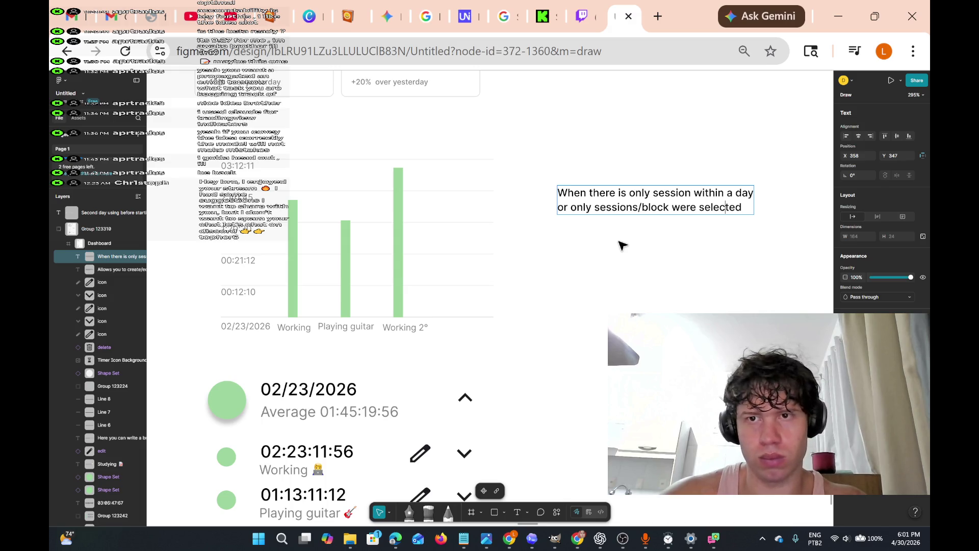
key(Right)
key(Return)
key(Return)
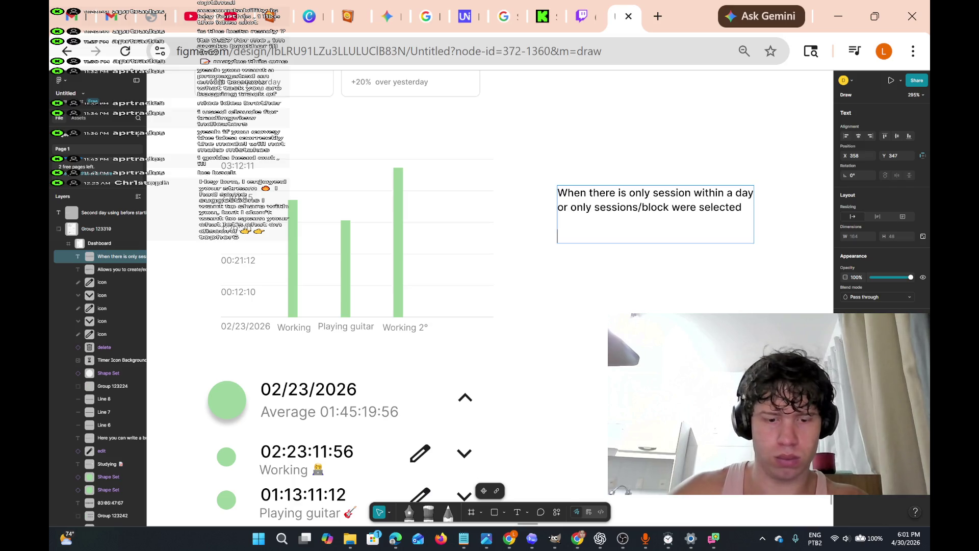
key(BackSpace)
Add 'a bar graph is displayed. The x and y coordinates are based on the session lenght. Each vertical line'
text(a bar)
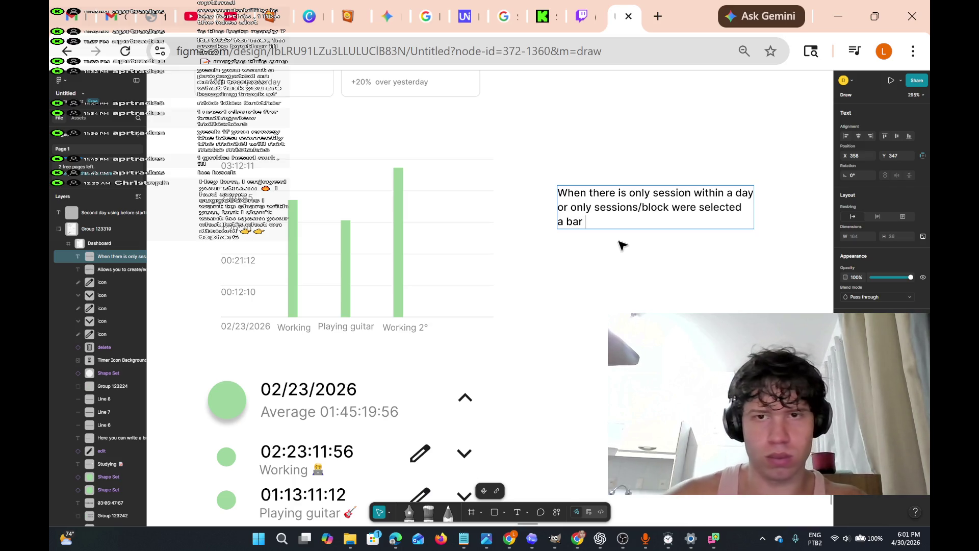
text( graph )
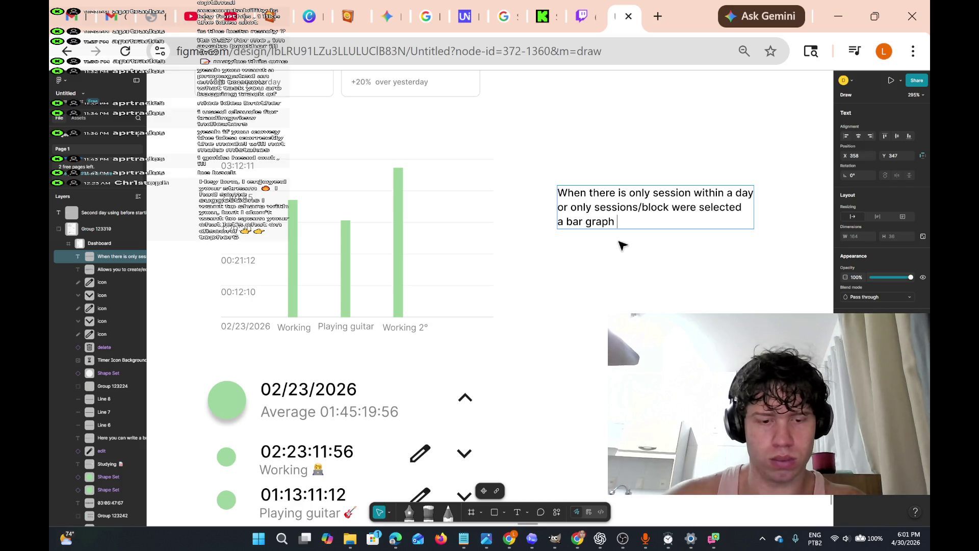
text(is displayed)
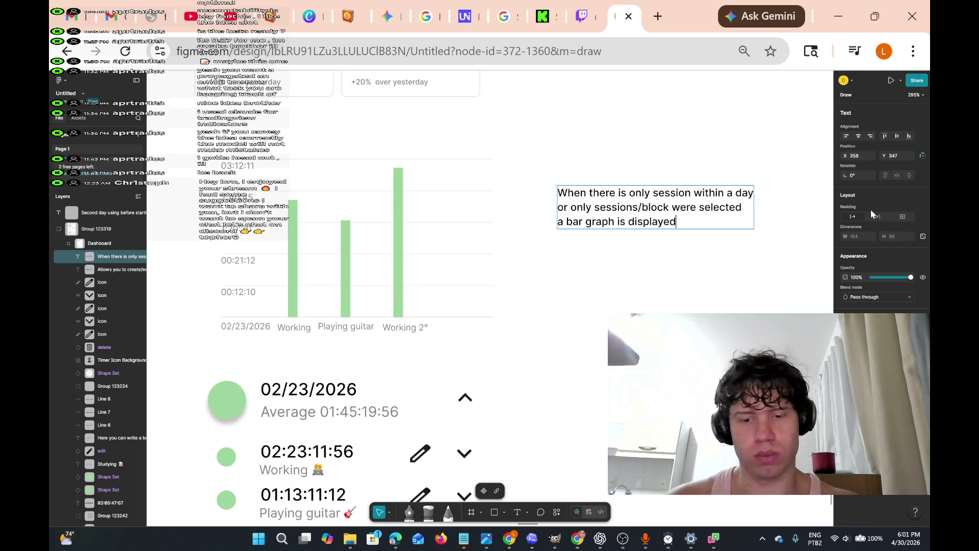
text( The)
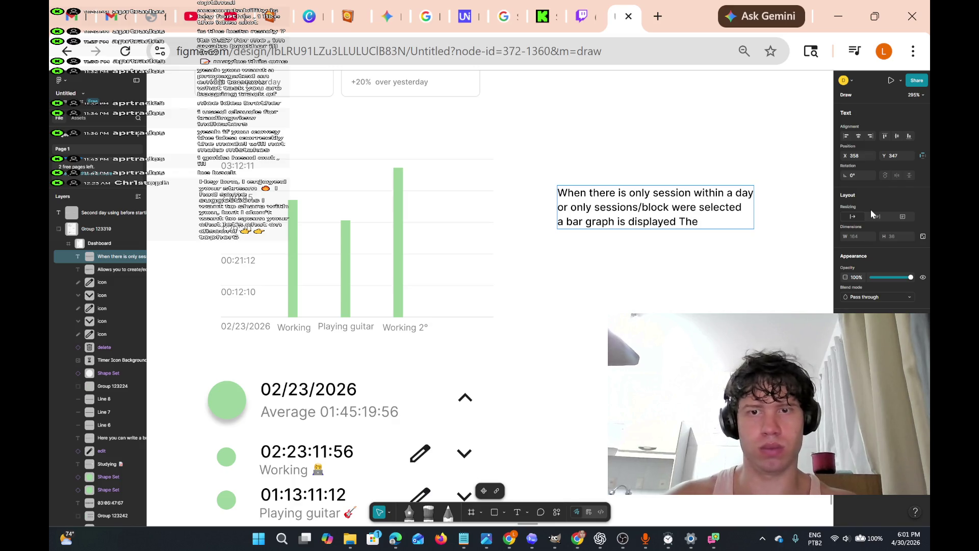
key(BackSpace)
key(BackSpace)
key(BackSpace)
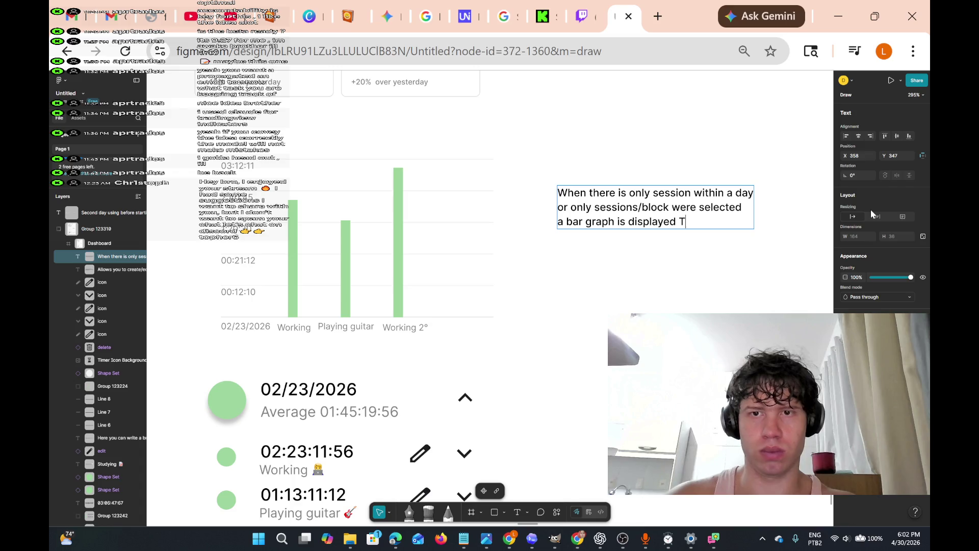
text(. The)
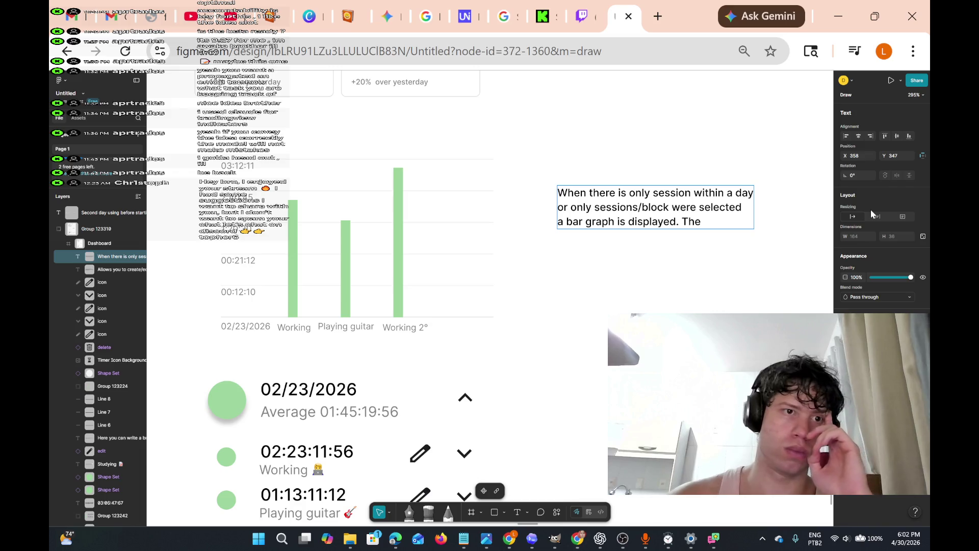
text( x and y coord)
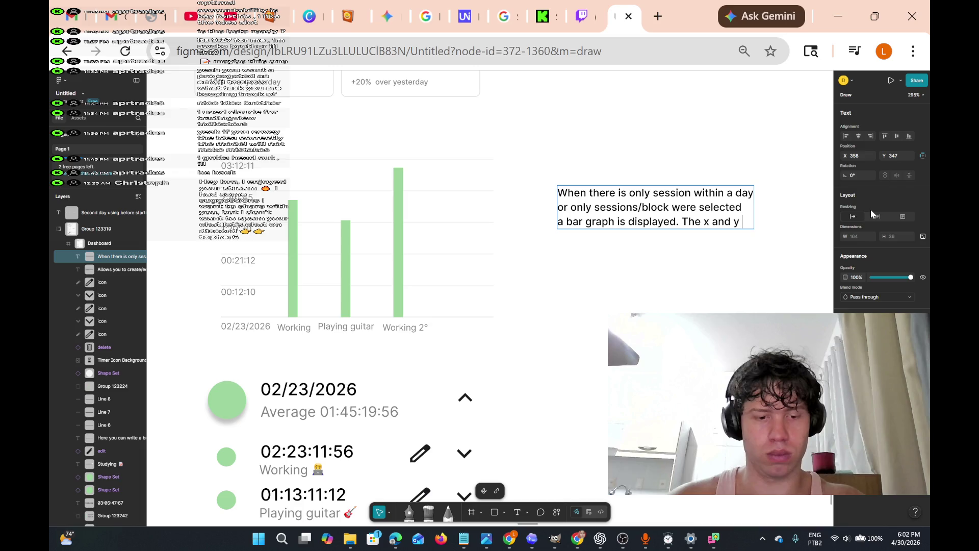
text(in)
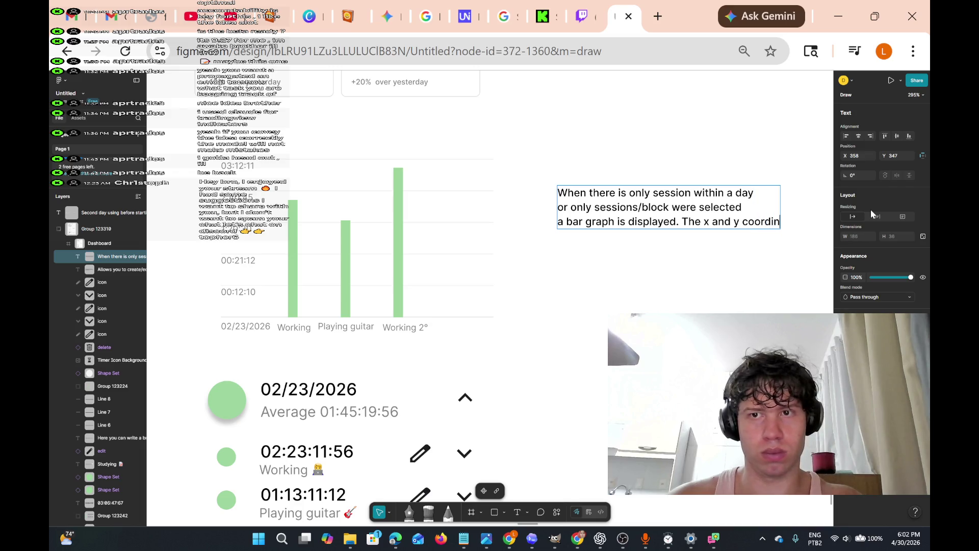
text(ates are)
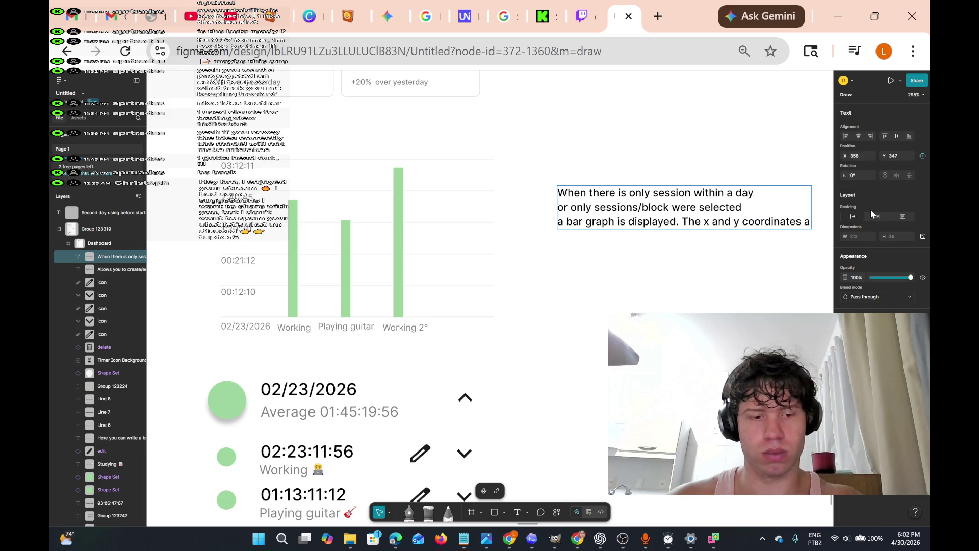
key(Return)
text(based)
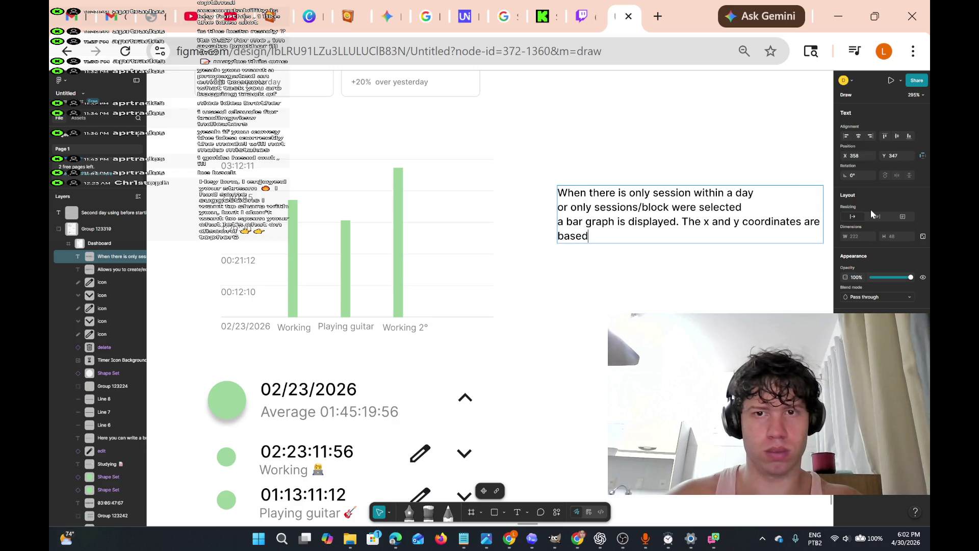
text( on the )
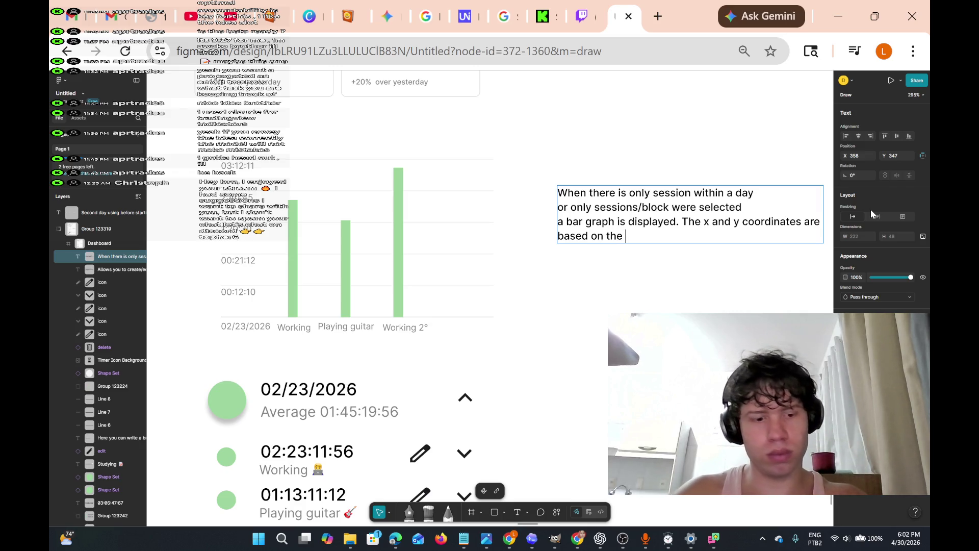
text(days len)
key(BackSpace)
key(BackSpace)
key(BackSpace)
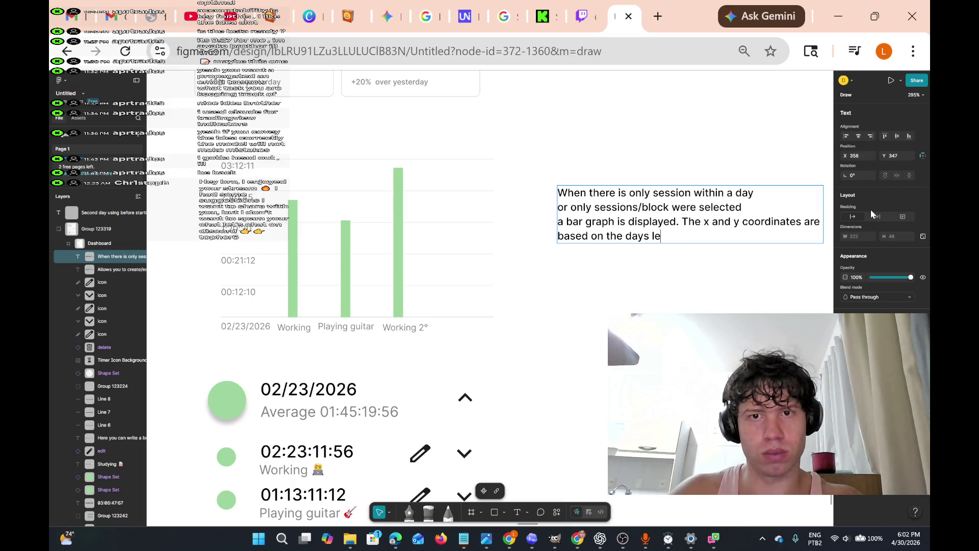
text(session len)
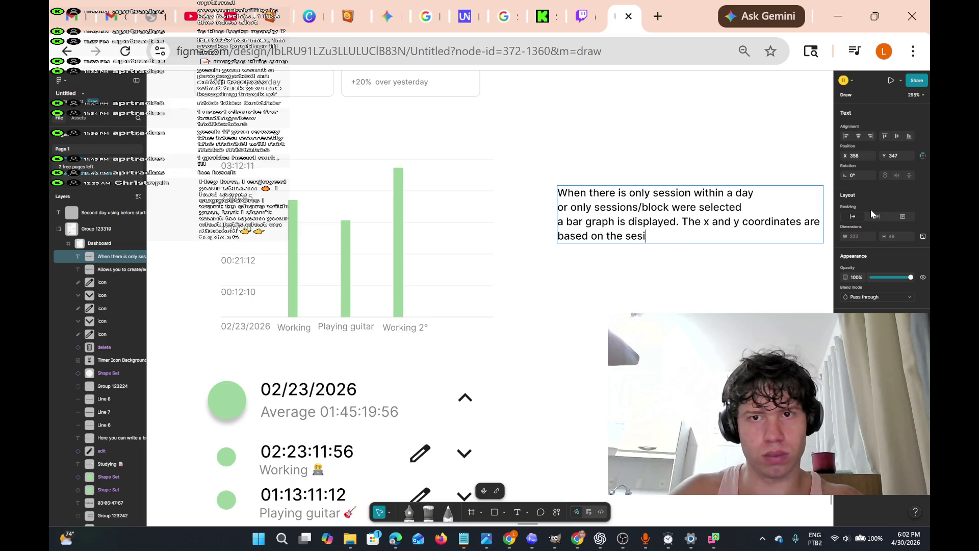
text(g)
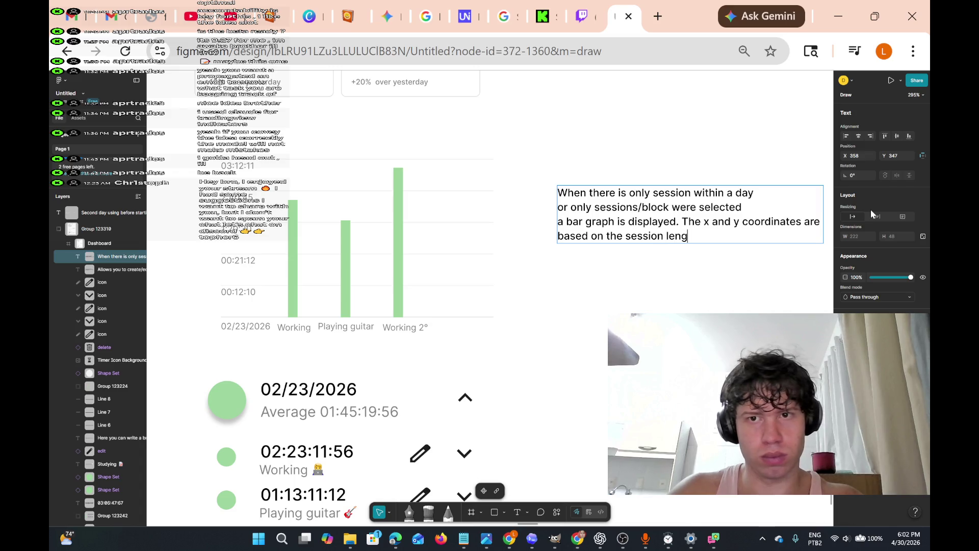
text(ht. Each )
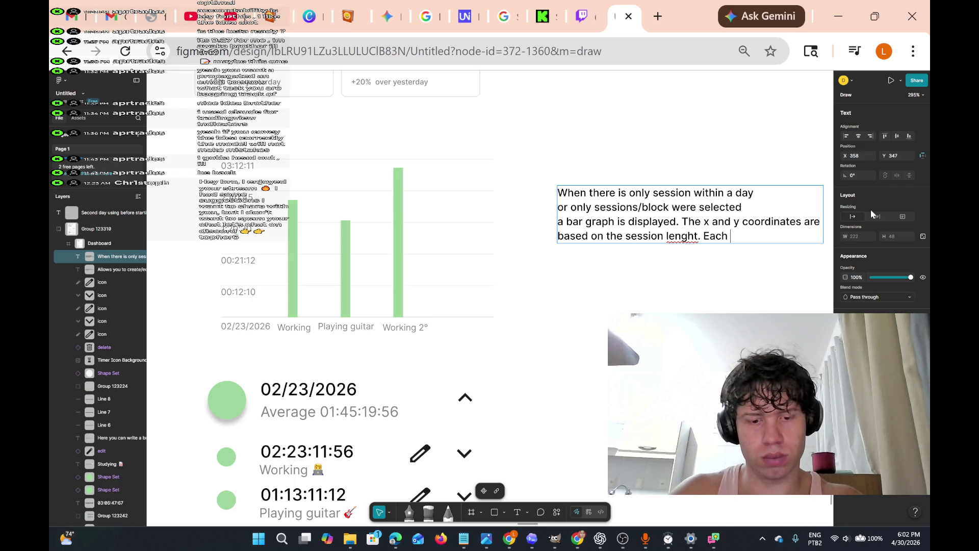
text(verti)
text(cal line)
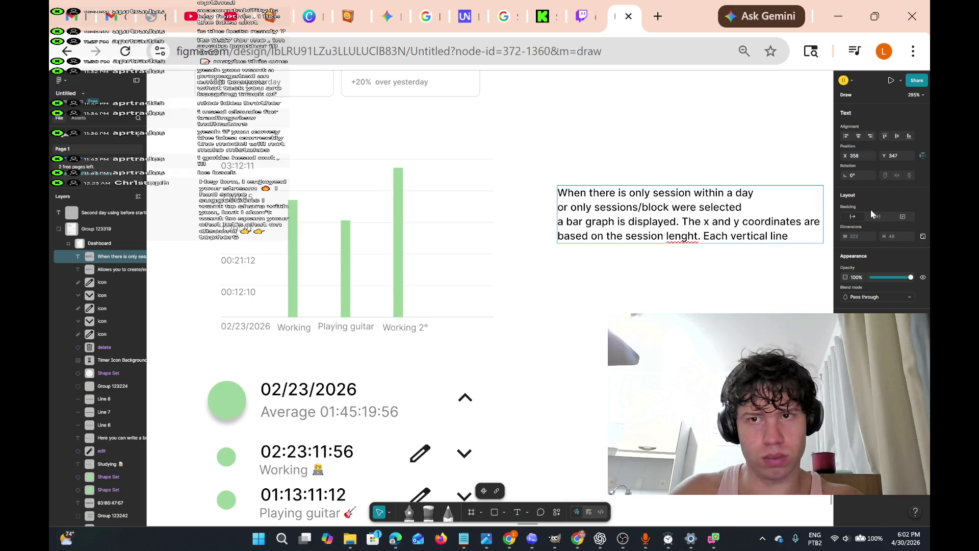
text( an)
Continue with 'should be set at 1/5 of the total distance from the next time'
key(BackSpace)
key(BackSpace)
text(should b)
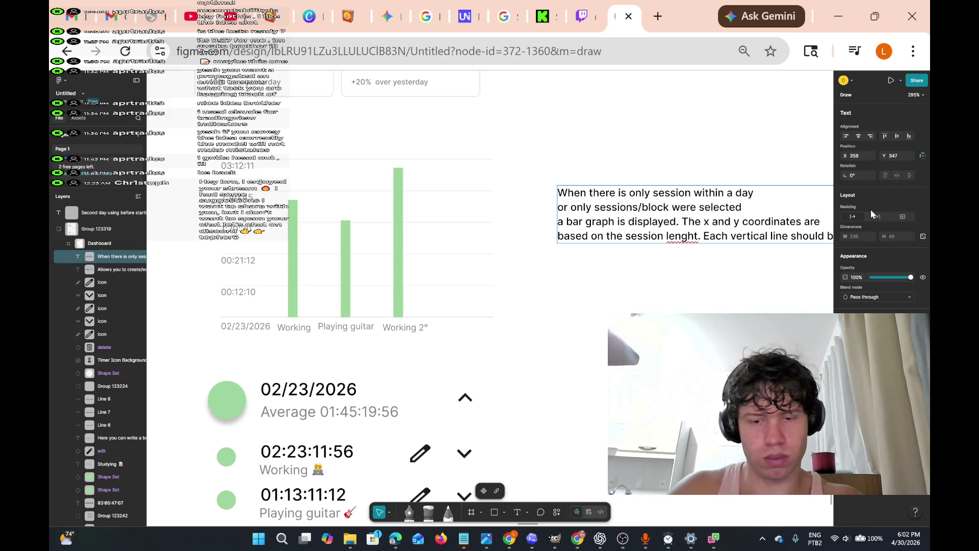
text(e)
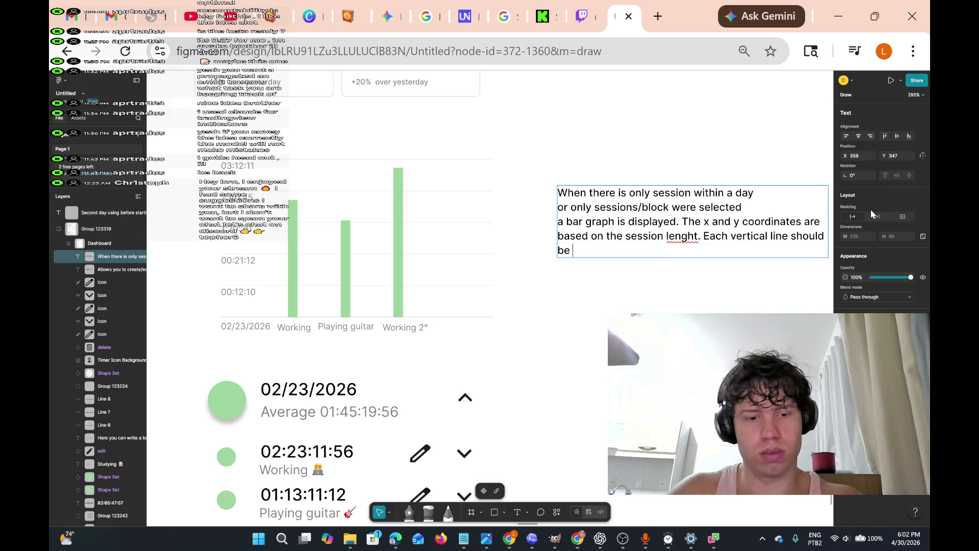
text( set)
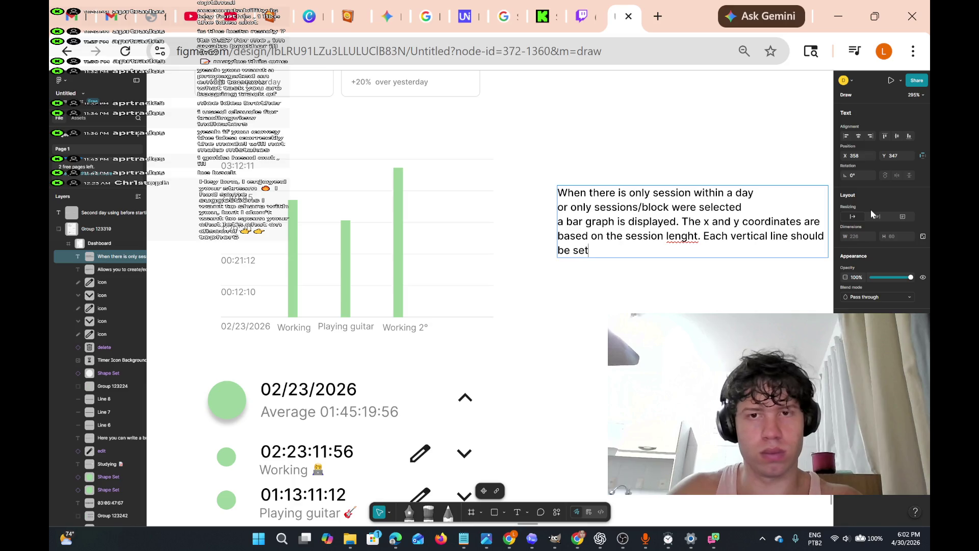
text( at one)
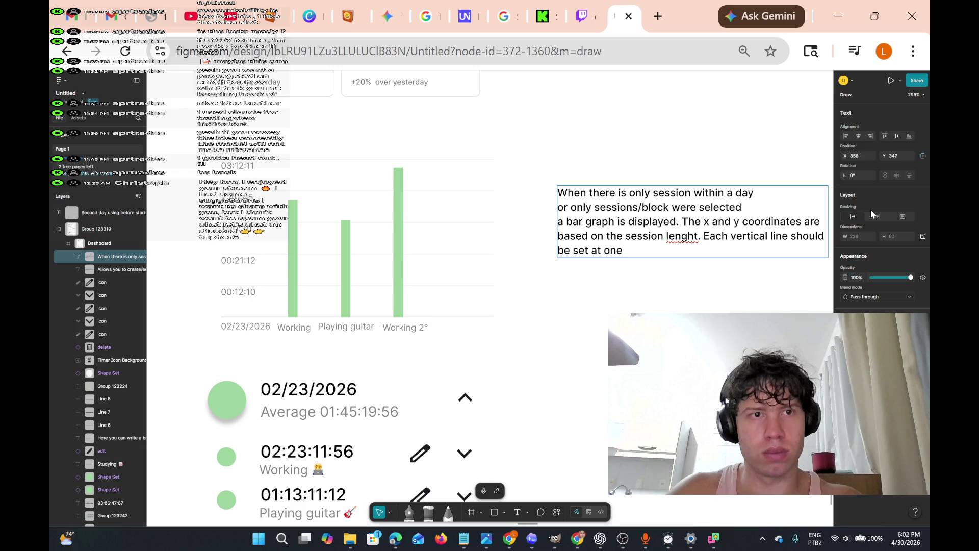
key(BackSpace)
key(BackSpace)
key(BackSpace)
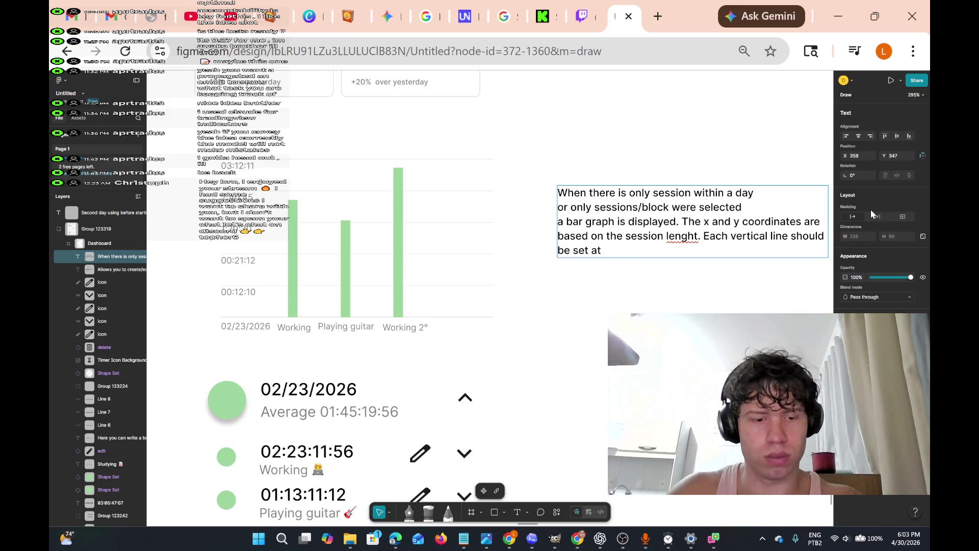
text(one)
key(BackSpace)
key(BackSpace)
key(BackSpace)
text(1)
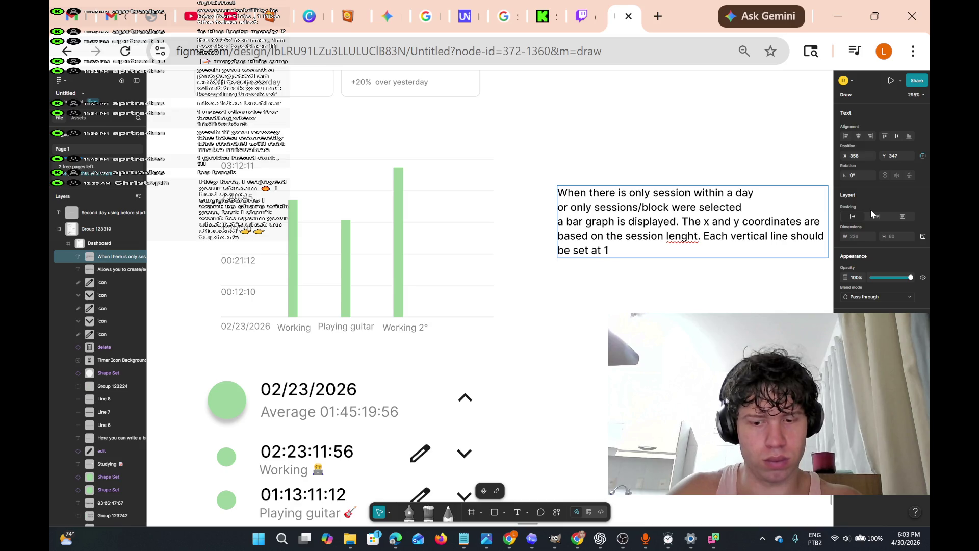
text(/5 of )
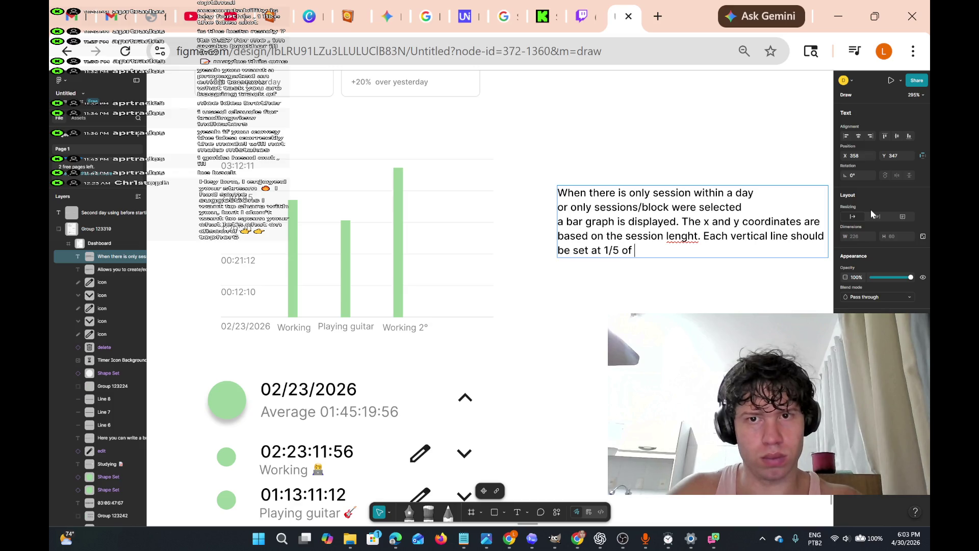
text(the total )
text(distance )
text(from each)
key(BackSpace)
key(BackSpace)
key(BackSpace)
text(the )
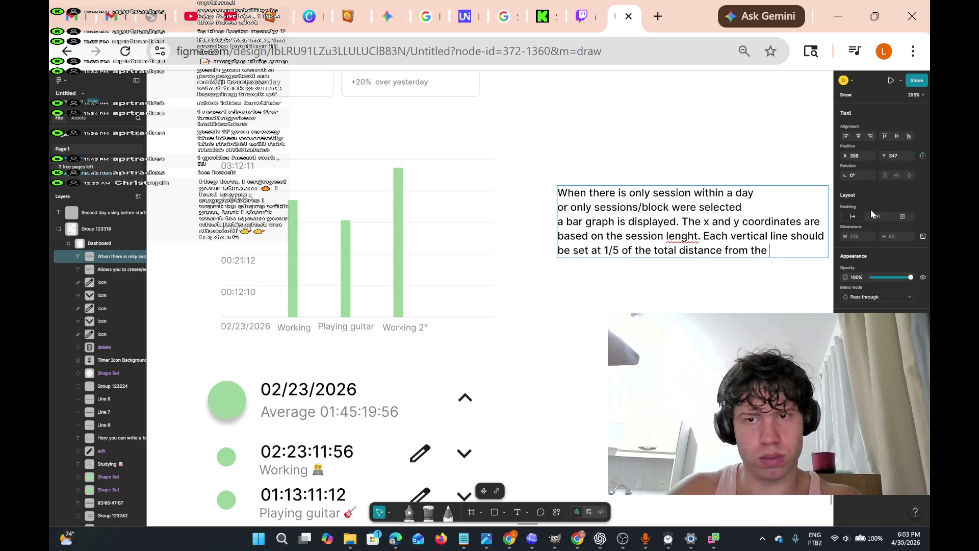
text(next)
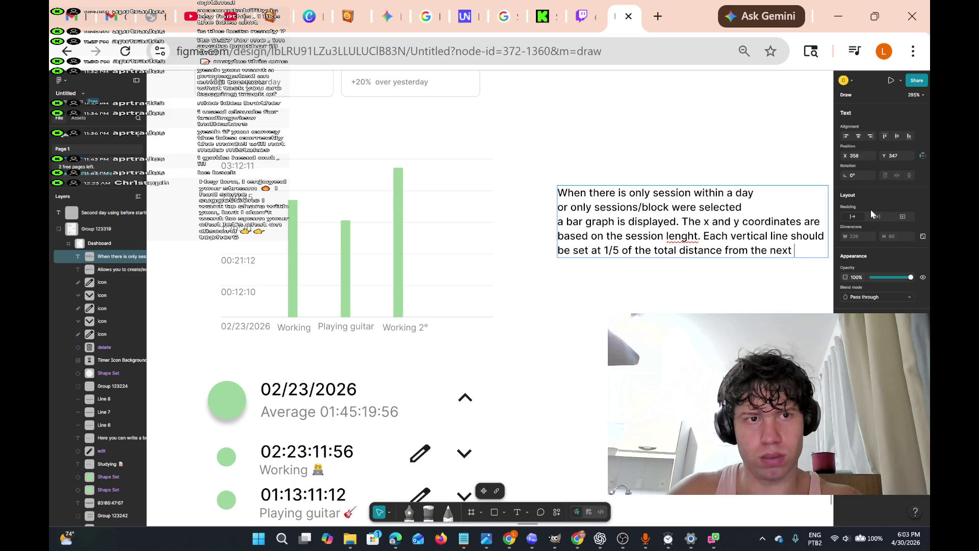
text(co)
key(BackSpace)
key(BackSpace)
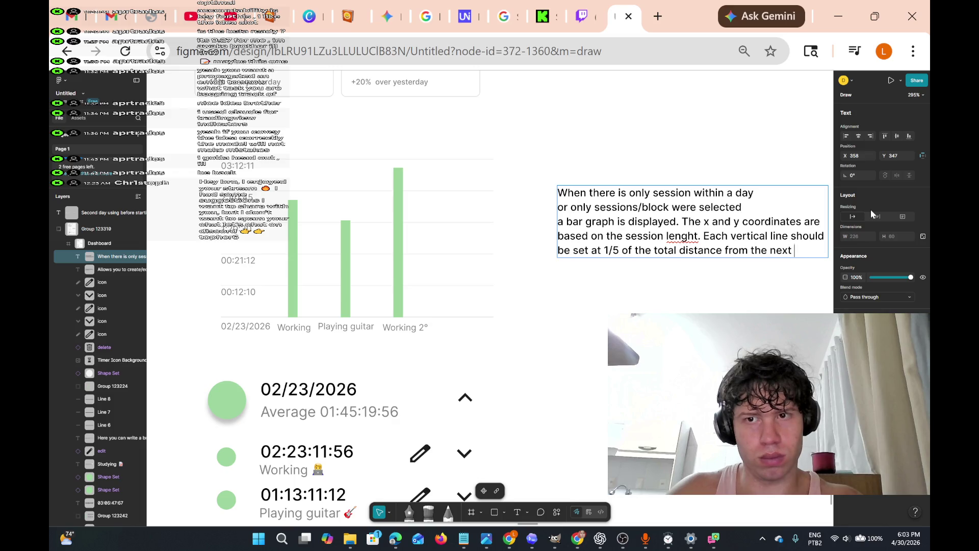
text(time)
Add a new line: 'Then it should always have five vertical lines'
key(Return)
text(you should)
key(BackSpace)
key(BackSpace)
key(BackSpace)
text(givin)
key(BackSpace)
key(BackSpace)
key(BackSpace)
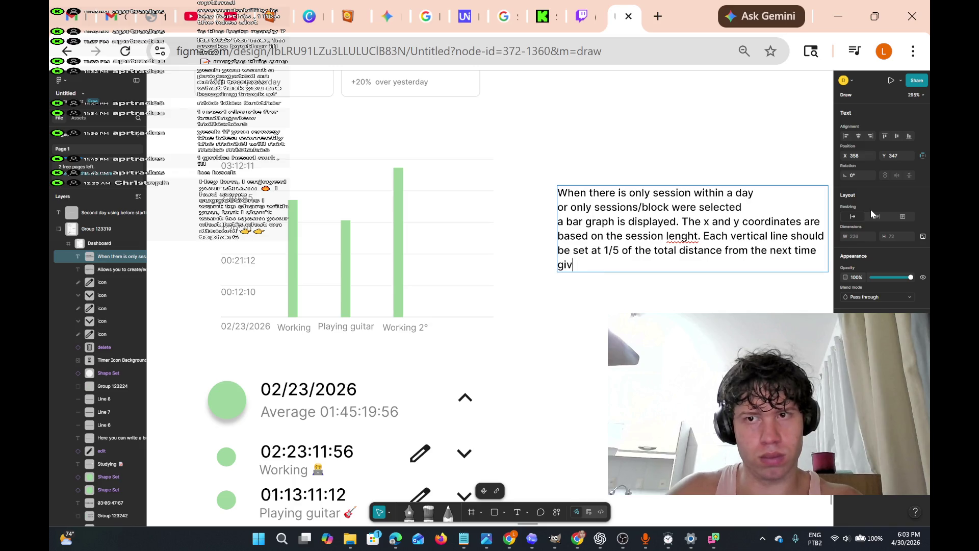
key(BackSpace)
text(.)
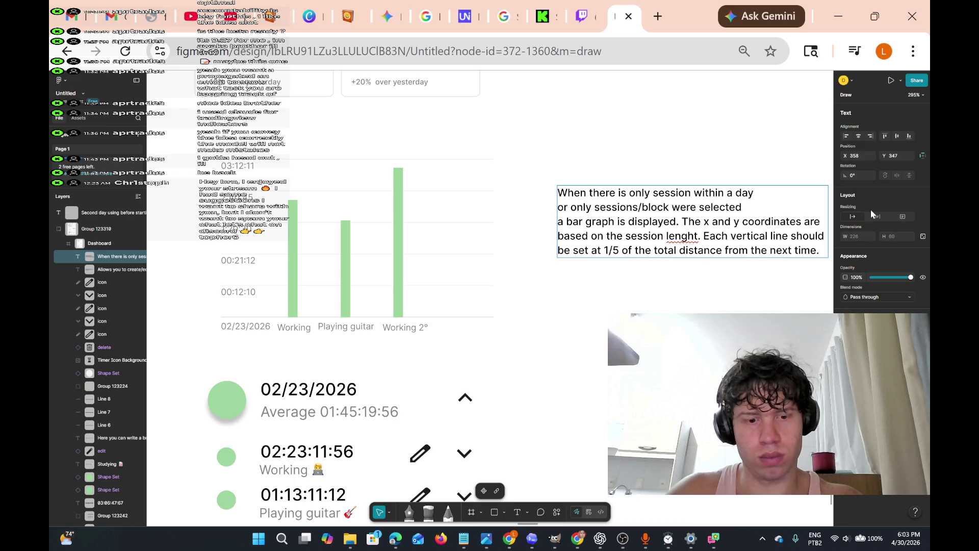
key(Return)
text(Tue)
key(BackSpace)
key(BackSpace)
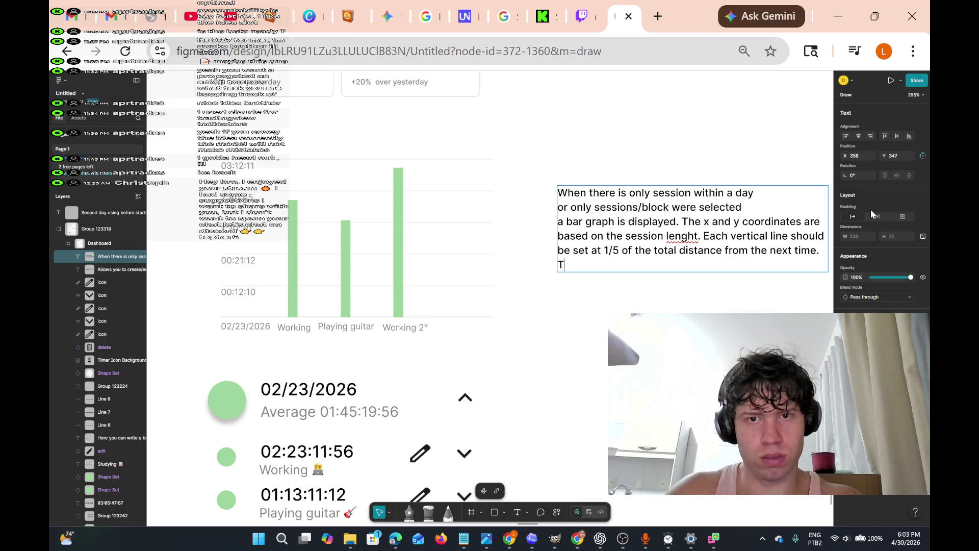
text(hen it )
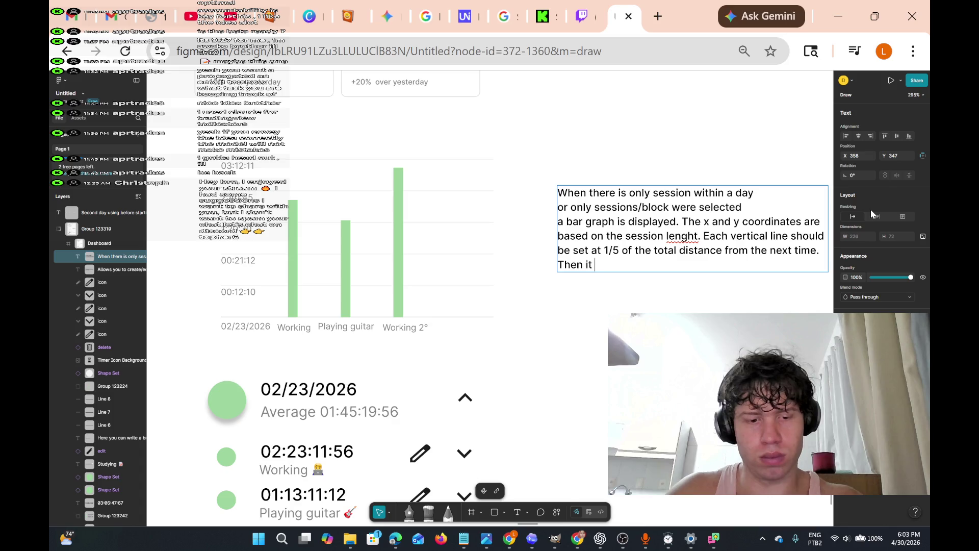
text(should alwa)
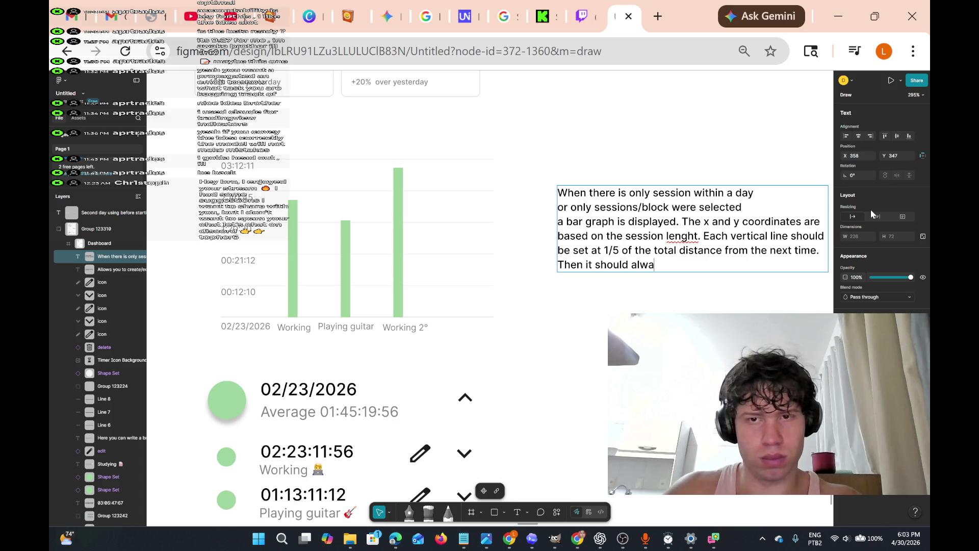
text(ys have for)
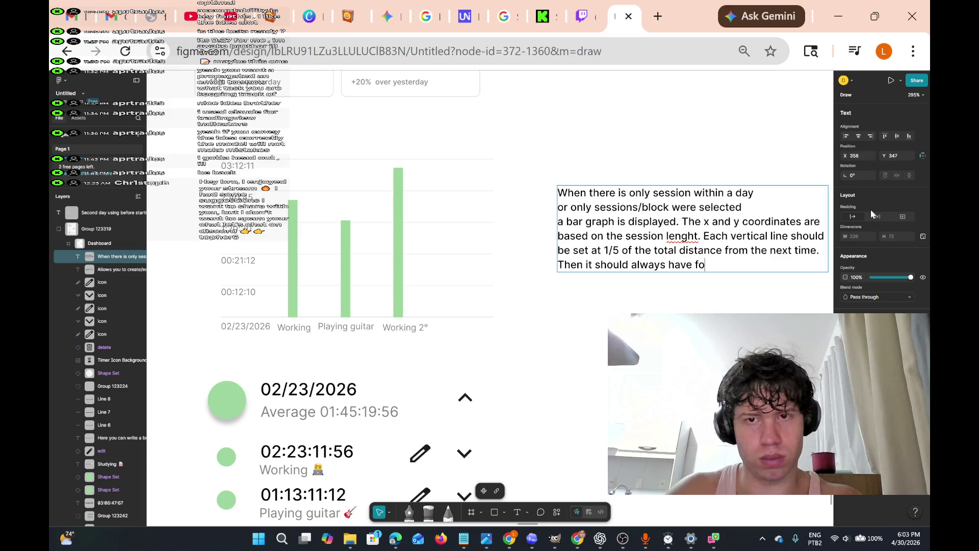
key(BackSpace)
key(BackSpace)
key(BackSpace)
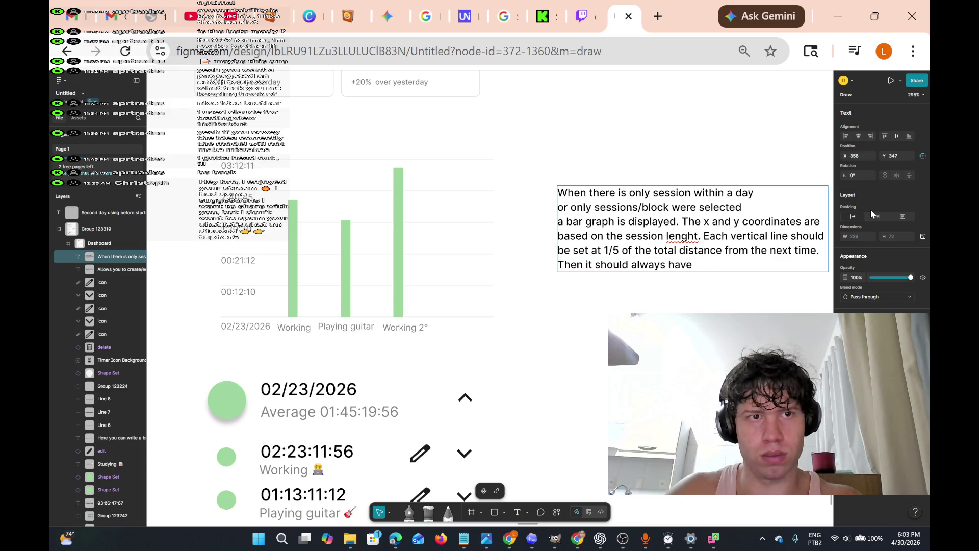
text(fiv)
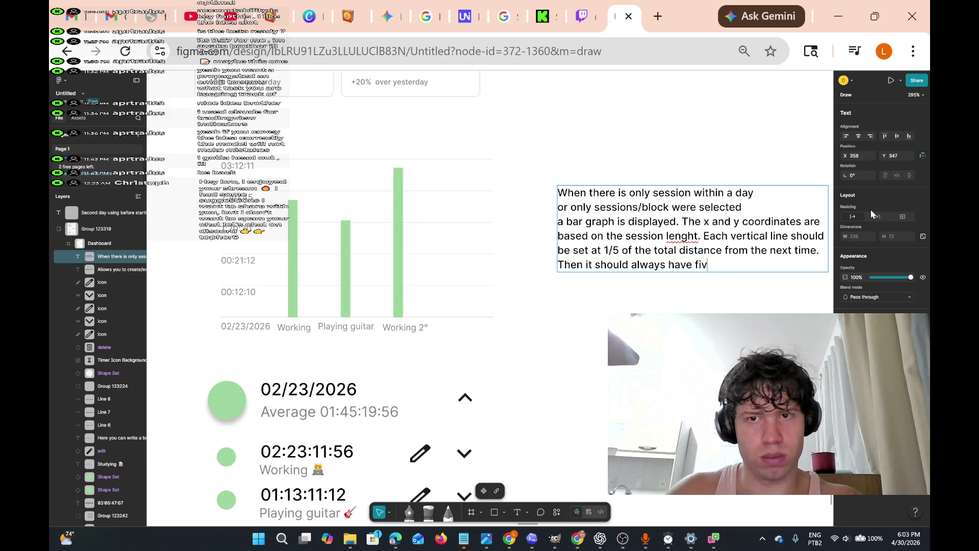
text(e vertical lines)
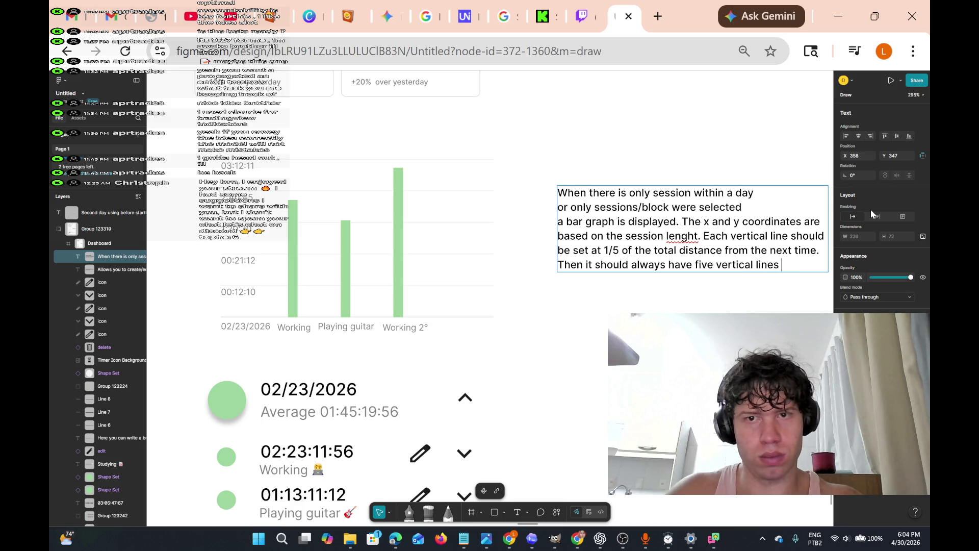
Add 'and only 5 Session/blocks can be selected at the time, all of them same distant apart from each other.'
key(Return)
text(and )
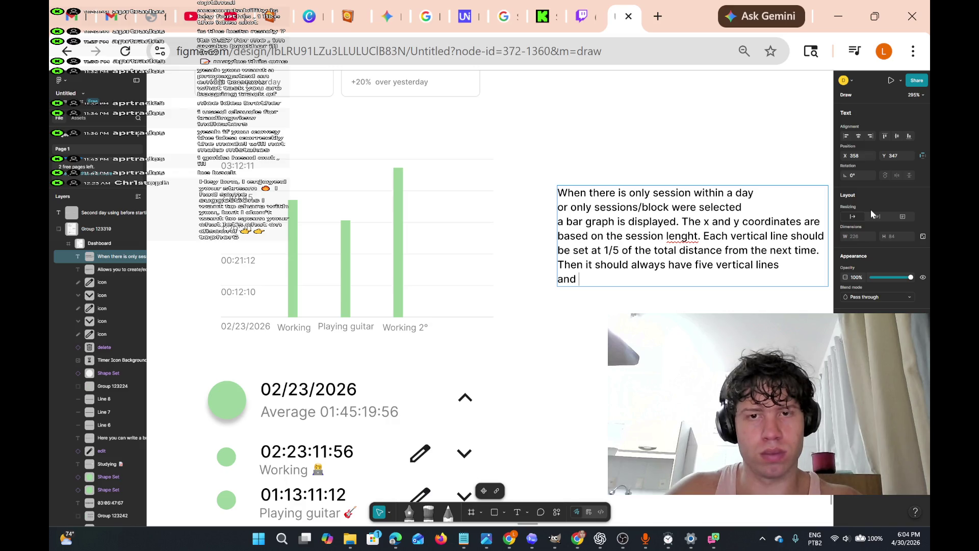
text(only)
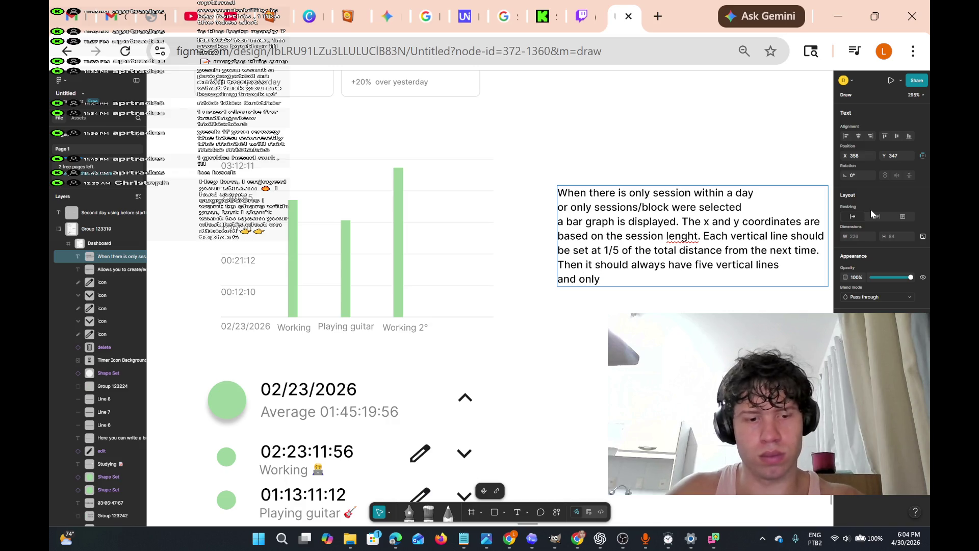
text( 5 bars)
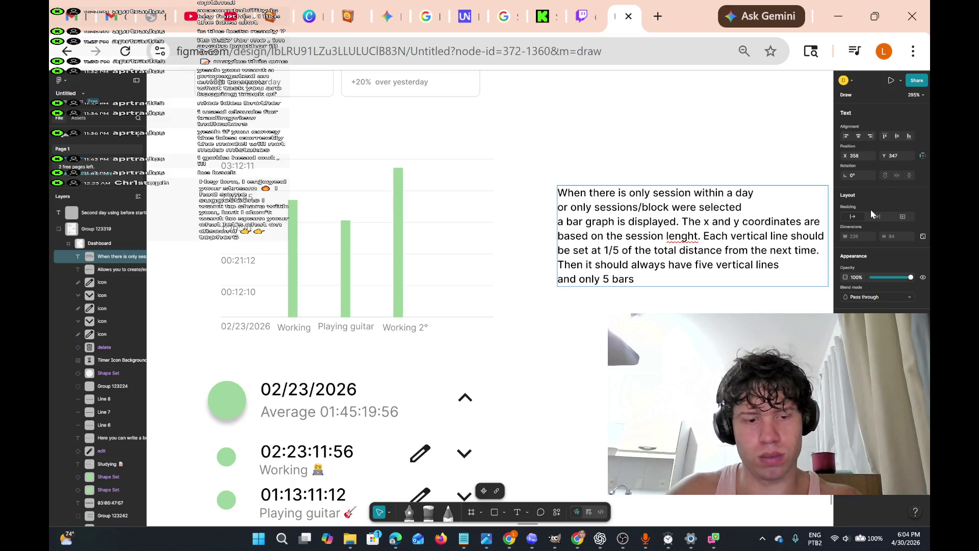
text( co)
key(BackSpace)
key(BackSpace)
key(BackSpace)
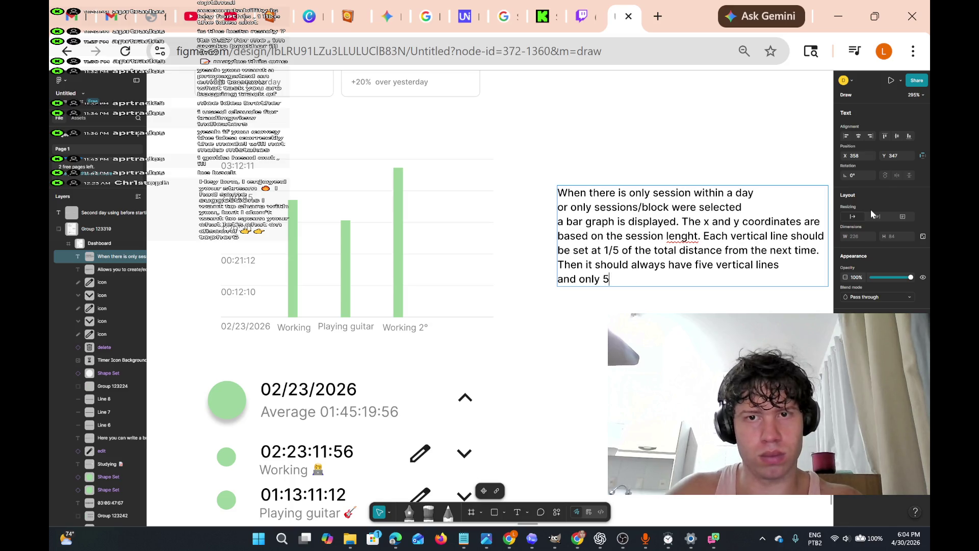
text(5 Se)
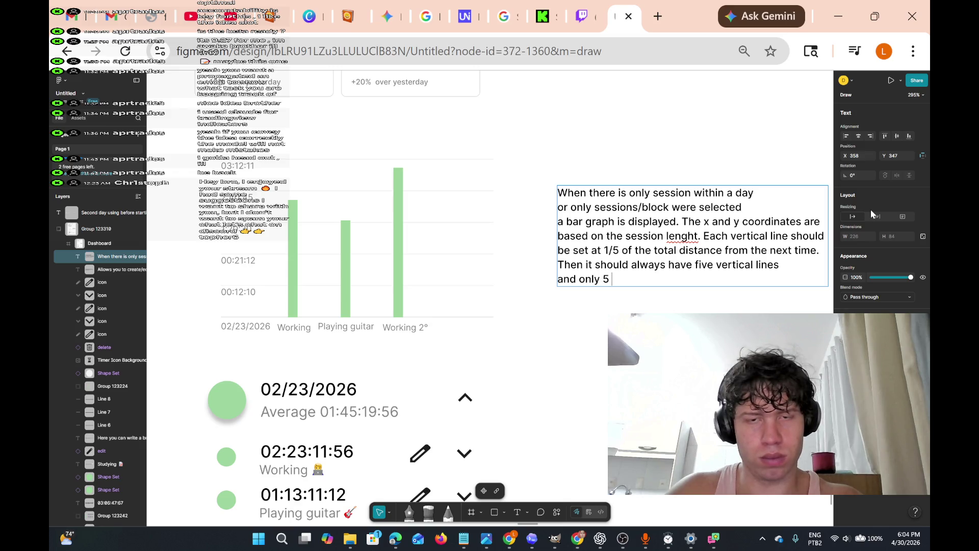
text(ssion)
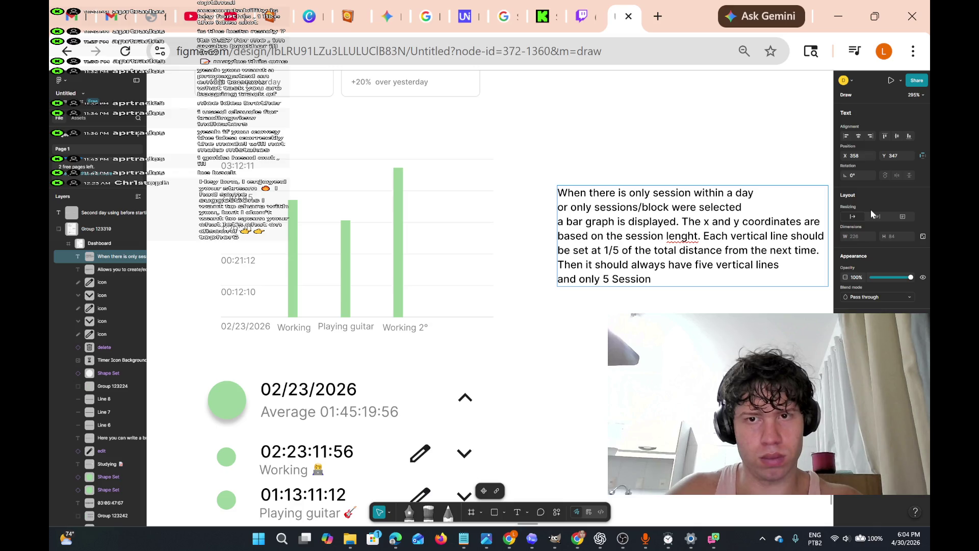
text(/blocks )
text(can)
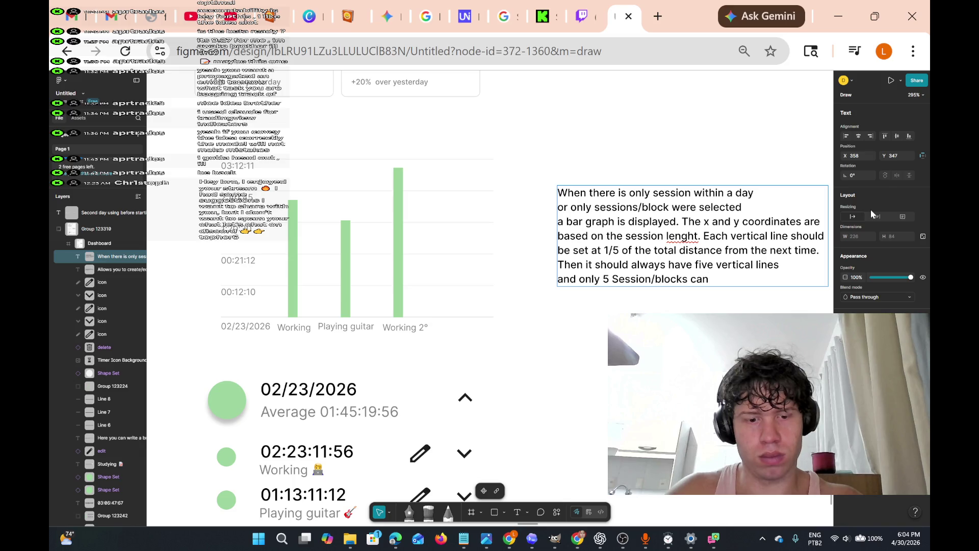
text( be sele)
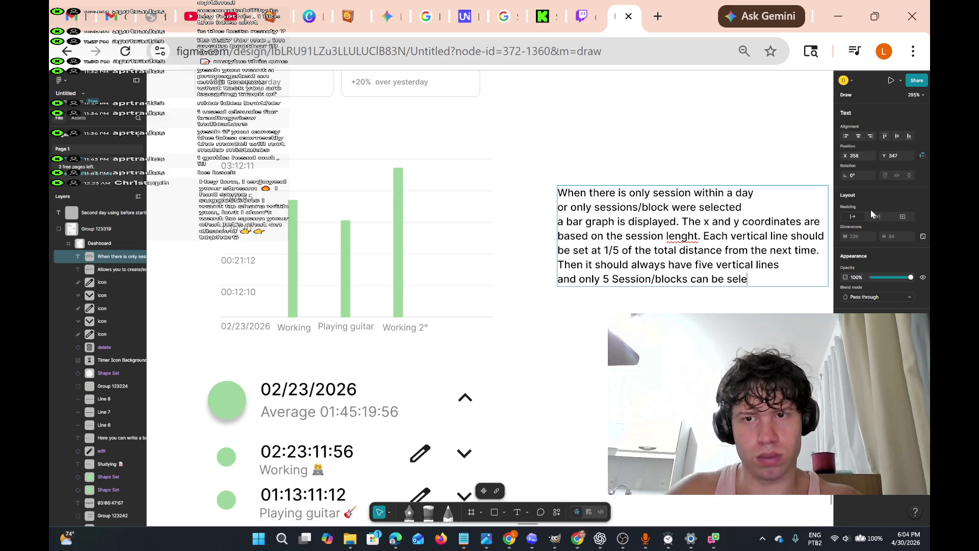
text(cted)
key(BackSpace)
key(BackSpace)
key(BackSpace)
key(BackSpace)
text(cted at e)
key(BackSpace)
key(BackSpace)
key(BackSpace)
text(t e)
key(BackSpace)
key(BackSpace)
text(the time)
key(Return)
key(Return)
text(al)
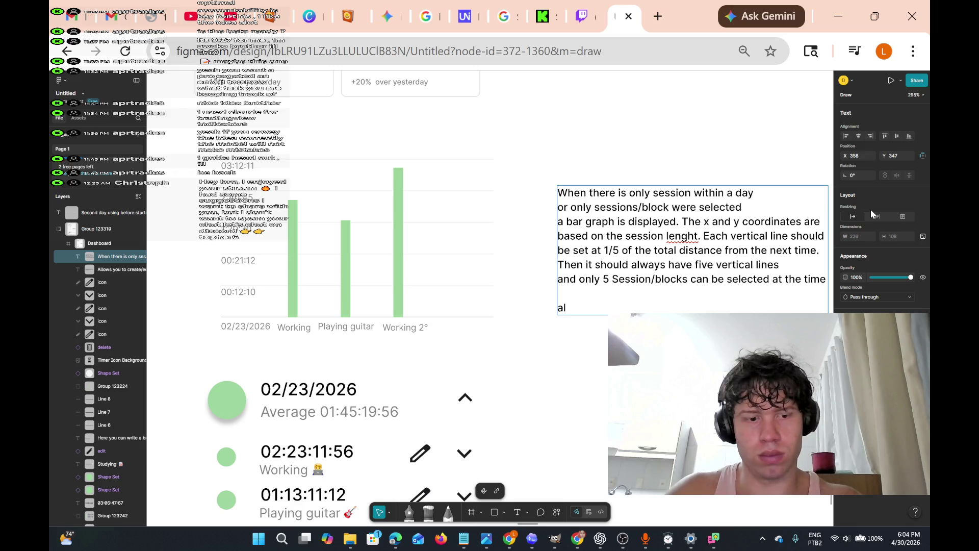
key(BackSpace)
key(BackSpace)
key(BackSpace)
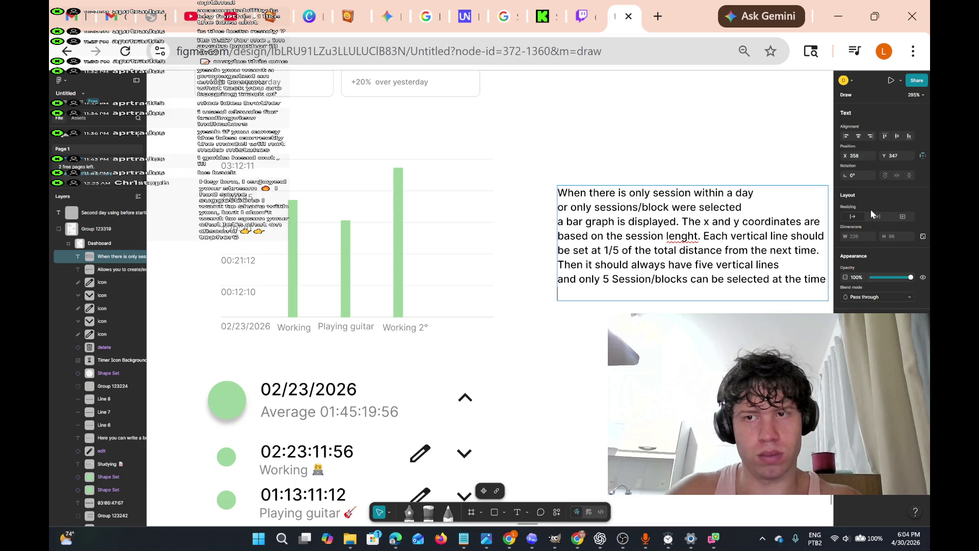
text(all o)
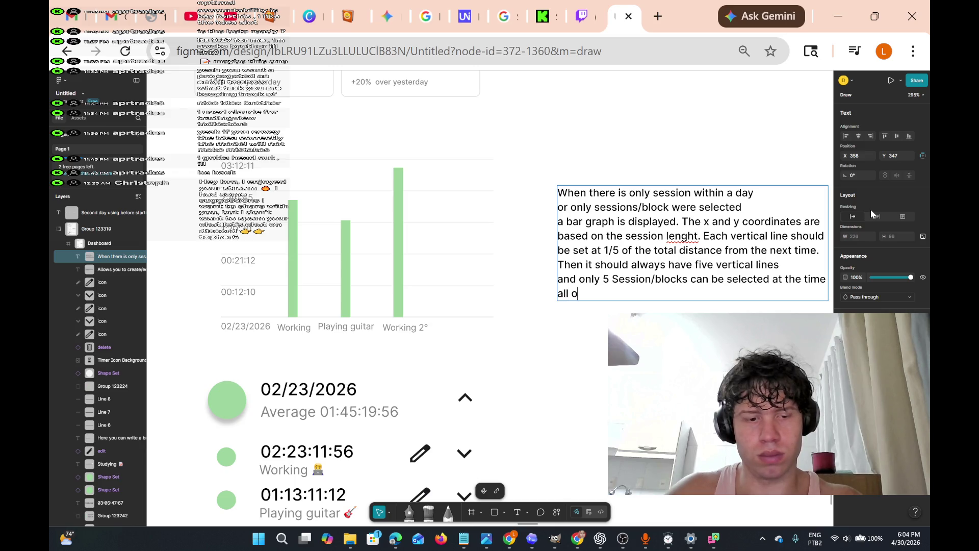
text(f them )
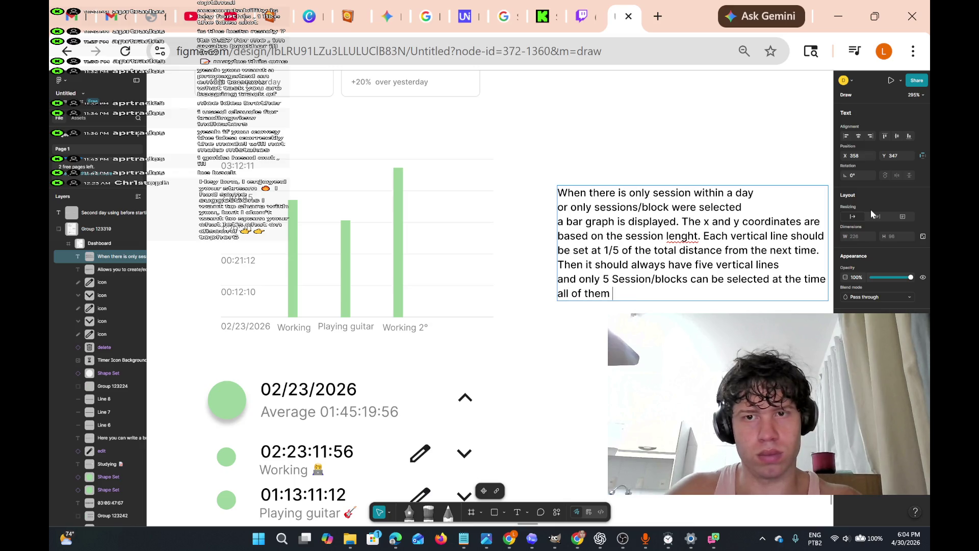
text(same)
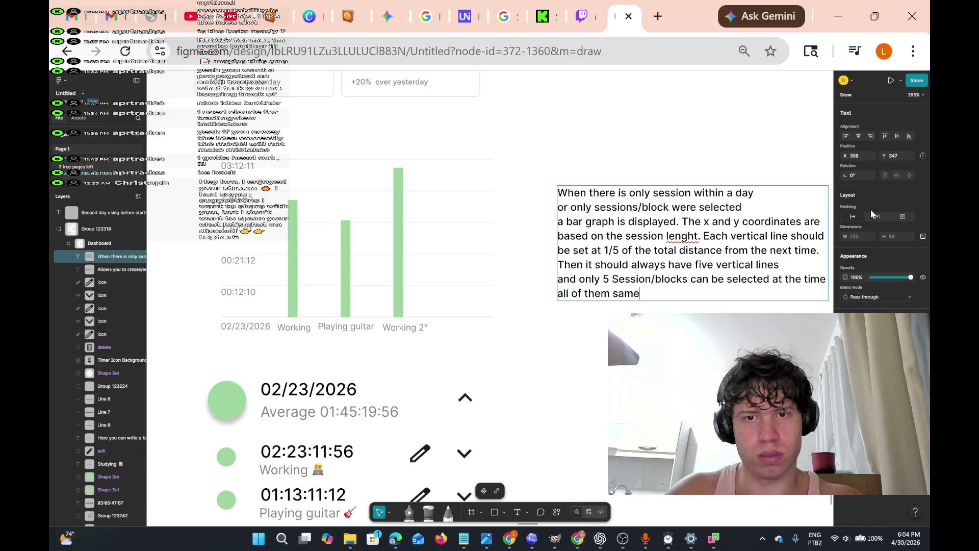
text( distanc)
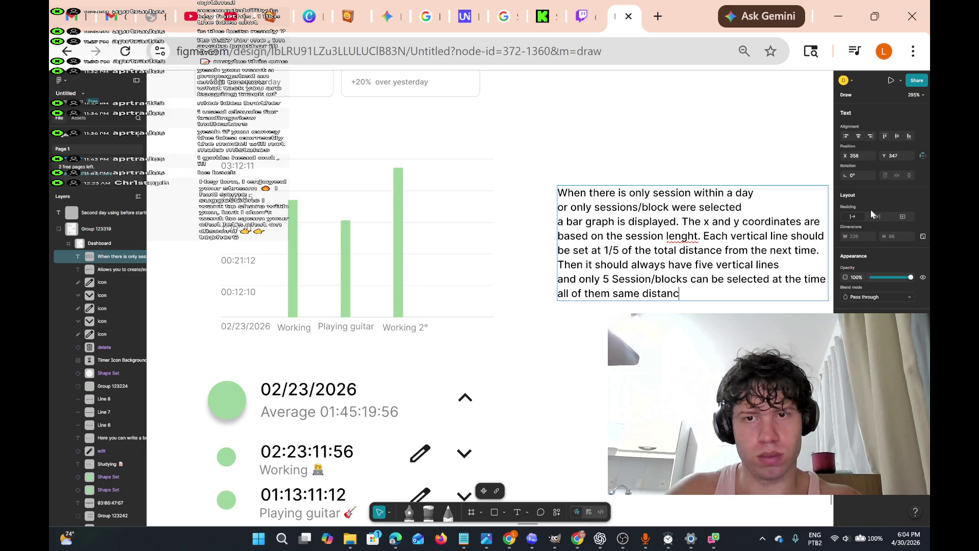
key(BackSpace)
text(t apart )
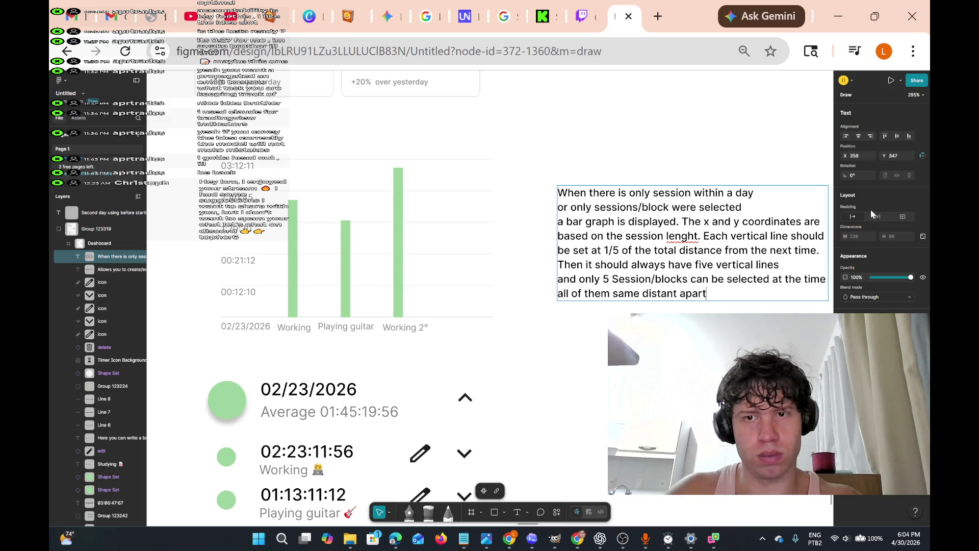
text(from each)
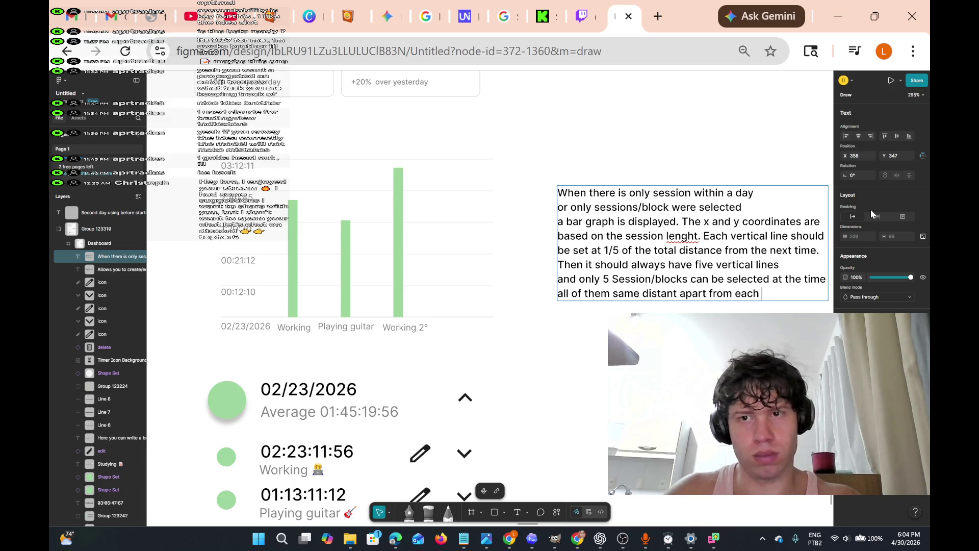
text( other.)
Start a new paragraph beginning 'The labels' and a following line
key(Return)
key(Return)
text(The labels)
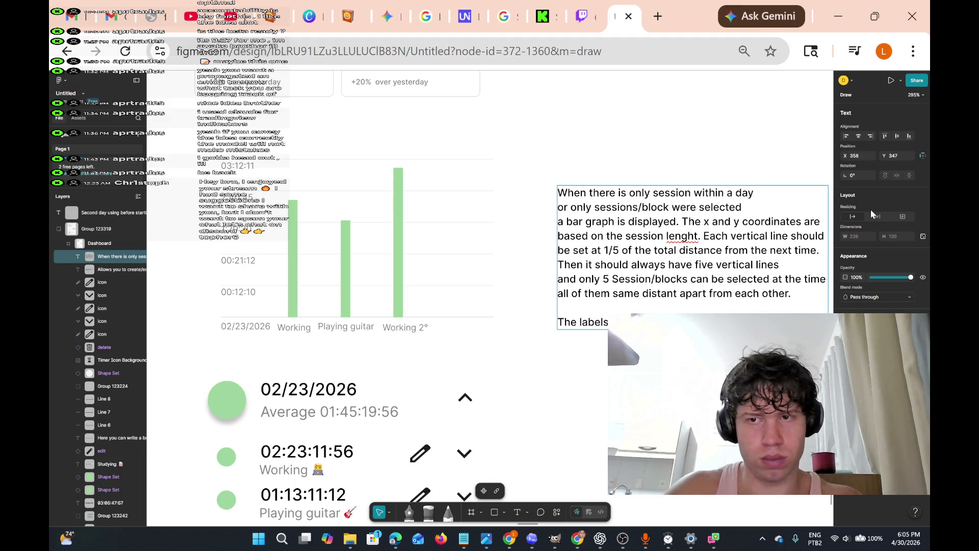
key(Return)
text(Ypou)
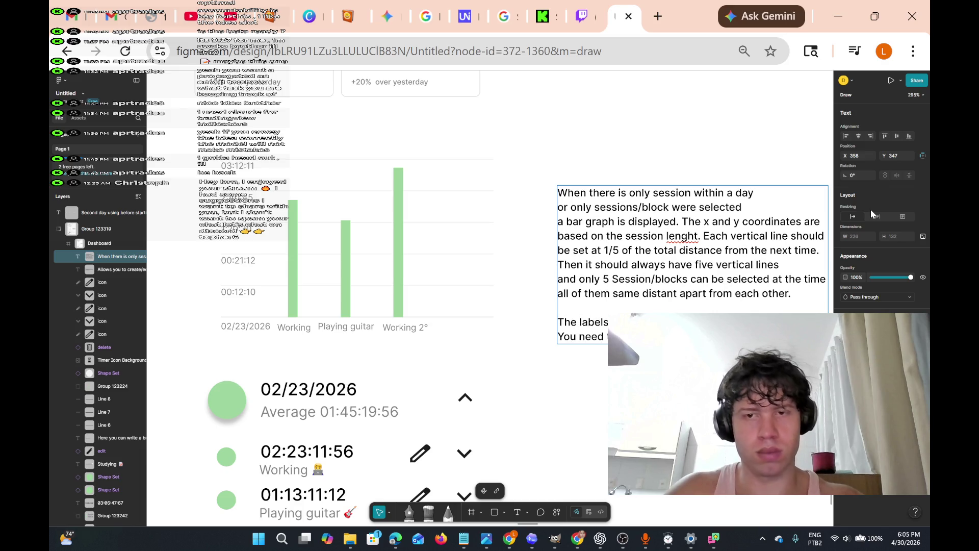
scroll(489, 296, down, 5)
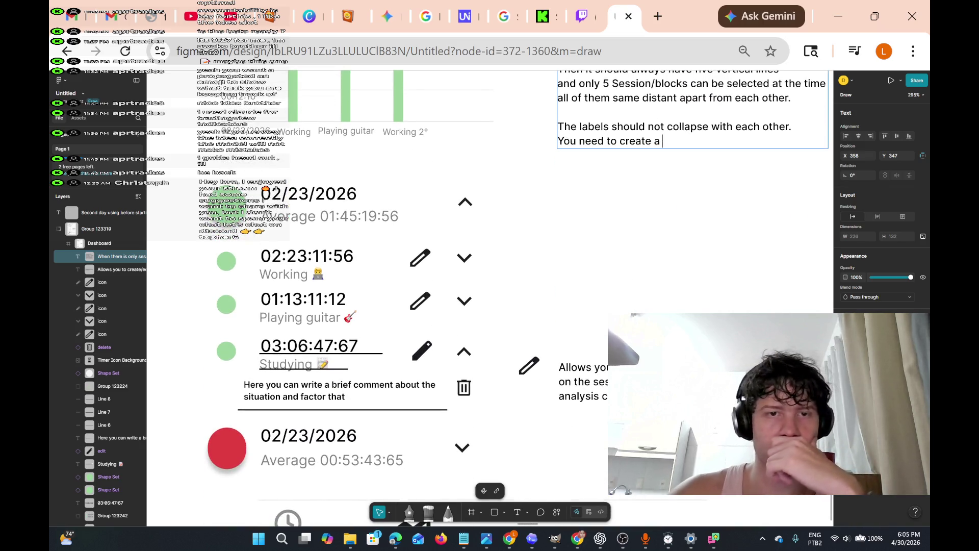
scroll(240, 389, down, 1)
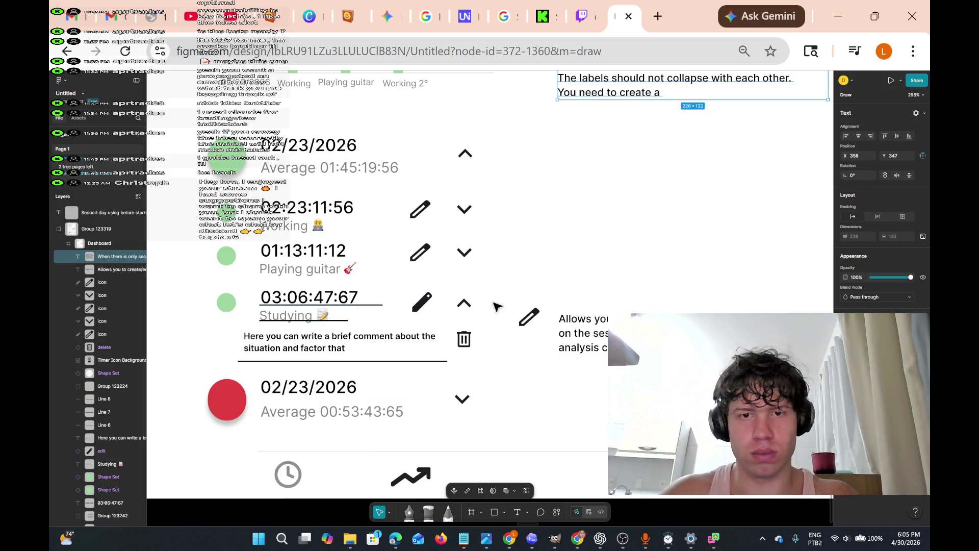
click(531, 278)
mouse_move(493, 284)
mouse_down()
mouse_move(541, 341)
mouse_move(783, 411)
mouse_up()
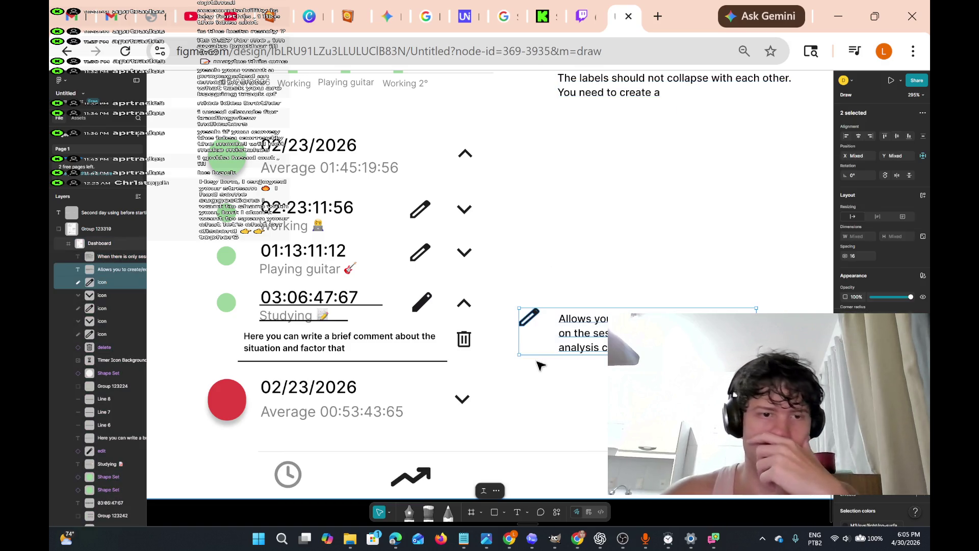
click(315, 392)
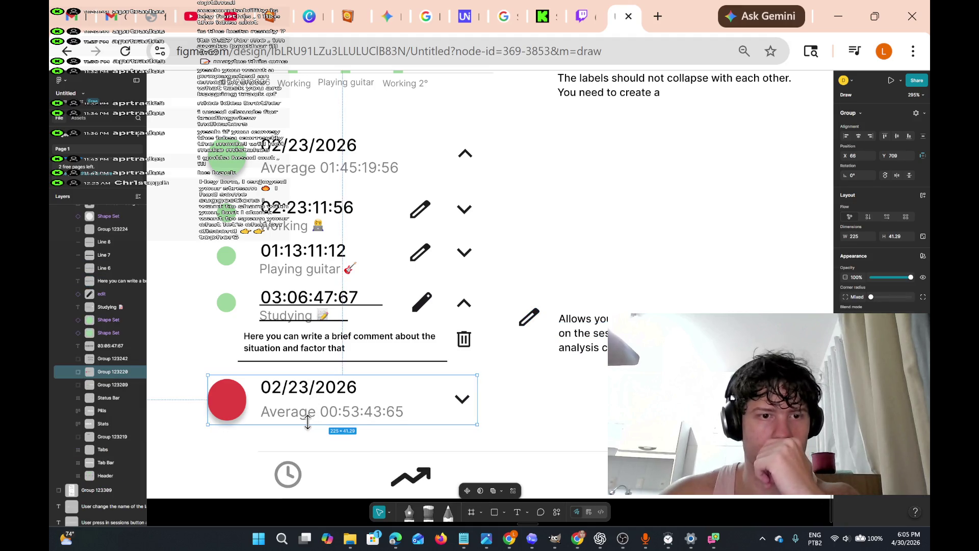
double_click(309, 387)
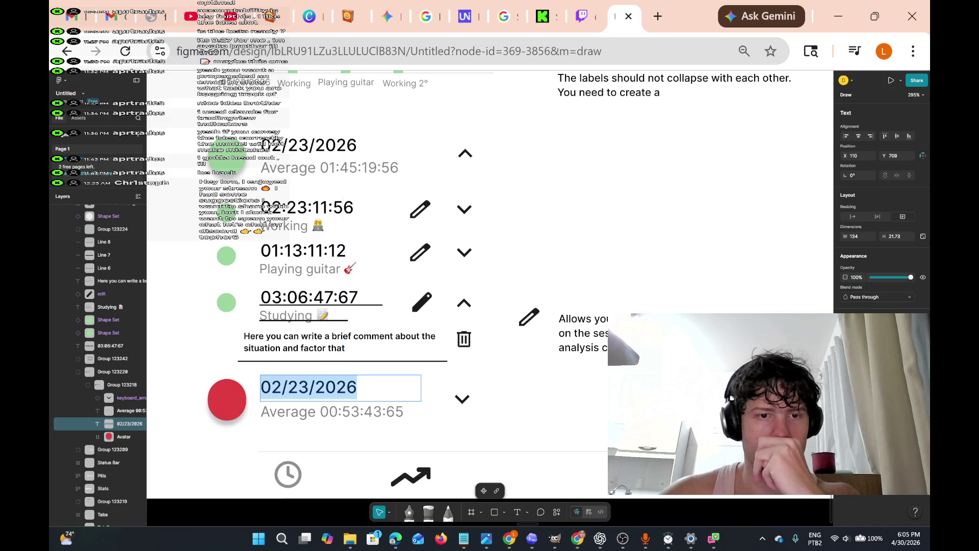
click(473, 340)
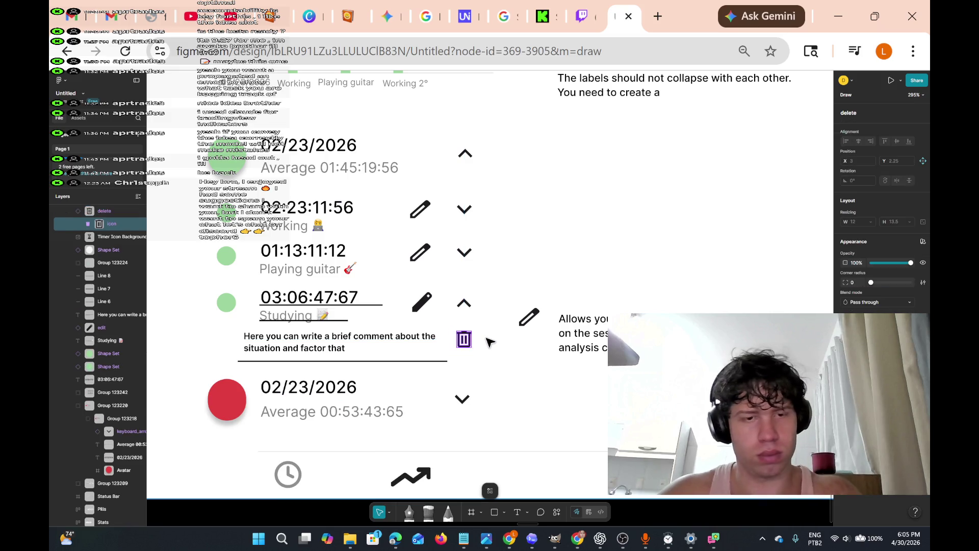
click(490, 368)
double_click(464, 340)
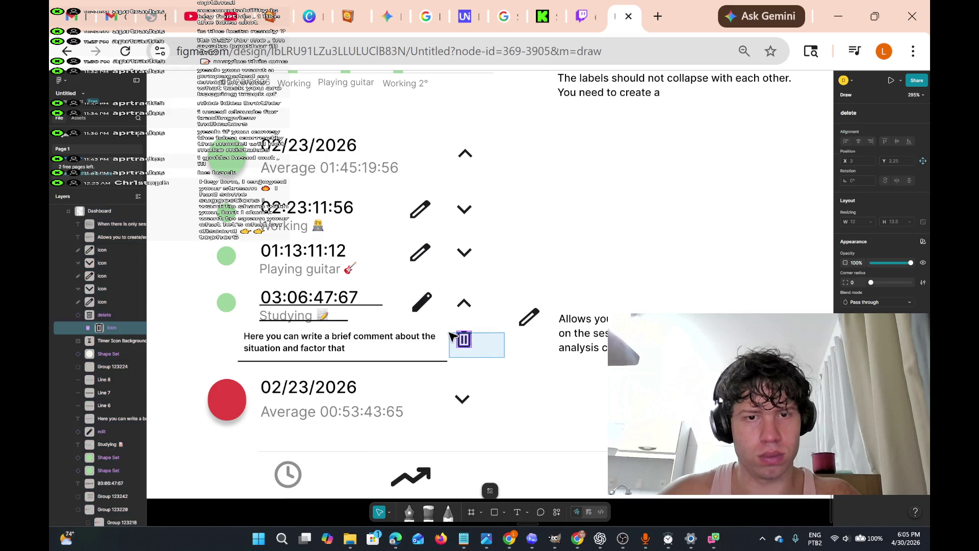
click(544, 393)
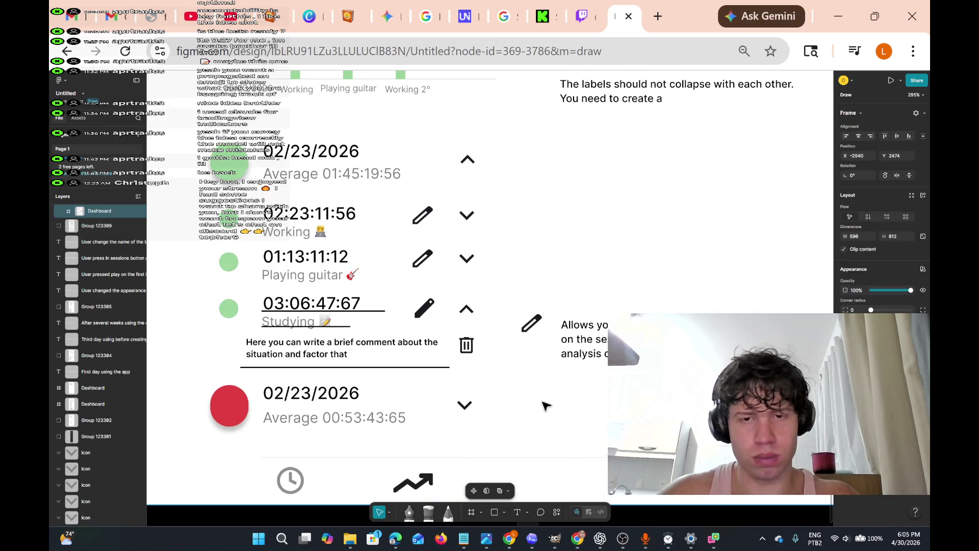
key(shift+2)
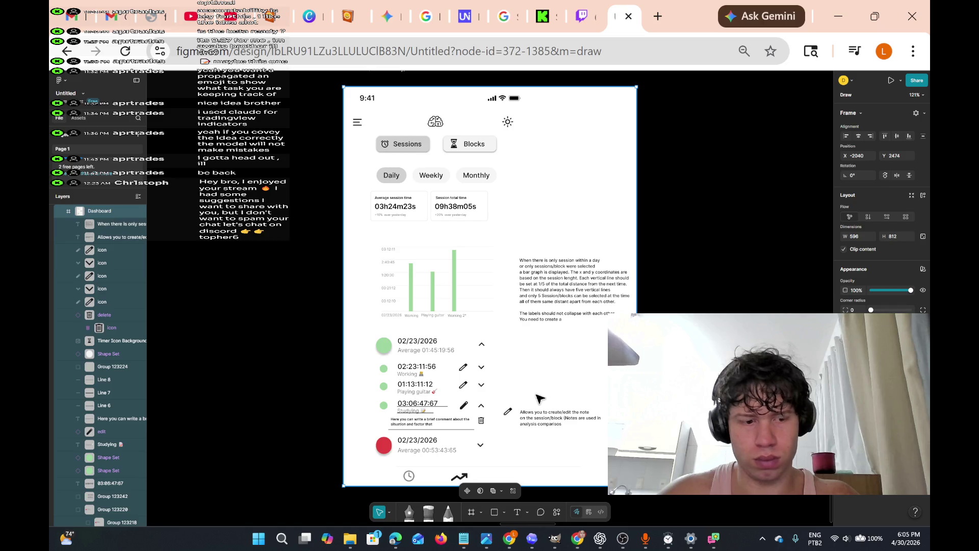
Undo an accidental paste over the selected canvas item
scroll(528, 473, up, 10)
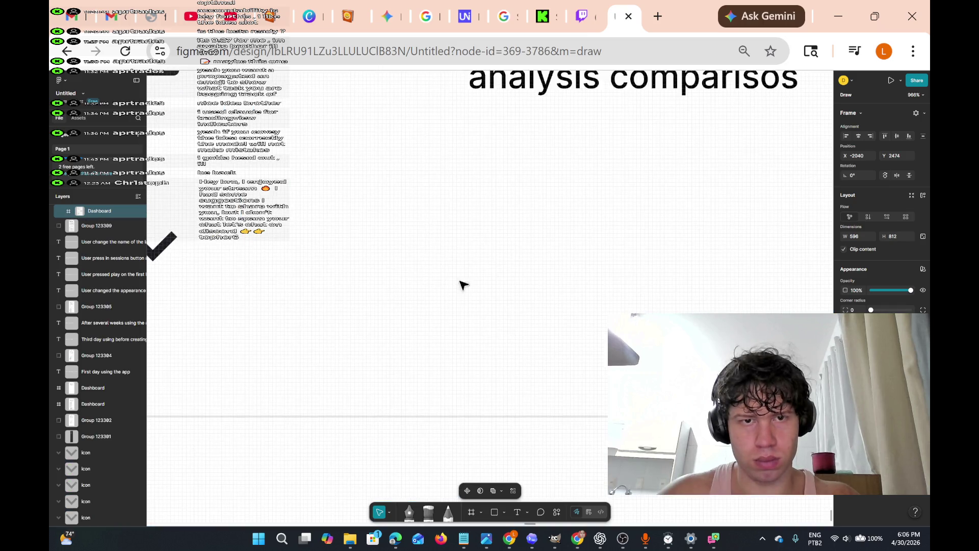
right_click(423, 211)
click(444, 236)
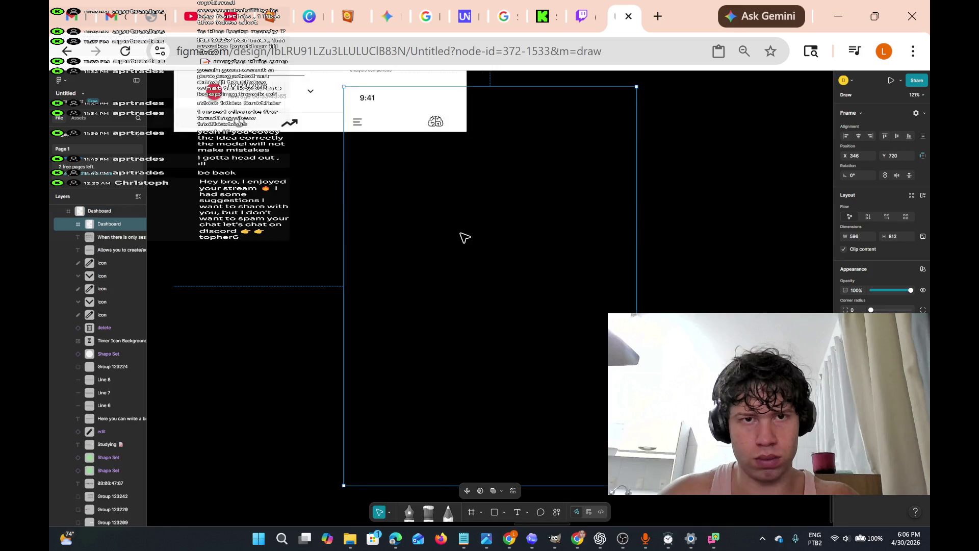
key(ctrl+z)
key(Escape)
Copy the session-list trash icon and paste it below the pencil note, aligned with it
scroll(466, 264, up, 7)
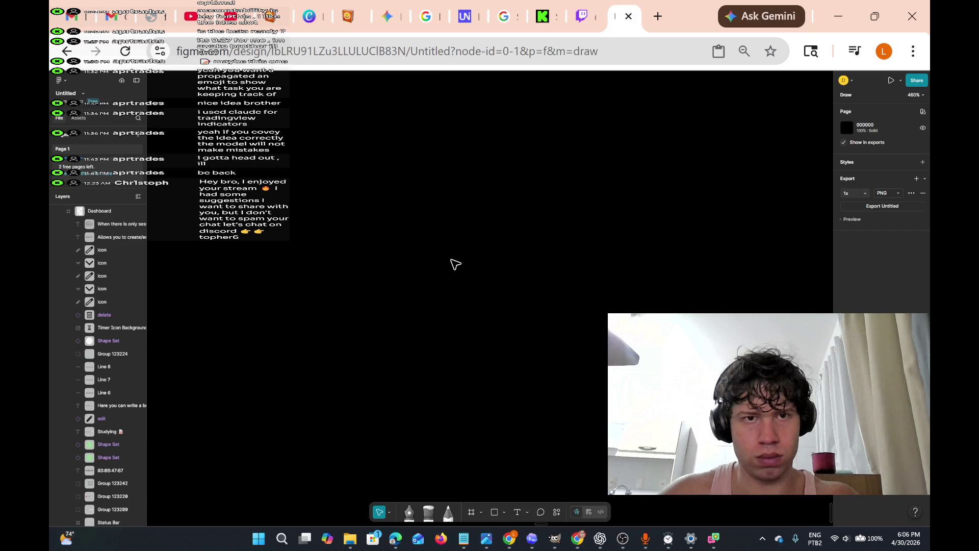
scroll(449, 265, up, 4)
scroll(445, 261, up, 3)
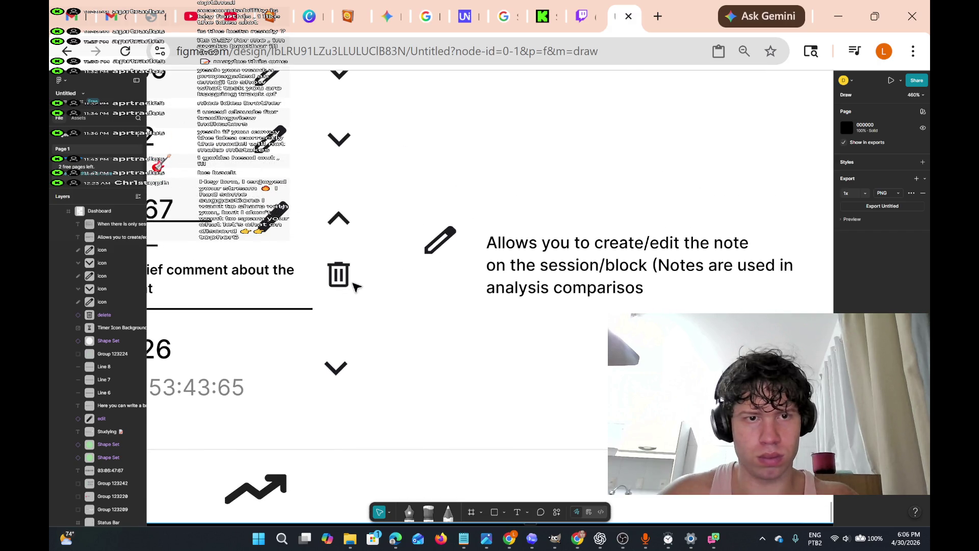
double_click(345, 280)
right_click(344, 280)
click(379, 292)
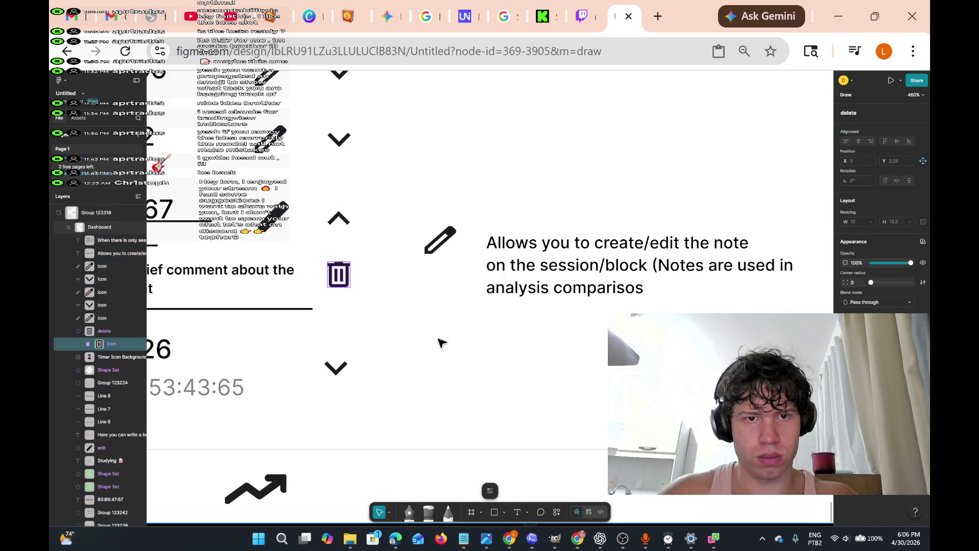
right_click(426, 335)
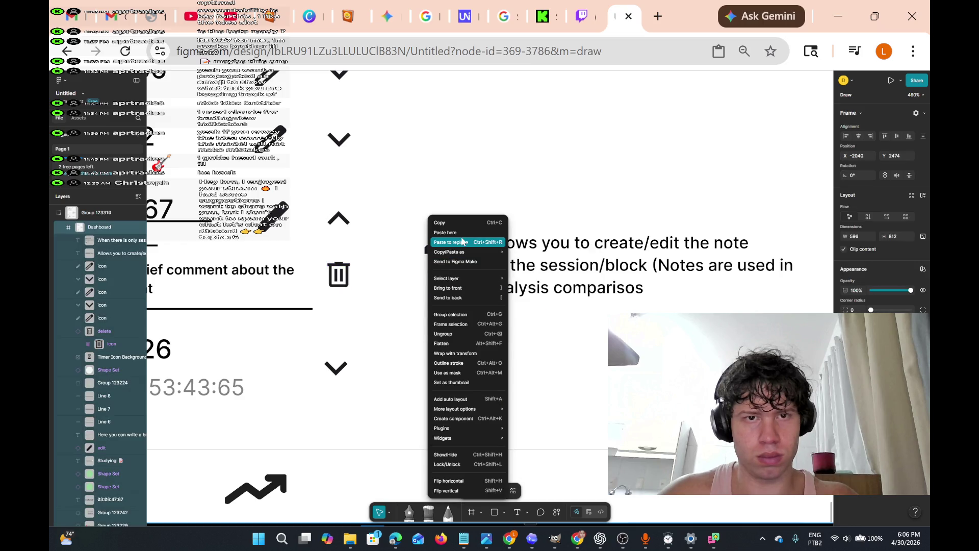
click(446, 233)
drag(436, 350, 438, 336)
click(518, 512)
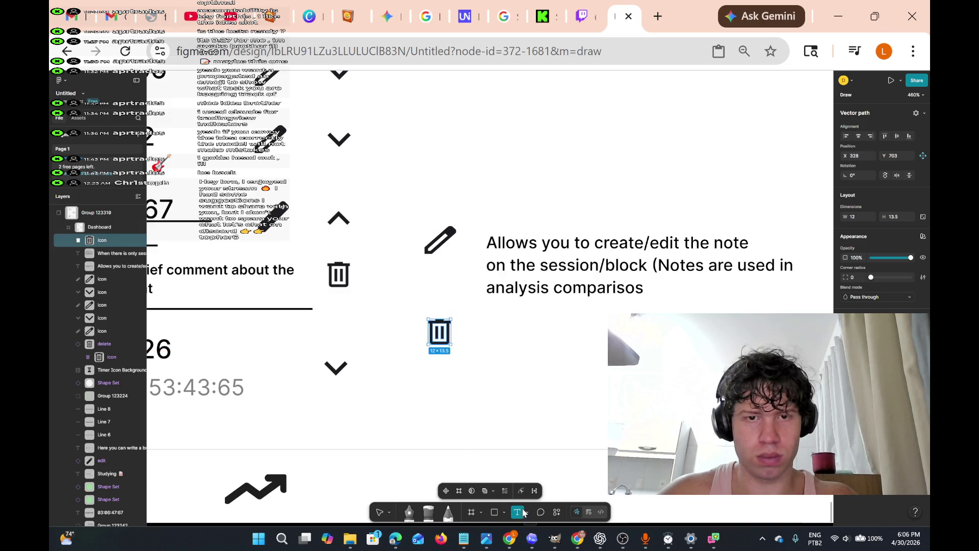
Type the label 'Remove(delete) the no…' right of the copied trash icon and select its text
click(484, 332)
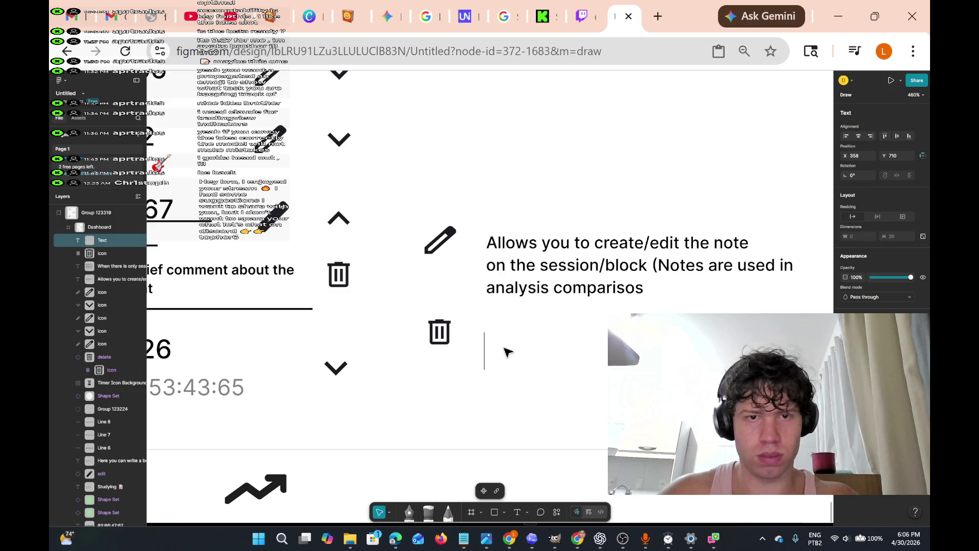
text(Remove)
key(BackSpace)
key(BackSpace)
key(BackSpace)
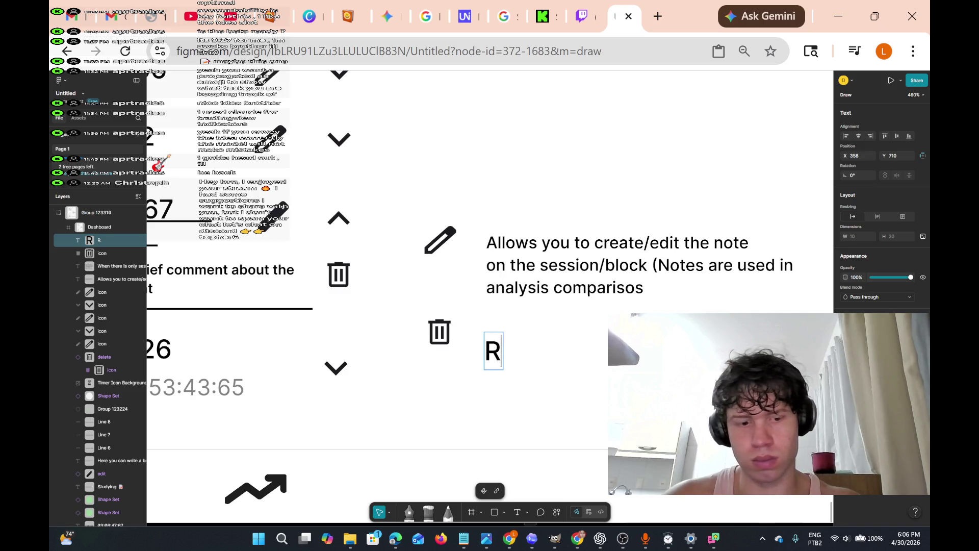
text(emove delete)
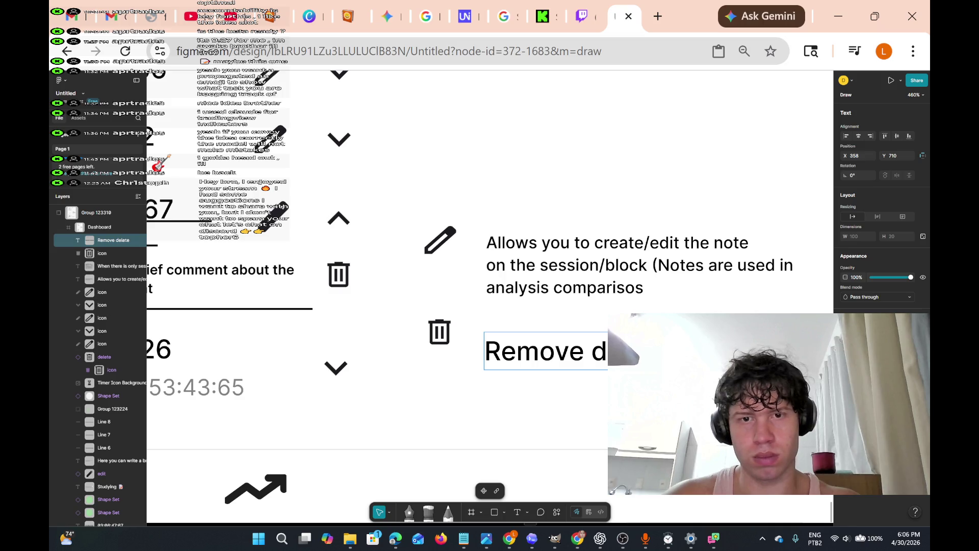
key(BackSpace)
key(BackSpace)
key(BackSpace)
text(e(d)
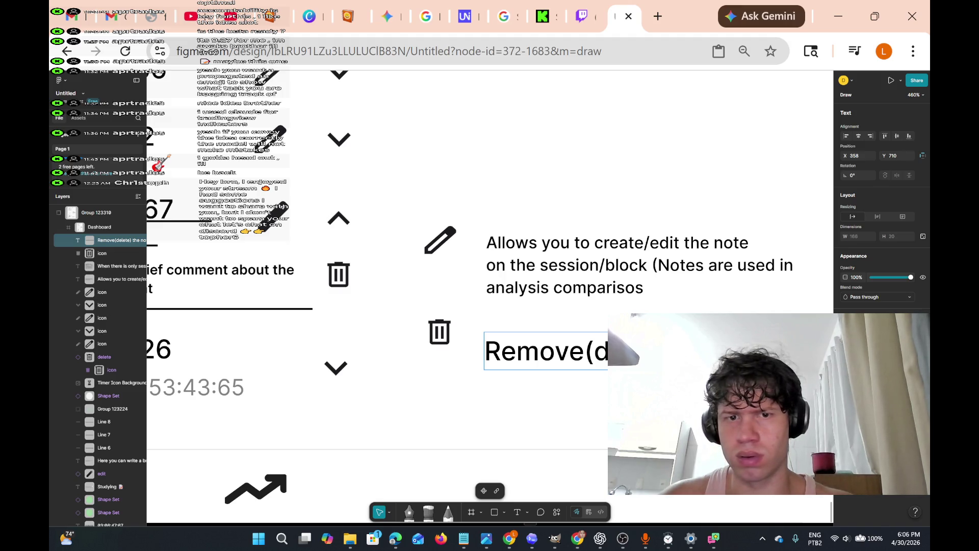
key(ctrl+a)
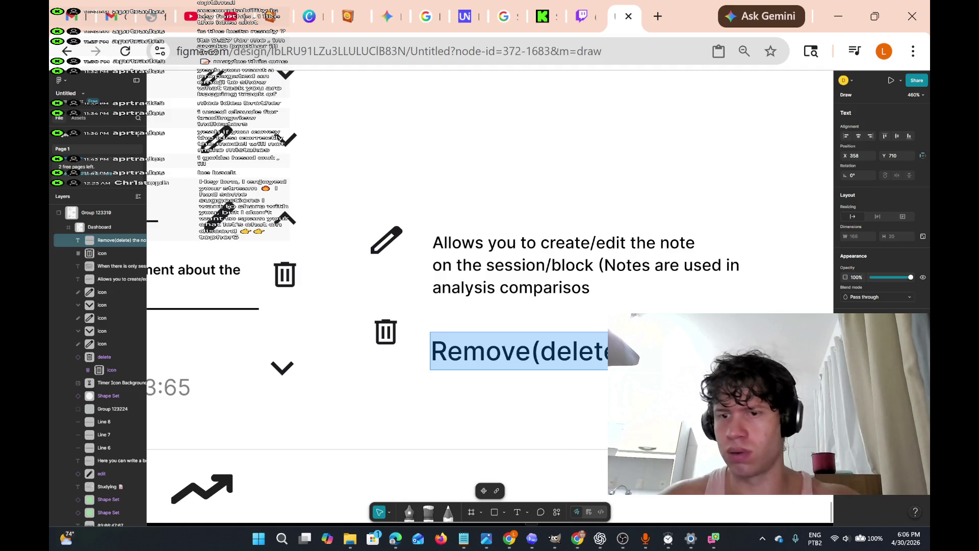
Scale the trash-icon label down proportionally to match the other notes' text size
click(390, 512)
click(408, 501)
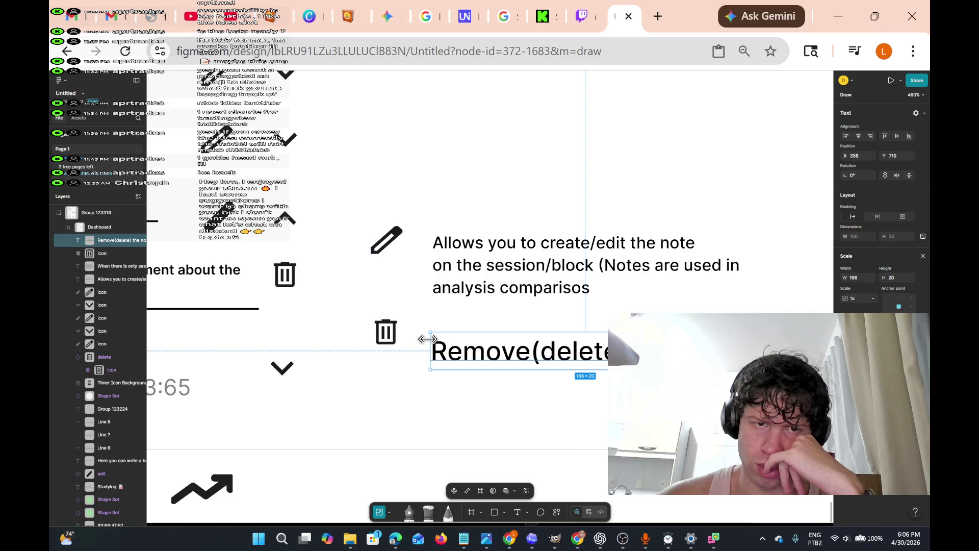
mouse_move(428, 336)
mouse_down()
mouse_move(579, 367)
mouse_move(575, 357)
mouse_move(452, 334)
mouse_up()
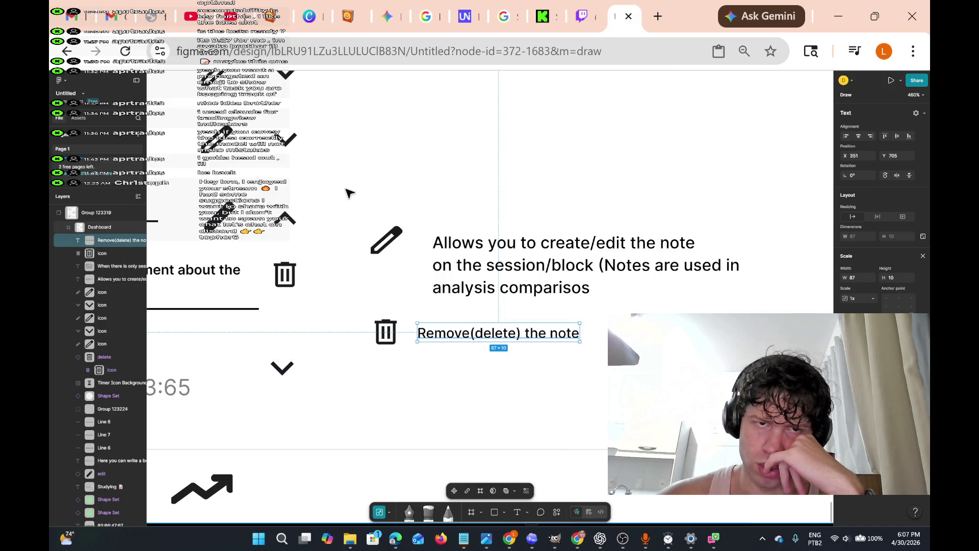
scroll(348, 192, left, 5)
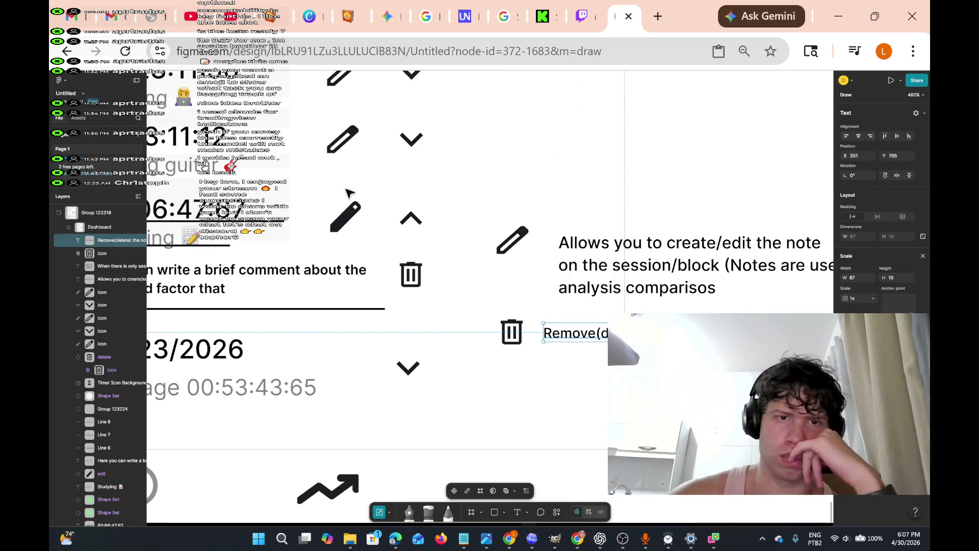
scroll(349, 193, right, 3)
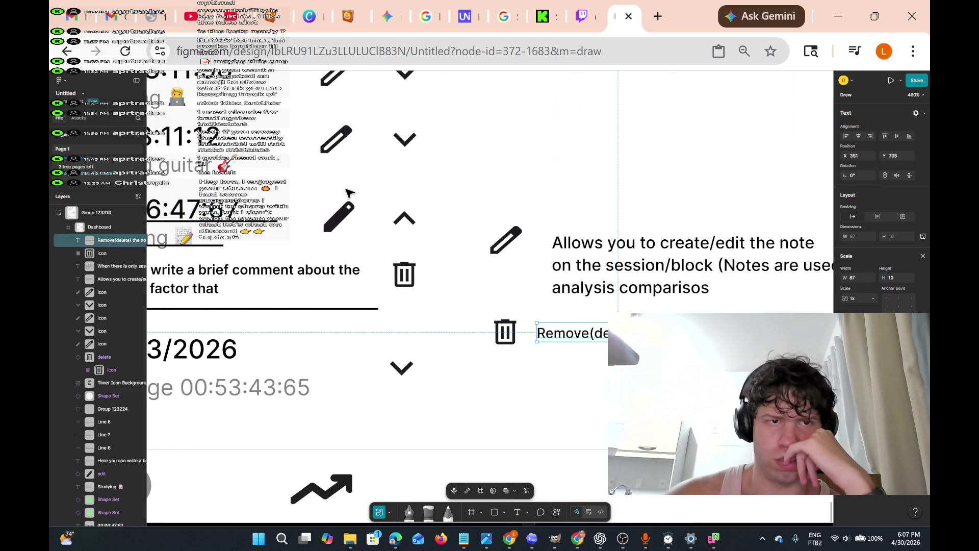
scroll(349, 192, left, 3)
scroll(348, 192, right, 3)
scroll(349, 193, up, 5)
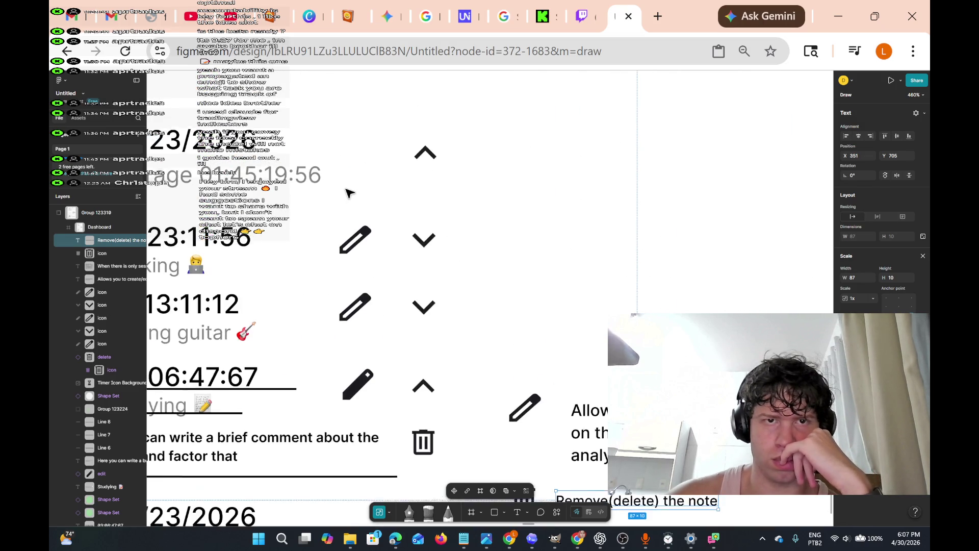
scroll(348, 192, down, 5)
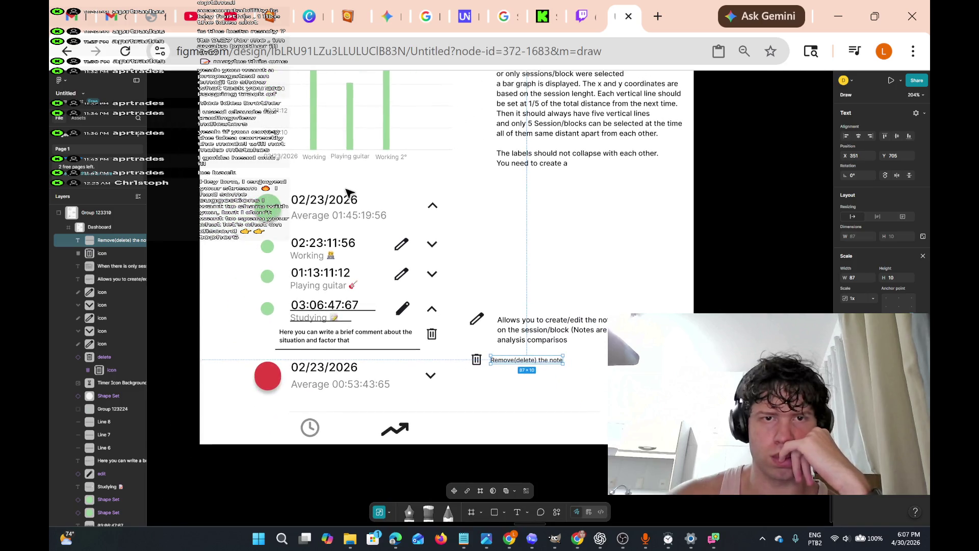
scroll(348, 192, right, 3)
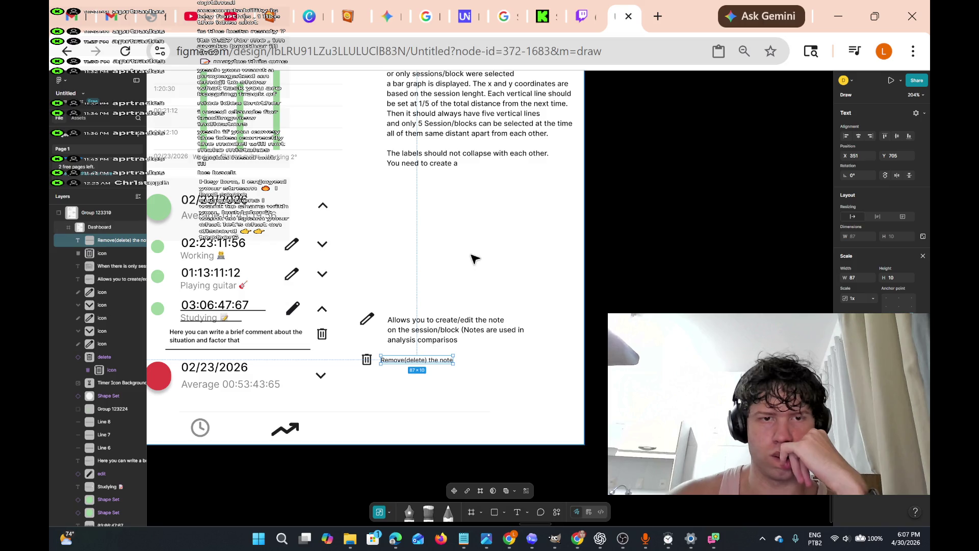
scroll(471, 255, up, 3)
scroll(474, 259, down, 3)
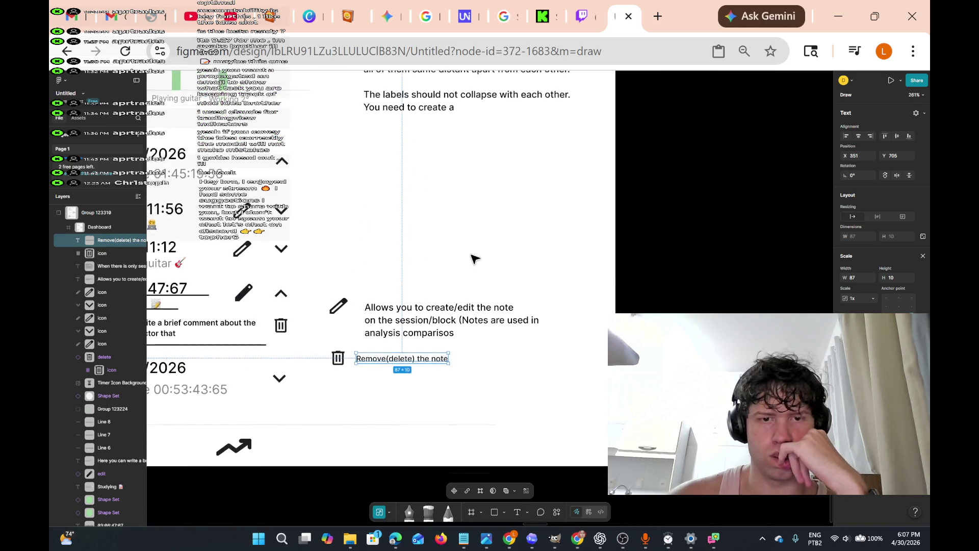
scroll(474, 259, left, 3)
scroll(474, 259, down, 1)
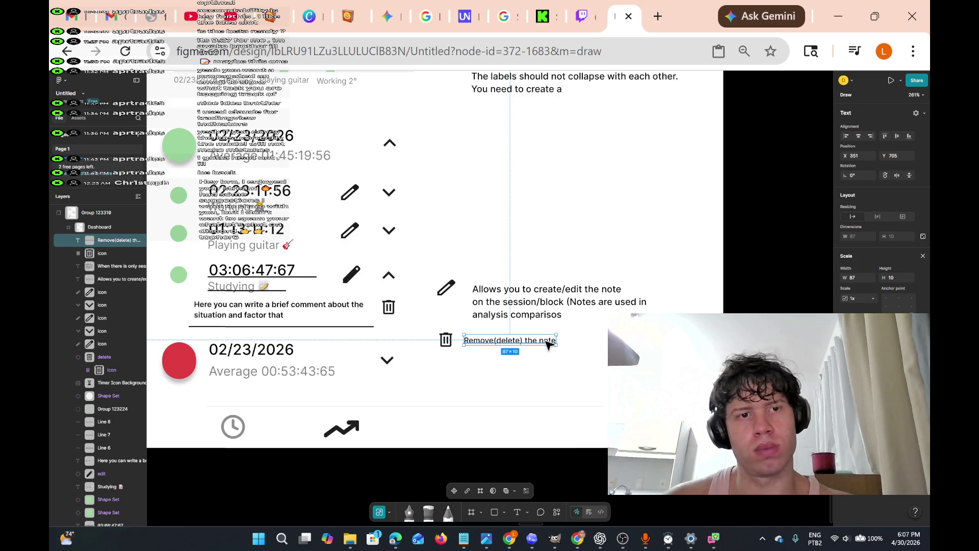
scroll(549, 345, up, 3)
scroll(555, 346, down, 2)
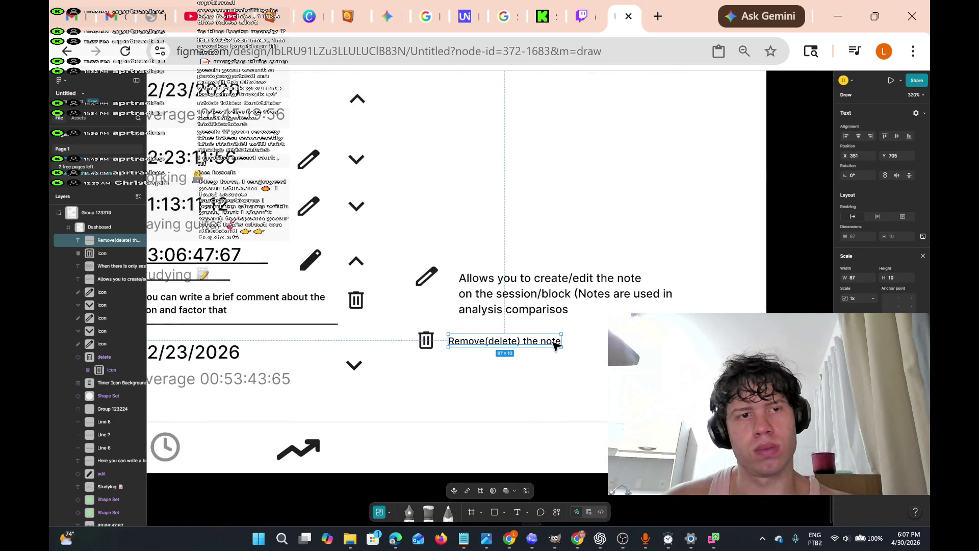
Change the trash-icon label ending from 'the note' to 'the session/block'
double_click(556, 345)
click(553, 341)
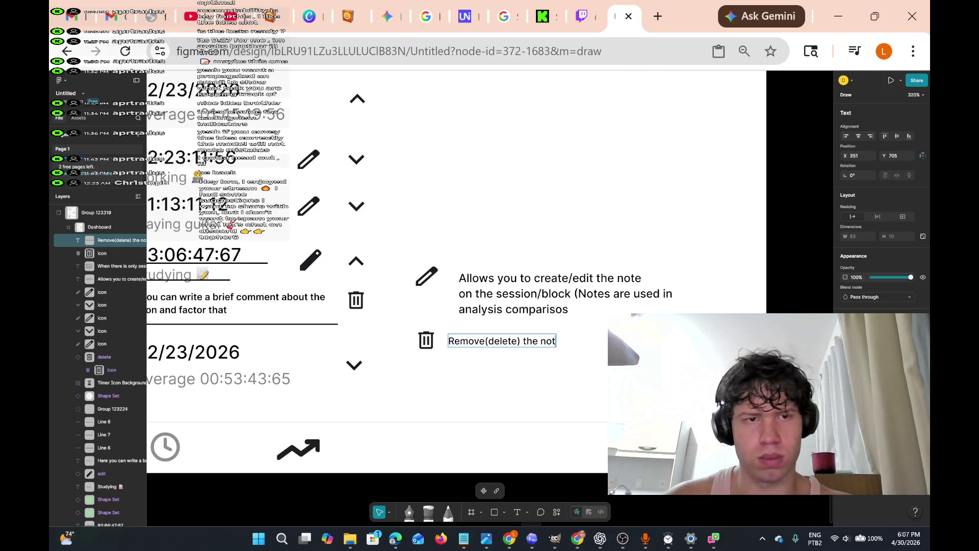
key(BackSpace)
key(BackSpace)
key(BackSpace)
text(the session/)
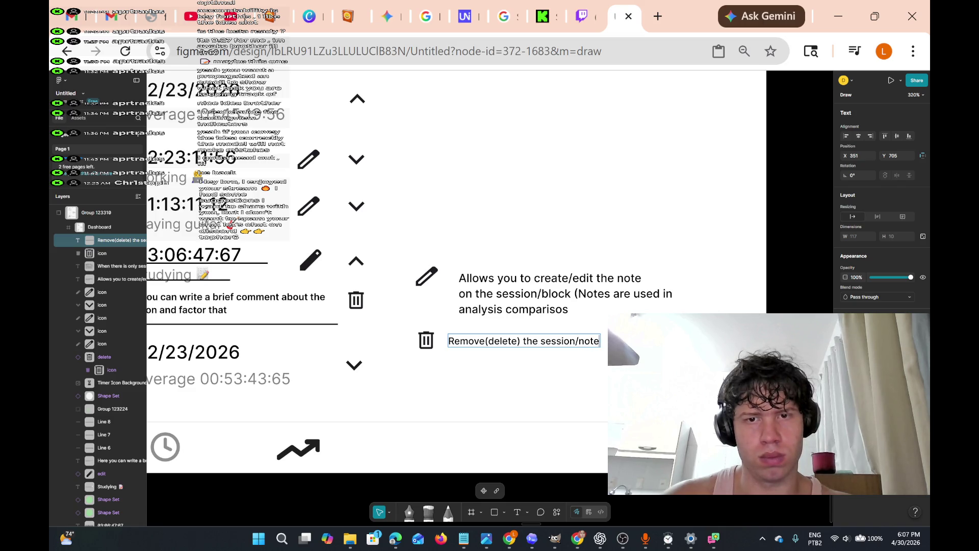
key(BackSpace)
key(BackSpace)
key(BackSpace)
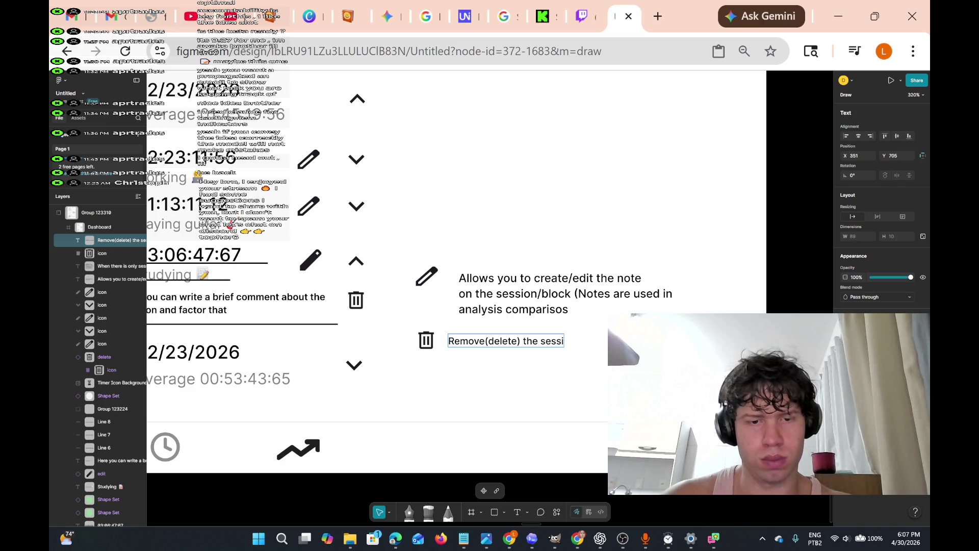
text(on/block)
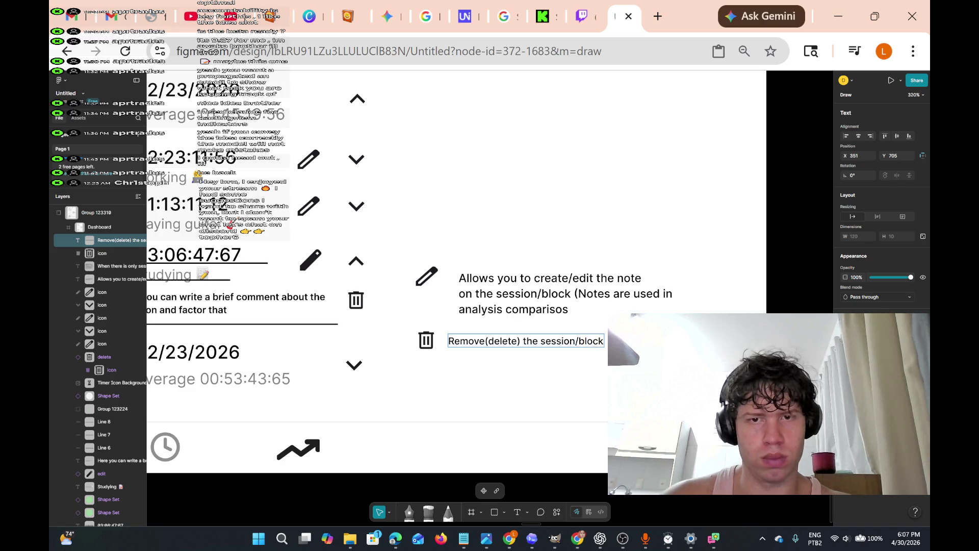
scroll(367, 343, down, 3)
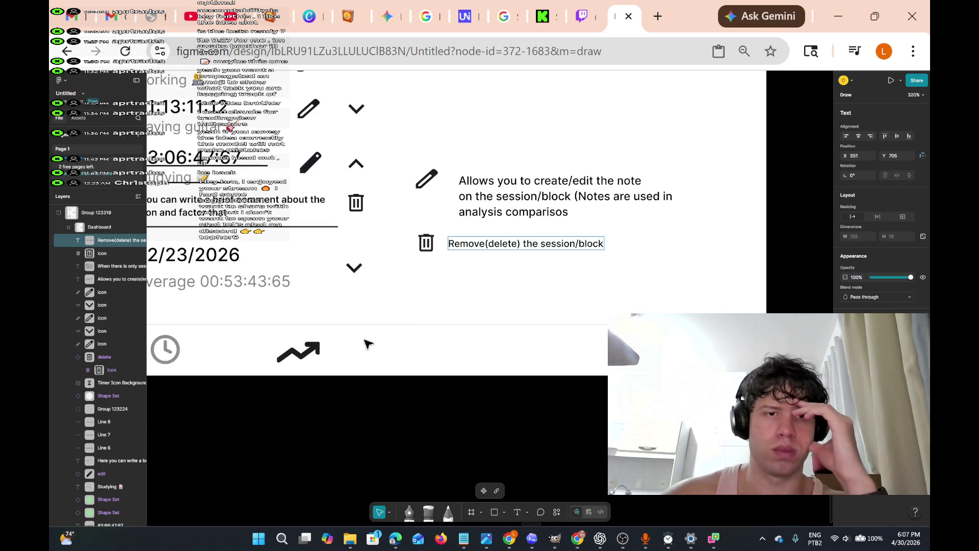
Select only the sun icon in the dashboard header and copy it
scroll(367, 343, up, 10)
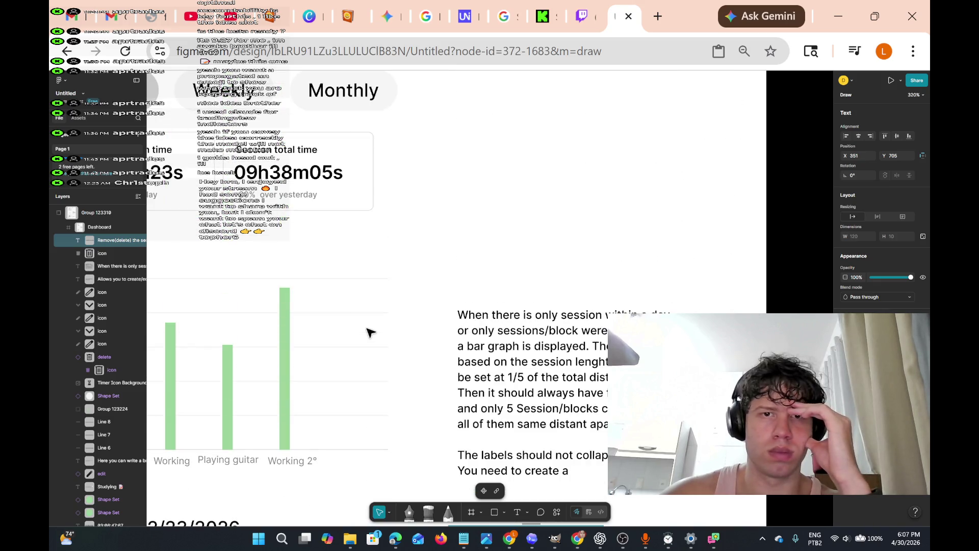
scroll(367, 332, up, 6)
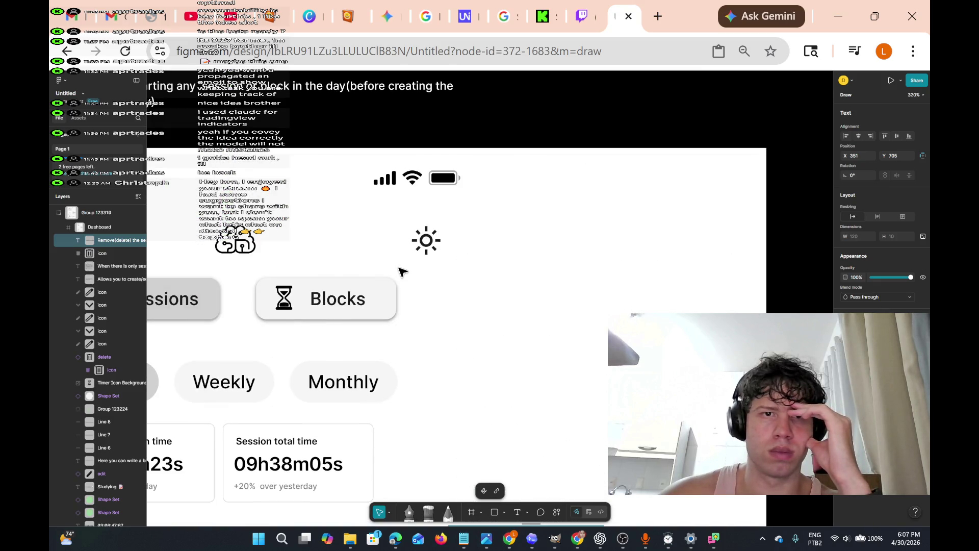
scroll(413, 266, down, 3)
scroll(425, 260, down, 3)
scroll(438, 259, up, 4)
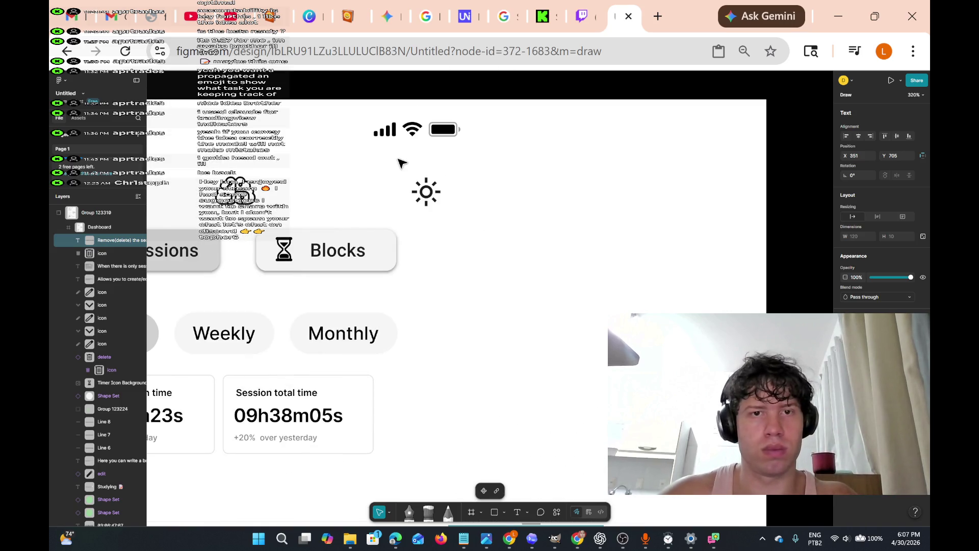
click(467, 209)
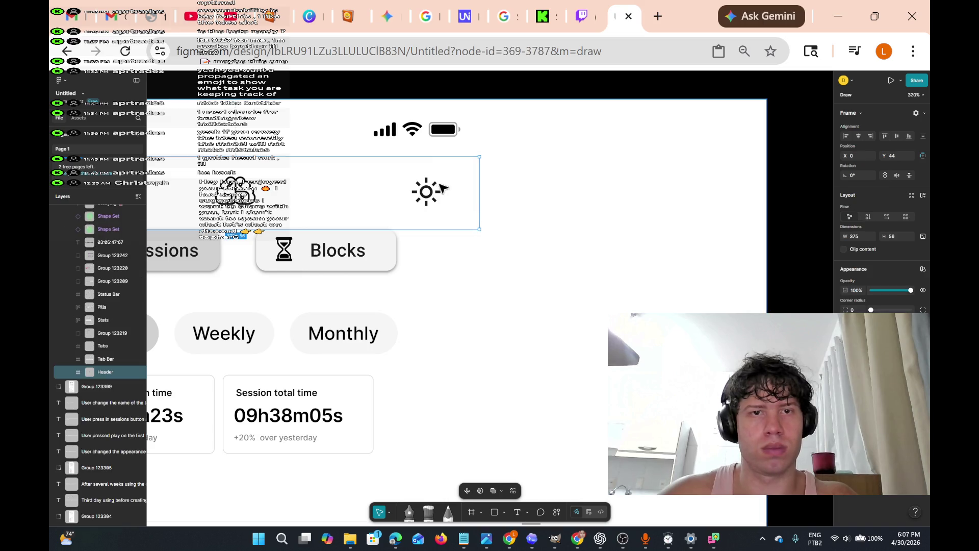
click(561, 225)
mouse_move(536, 241)
mouse_down()
mouse_move(507, 238)
mouse_move(392, 165)
mouse_up()
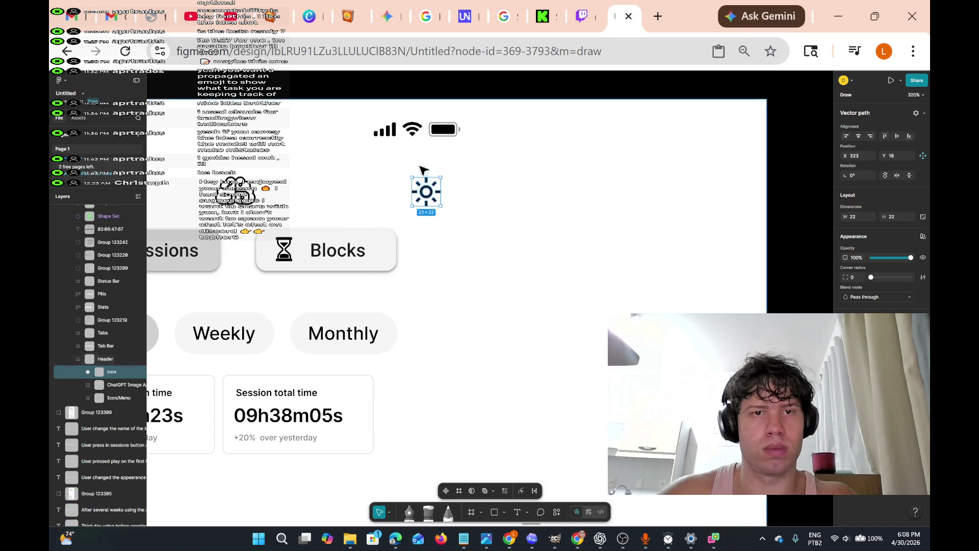
right_click(433, 189)
click(507, 260)
Paste the sun icon just above the bar graph explanation note
scroll(516, 272, down, 5)
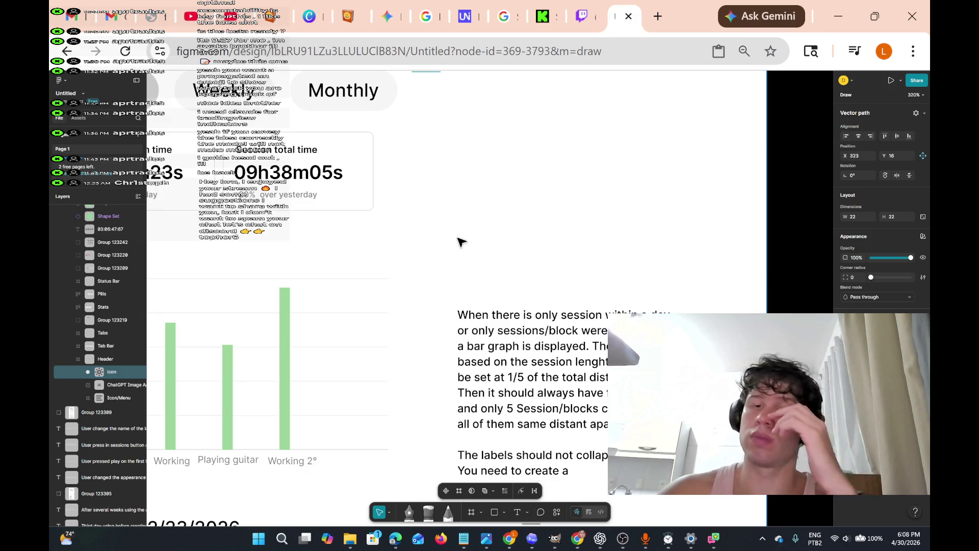
right_click(460, 240)
mouse_move(471, 255)
click(510, 233)
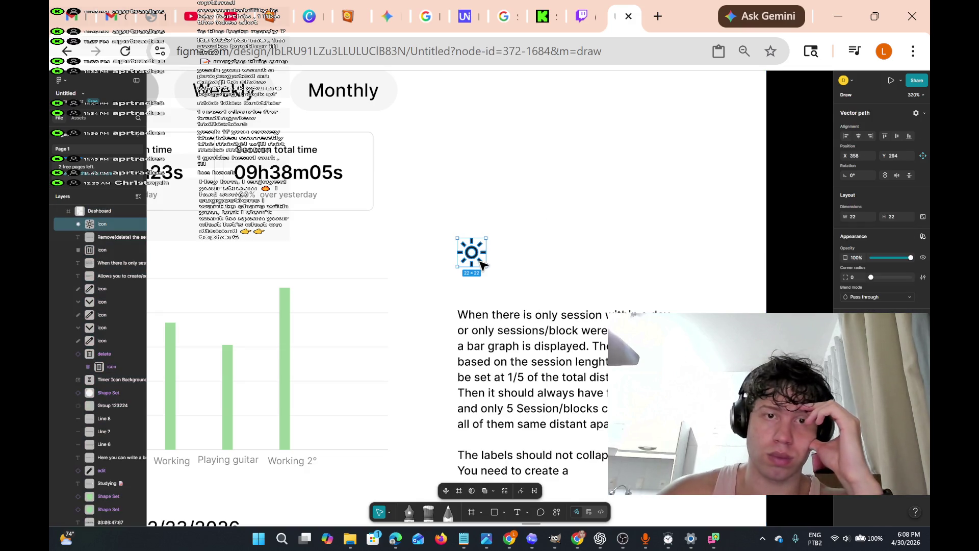
scroll(516, 262, down, 5)
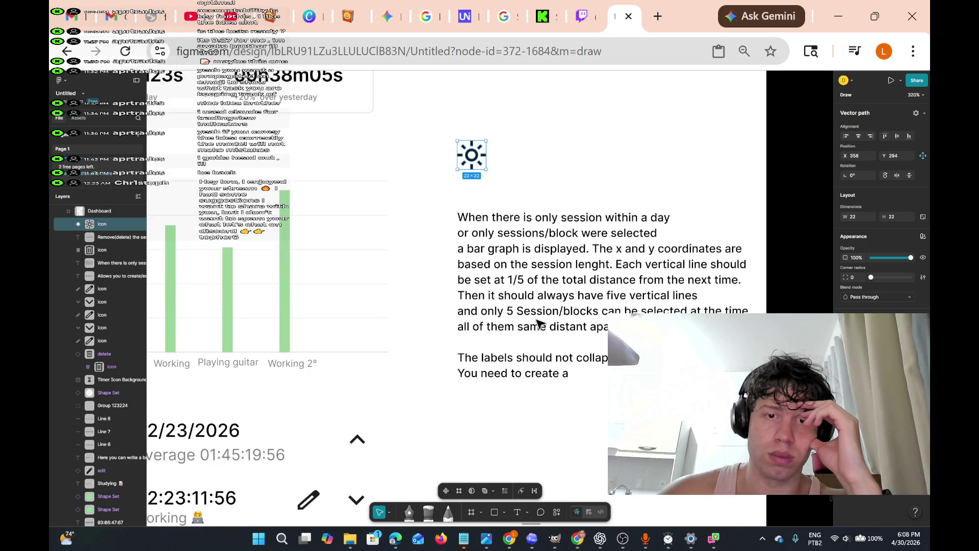
scroll(540, 326, down, 8)
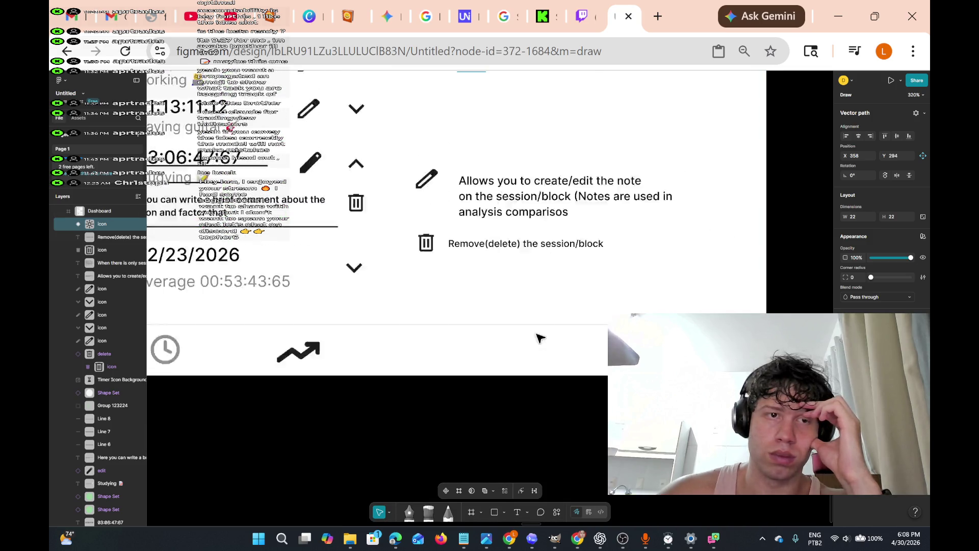
scroll(540, 337, up, 6)
scroll(540, 339, up, 4)
scroll(537, 338, down, 2)
scroll(538, 338, up, 2)
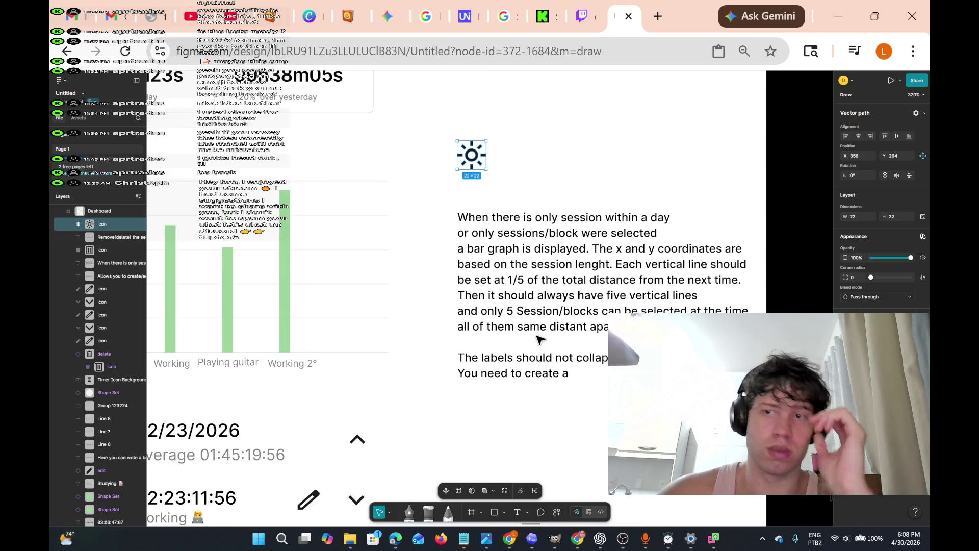
scroll(510, 286, right, 5)
scroll(509, 286, down, 10)
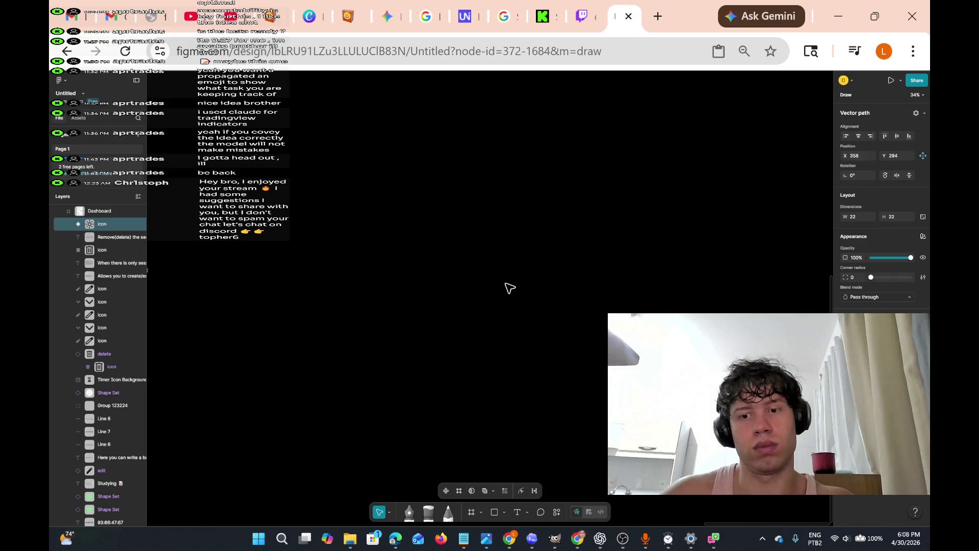
scroll(510, 288, left, 5)
scroll(510, 288, right, 5)
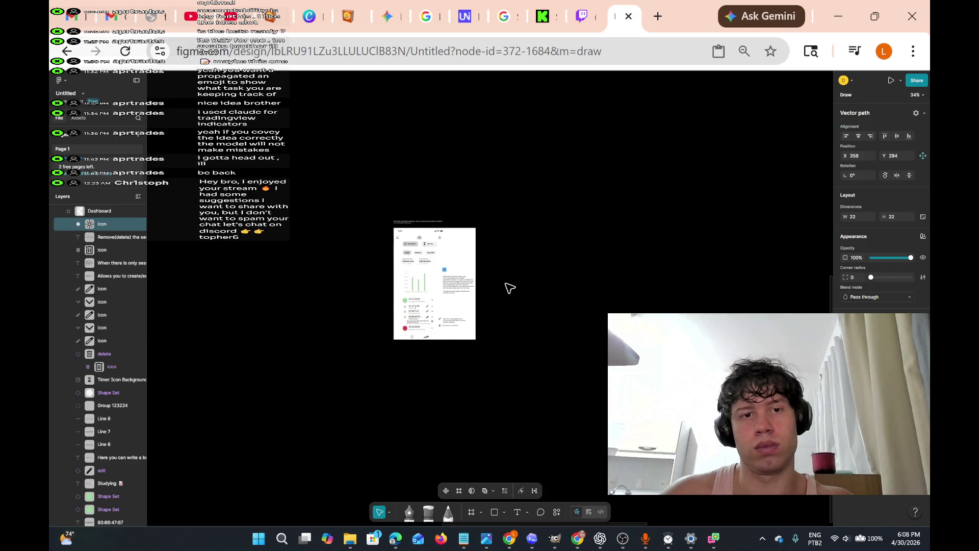
scroll(509, 287, up, 6)
scroll(509, 288, down, 5)
scroll(509, 287, up, 5)
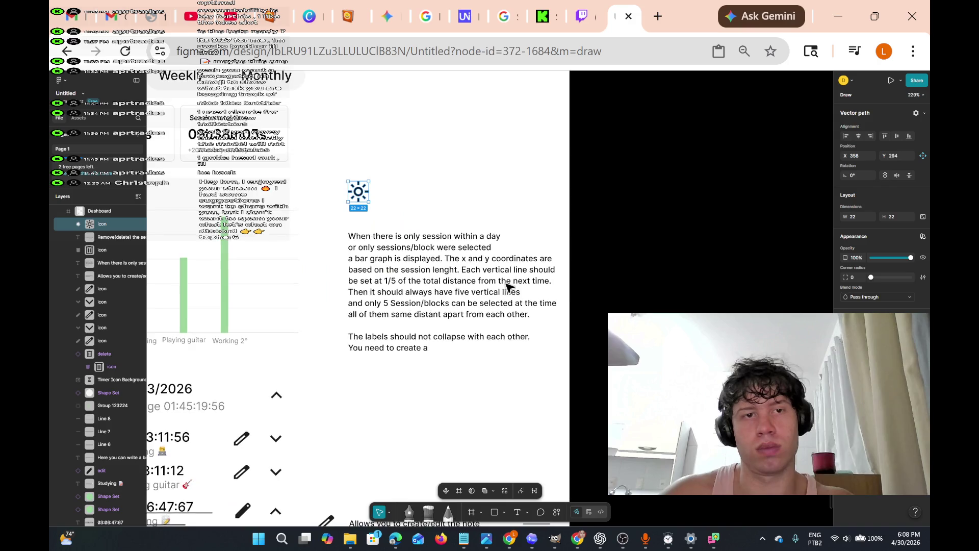
scroll(509, 288, up, 3)
scroll(509, 288, up, 5)
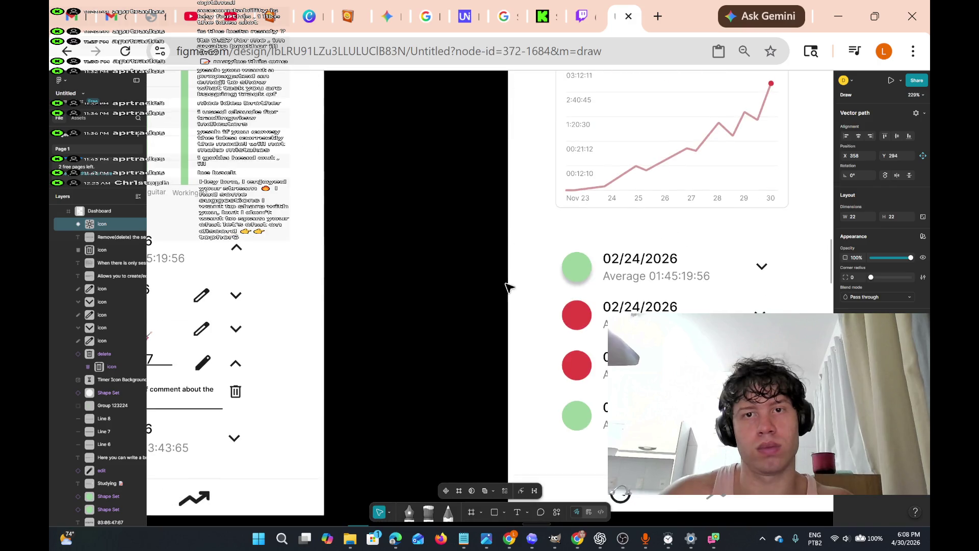
scroll(509, 287, down, 8)
scroll(507, 287, down, 1)
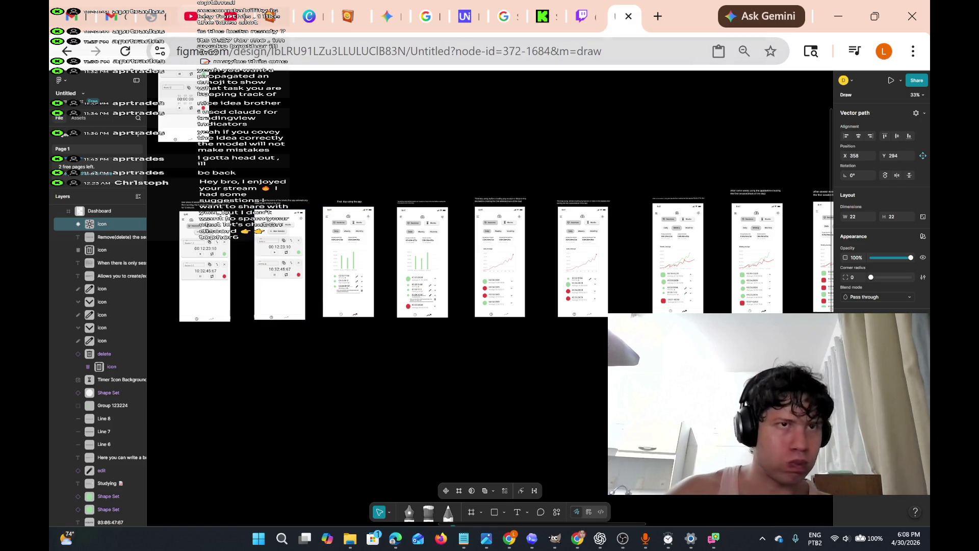
Check the YouTube Studio live stream and close the crashed figma.com tab
click(217, 18)
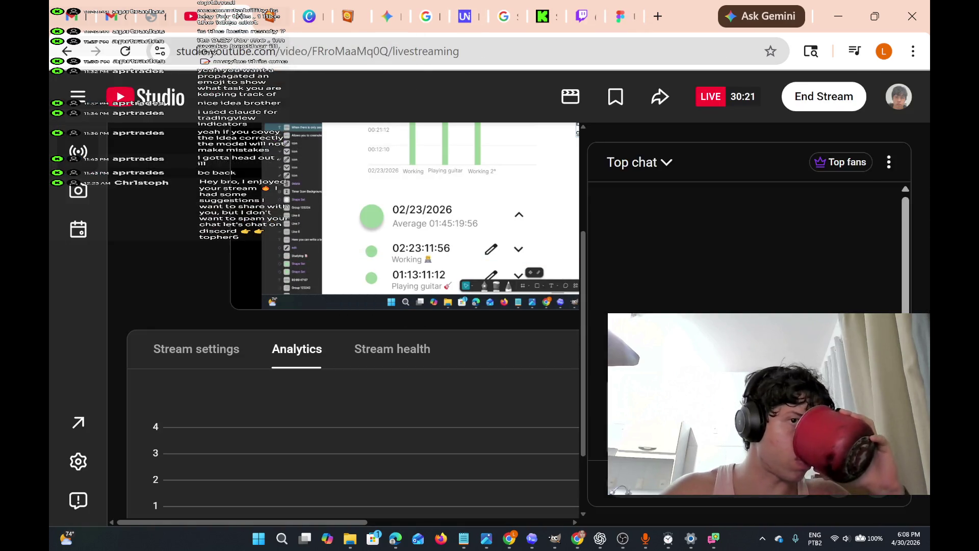
click(193, 22)
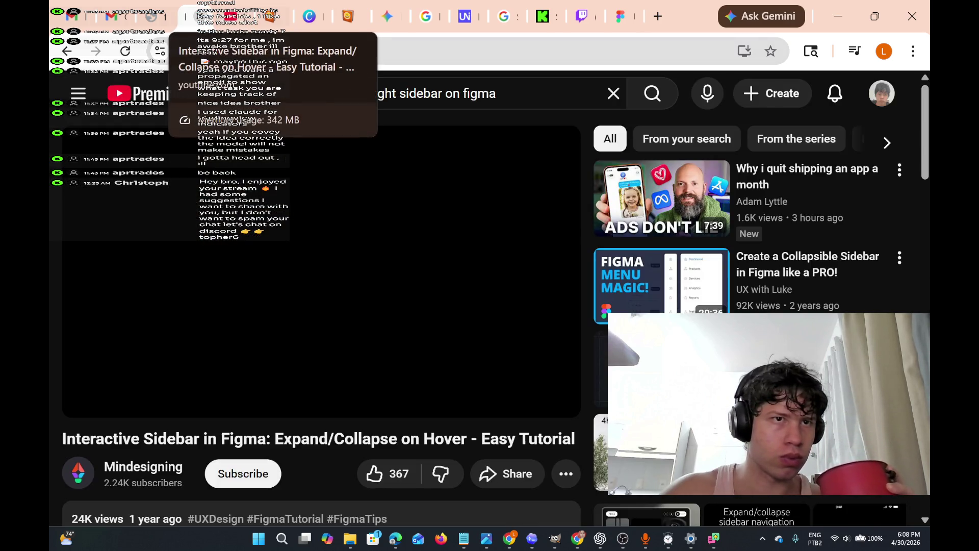
click(151, 17)
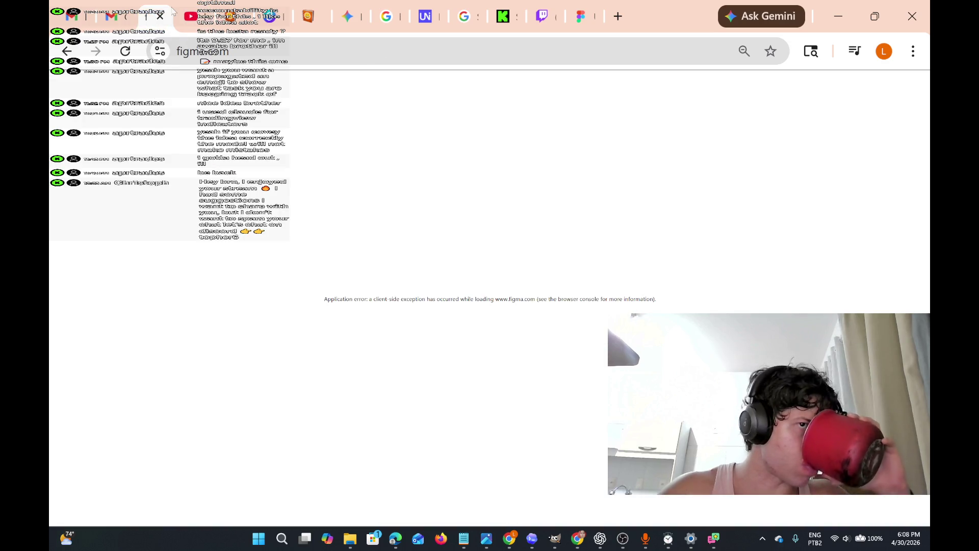
click(160, 17)
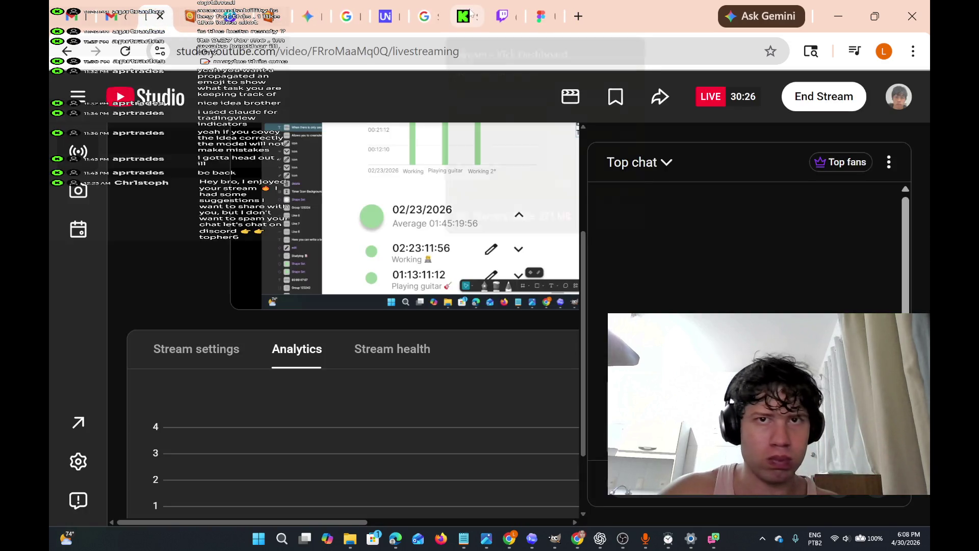
click(541, 17)
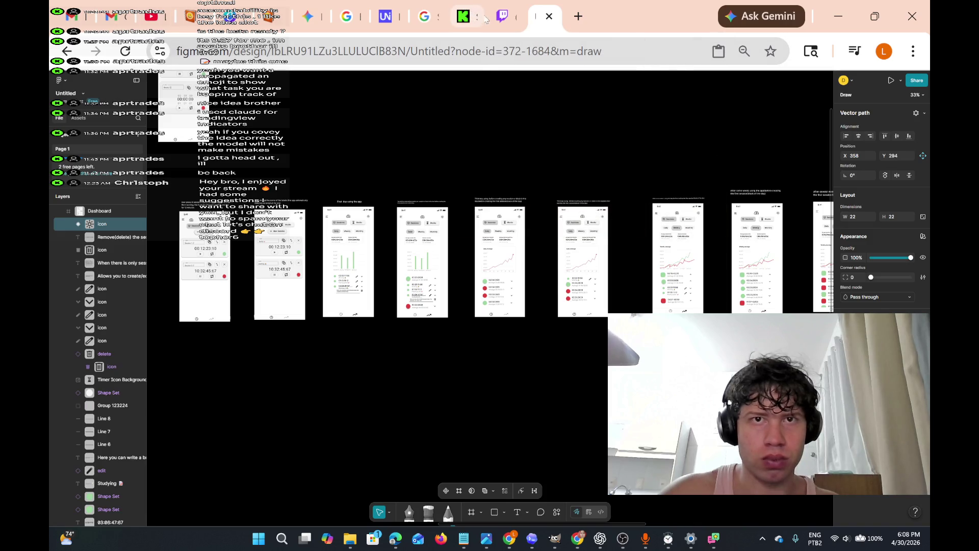
Check the Twitch and Kick stream pages, then return to the Figma design
click(500, 17)
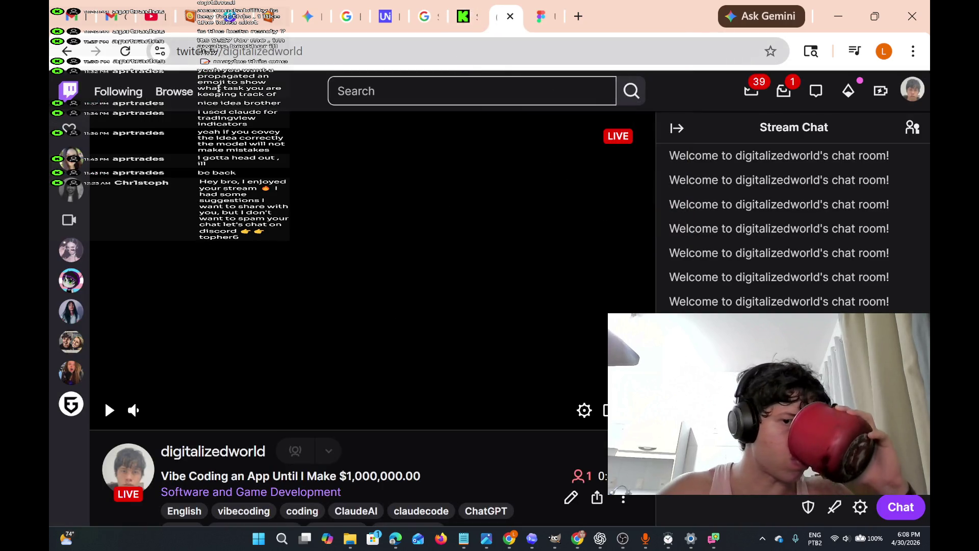
click(464, 19)
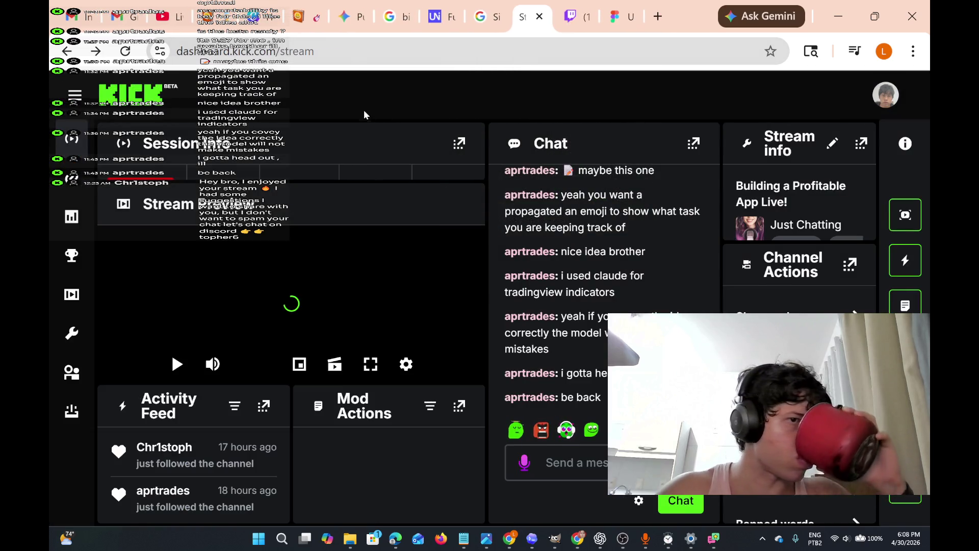
click(161, 10)
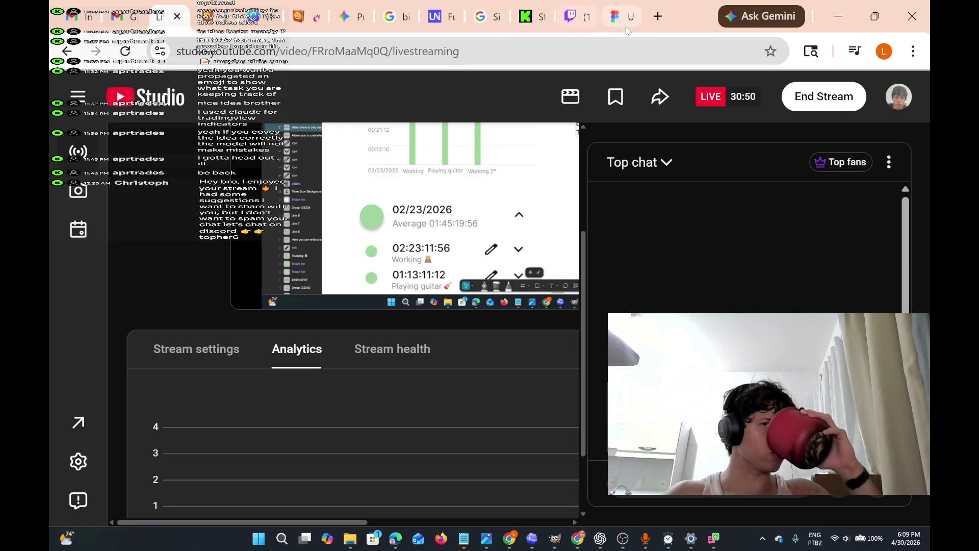
click(627, 23)
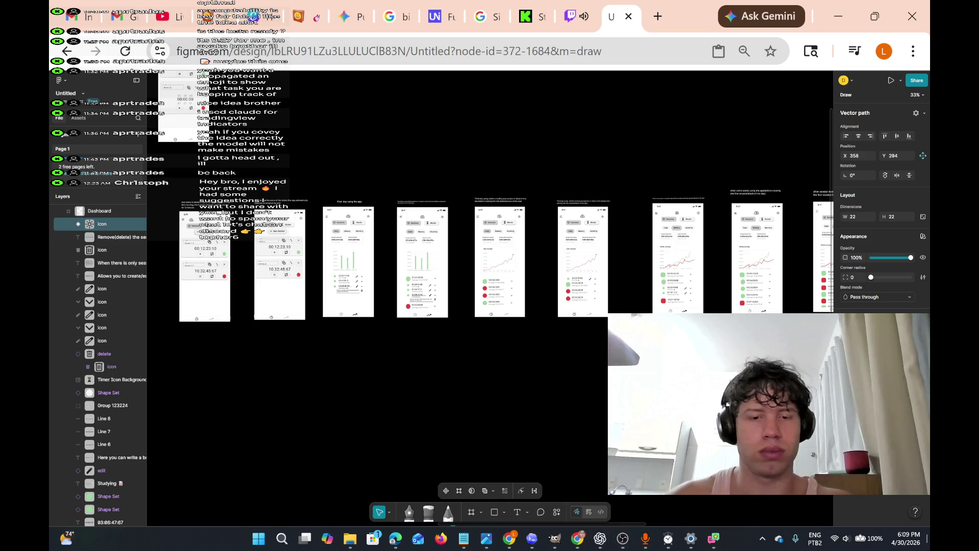
scroll(561, 271, up, 5)
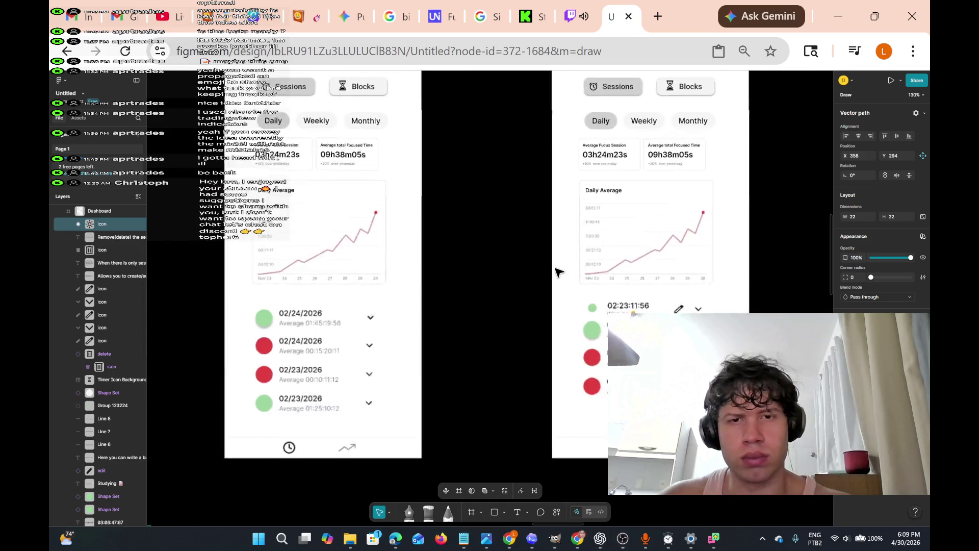
scroll(556, 267, down, 4)
scroll(541, 265, up, 8)
scroll(521, 262, down, 5)
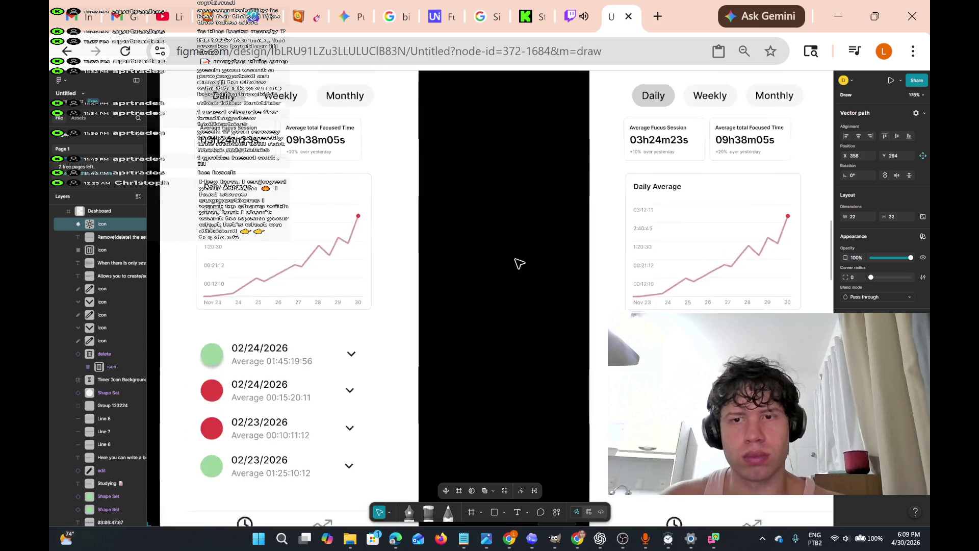
scroll(519, 262, right, 5)
scroll(519, 263, left, 4)
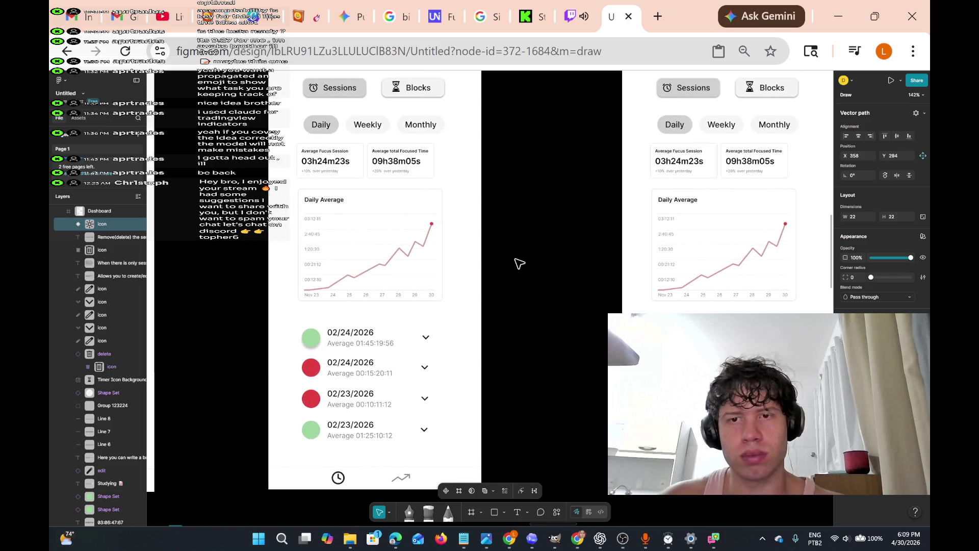
scroll(519, 262, up, 6)
scroll(518, 262, down, 2)
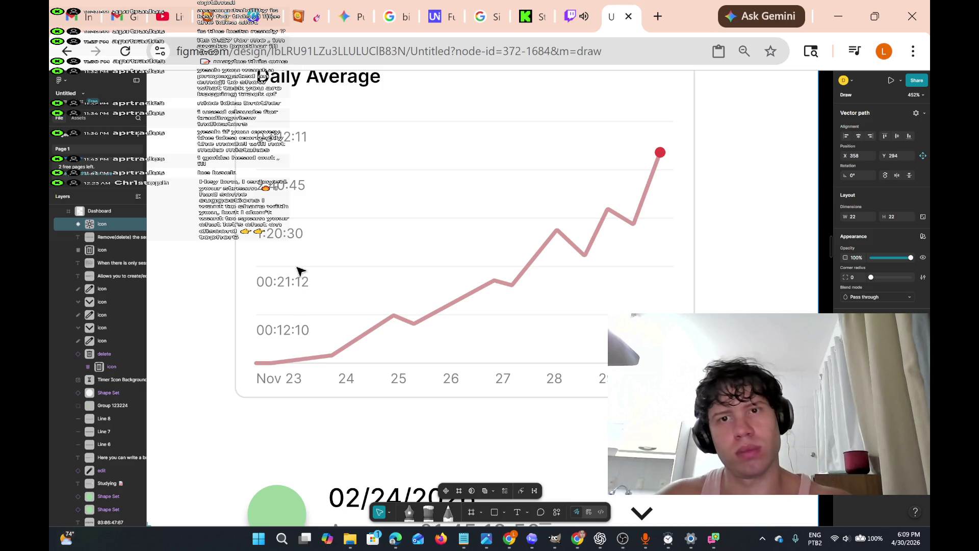
scroll(234, 289, down, 5)
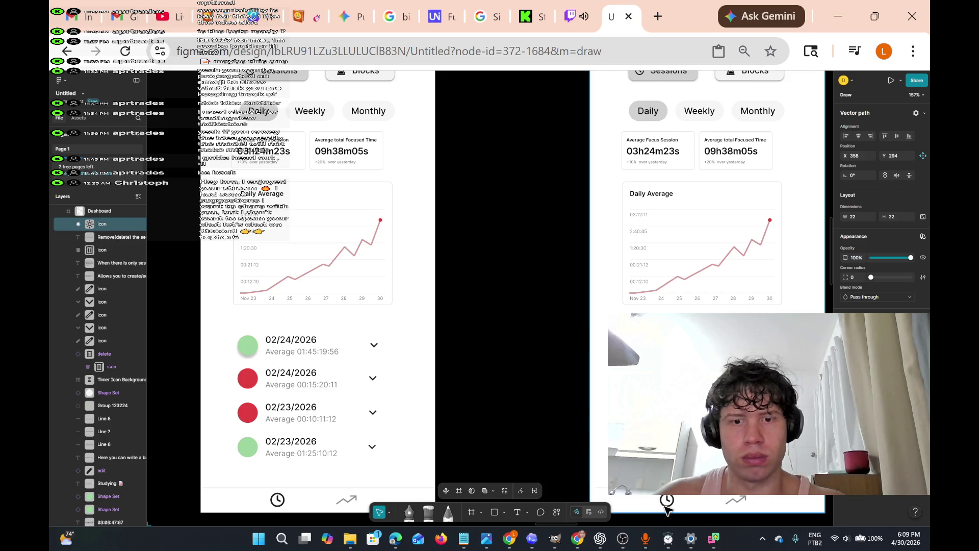
mouse_move(623, 538)
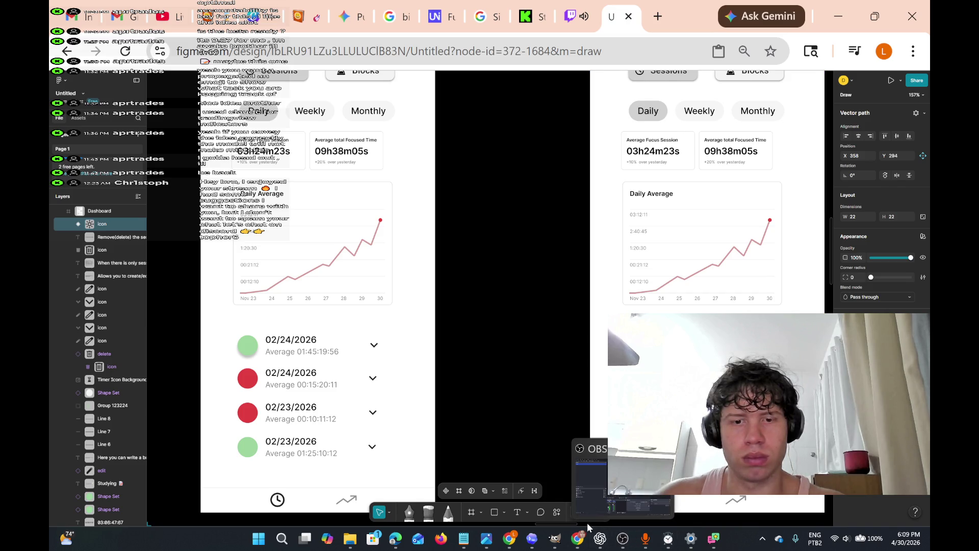
click(576, 482)
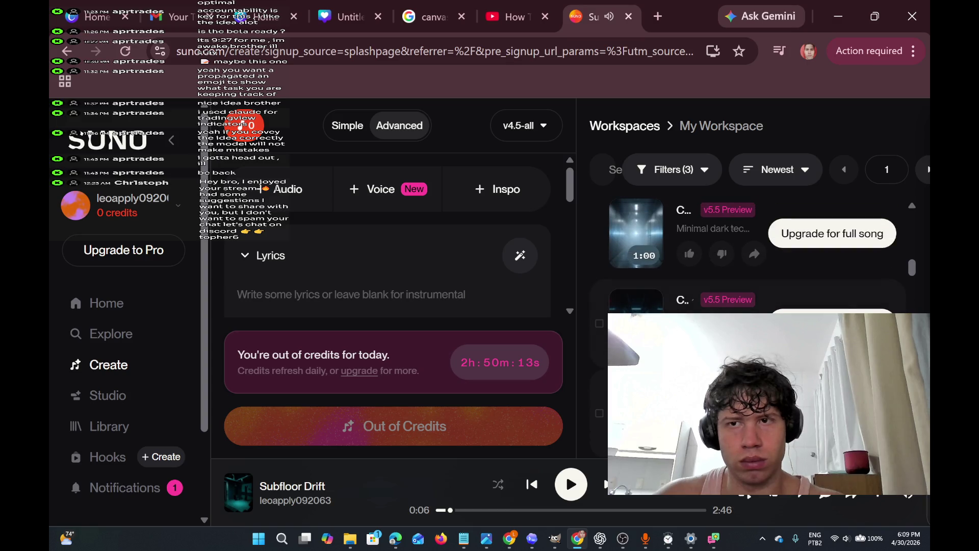
Tick the 5:57 Concrete Pulse and the Dak Pulse tracks in the Suno workspace
click(693, 166)
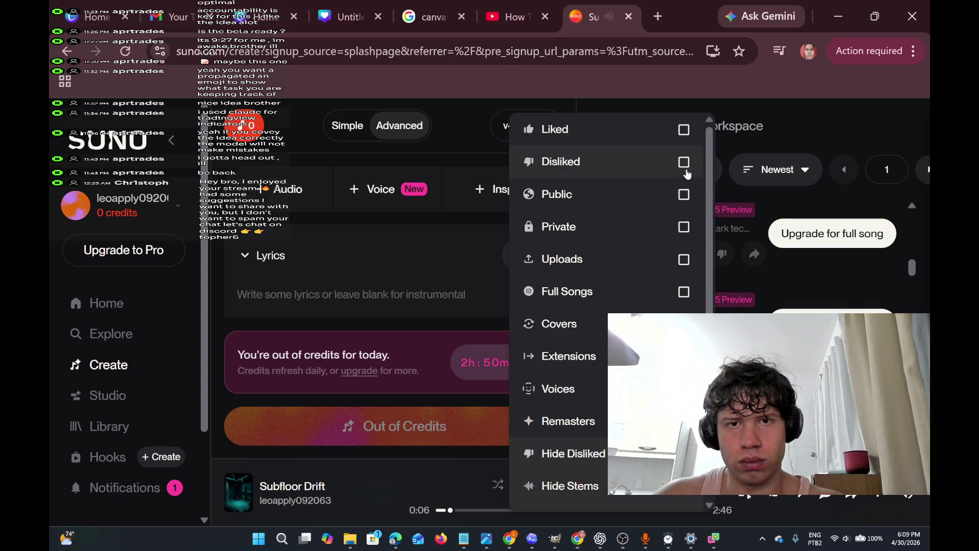
click(929, 193)
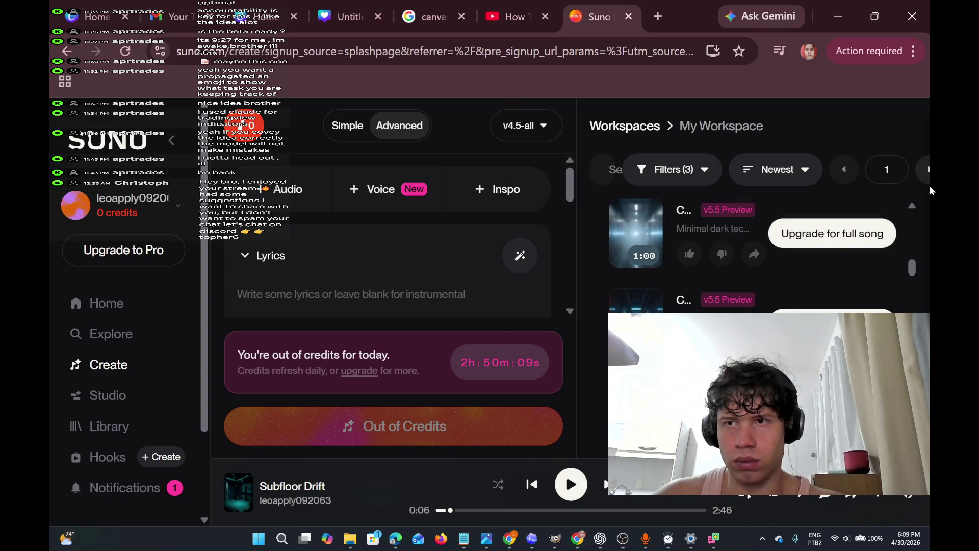
scroll(895, 241, up, 2)
scroll(886, 285, up, 2)
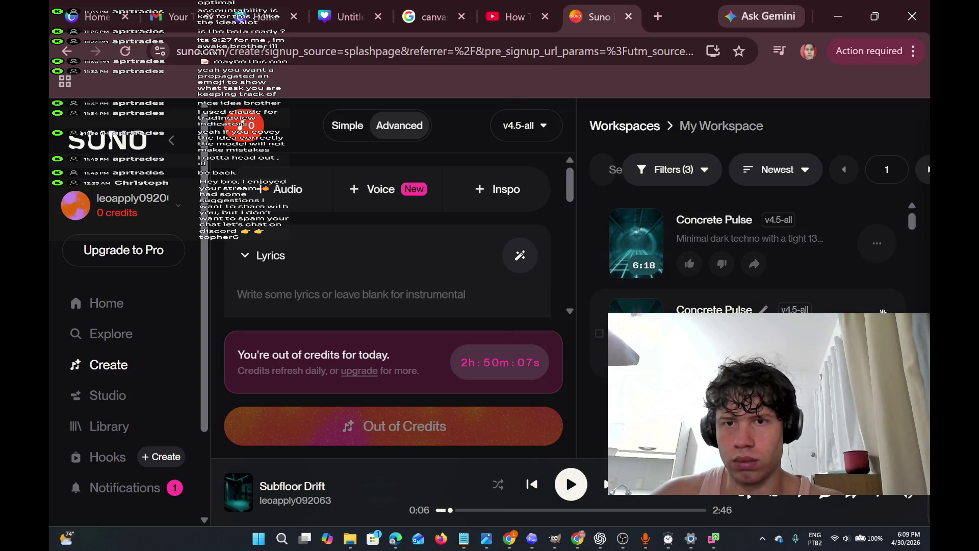
click(602, 336)
scroll(602, 336, down, 2)
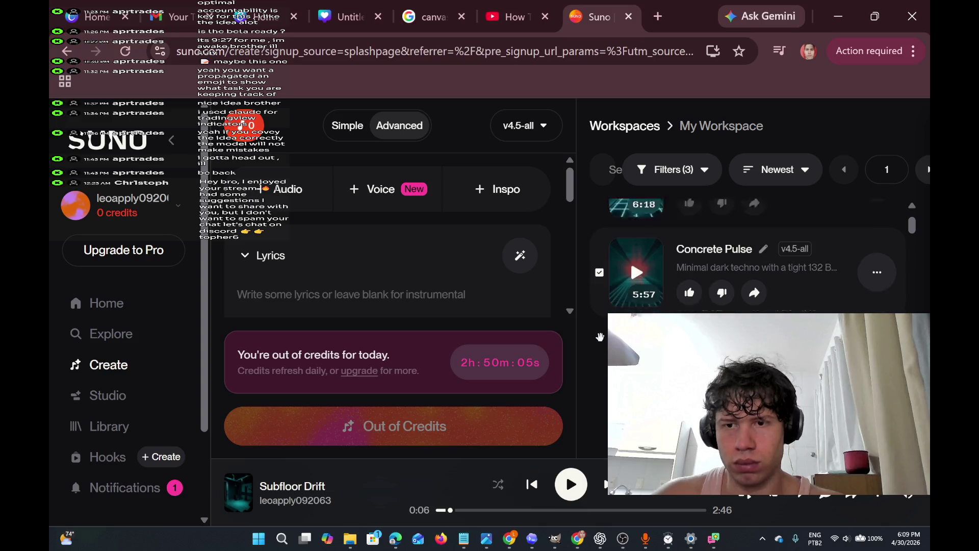
scroll(595, 334, down, 2)
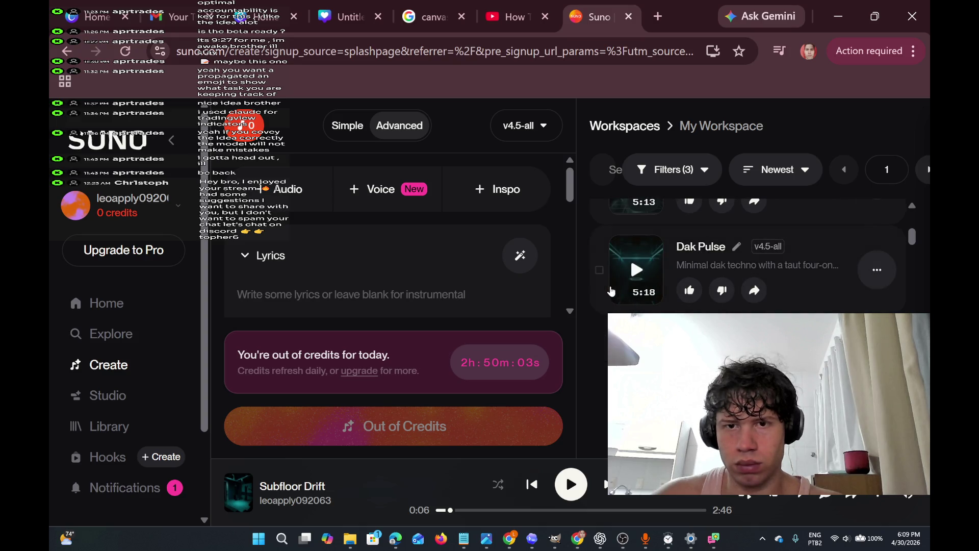
click(599, 271)
click(636, 270)
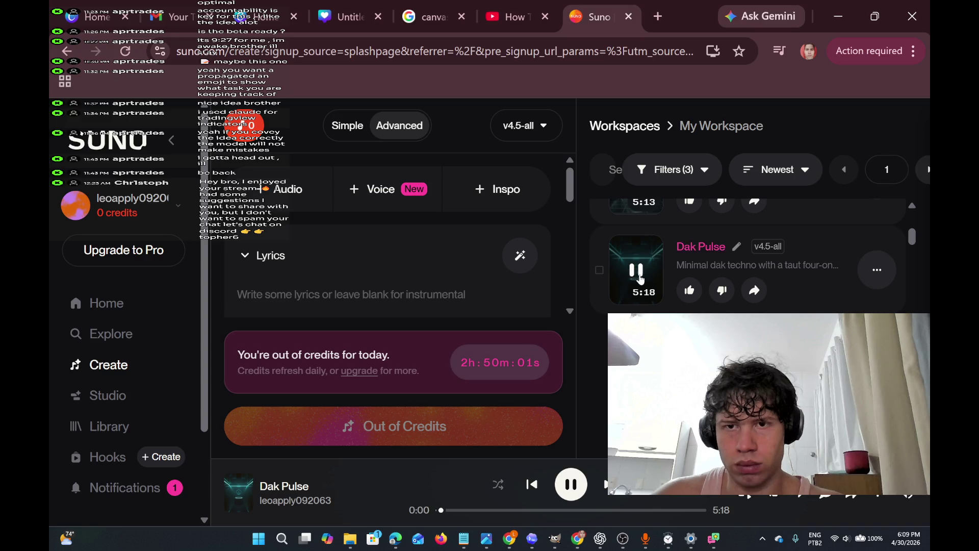
Play the 6:18 Concrete Pulse song and minimize Suno back to Figma
scroll(594, 403, up, 3)
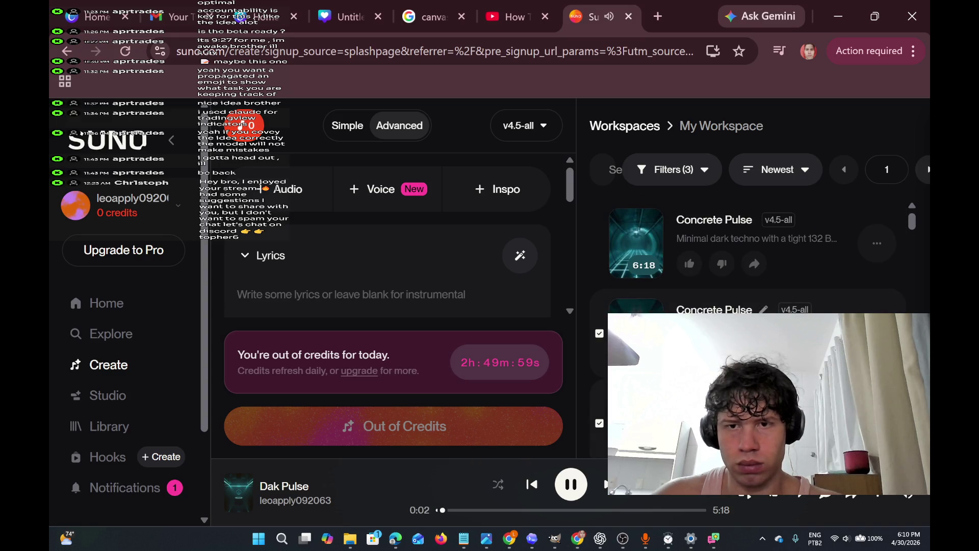
scroll(637, 252, down, 2)
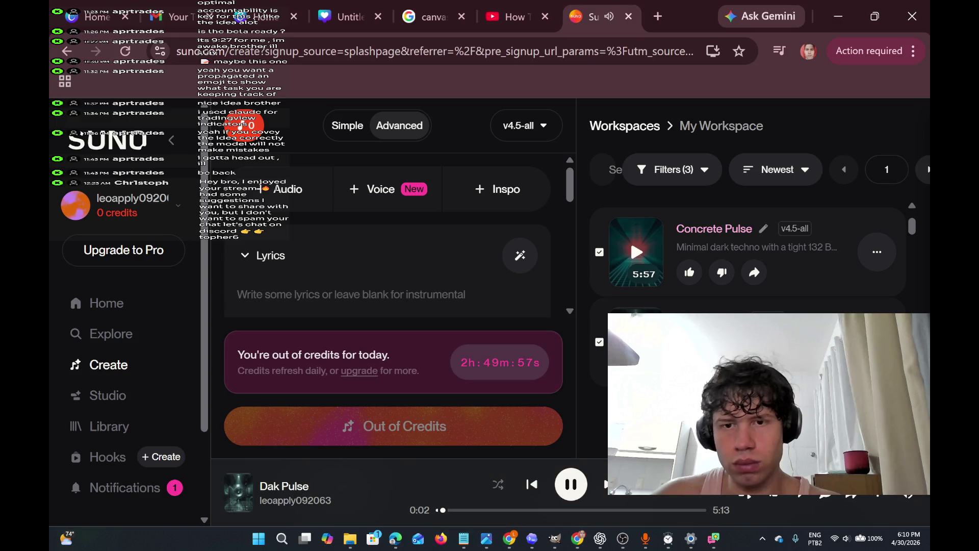
scroll(604, 352, up, 2)
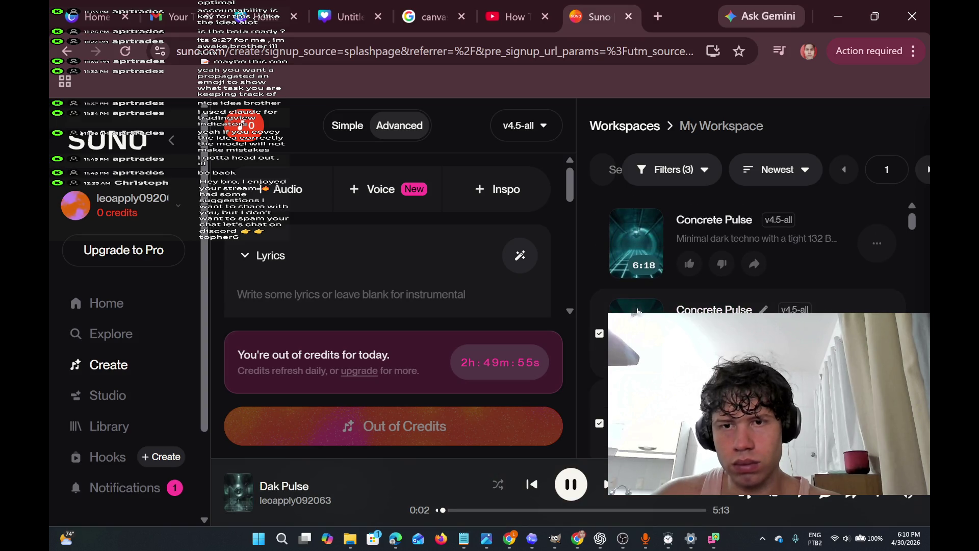
click(640, 268)
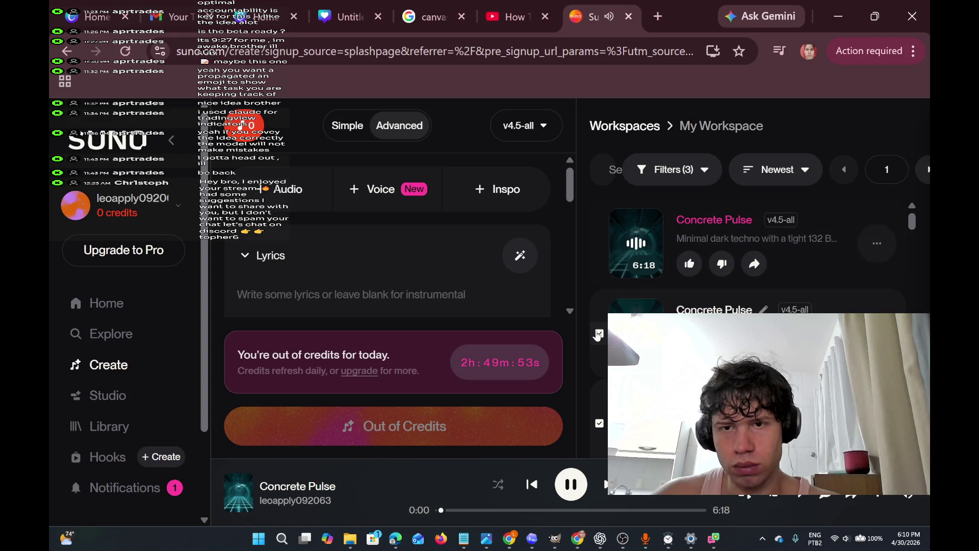
scroll(637, 255, down, 2)
scroll(605, 339, down, 2)
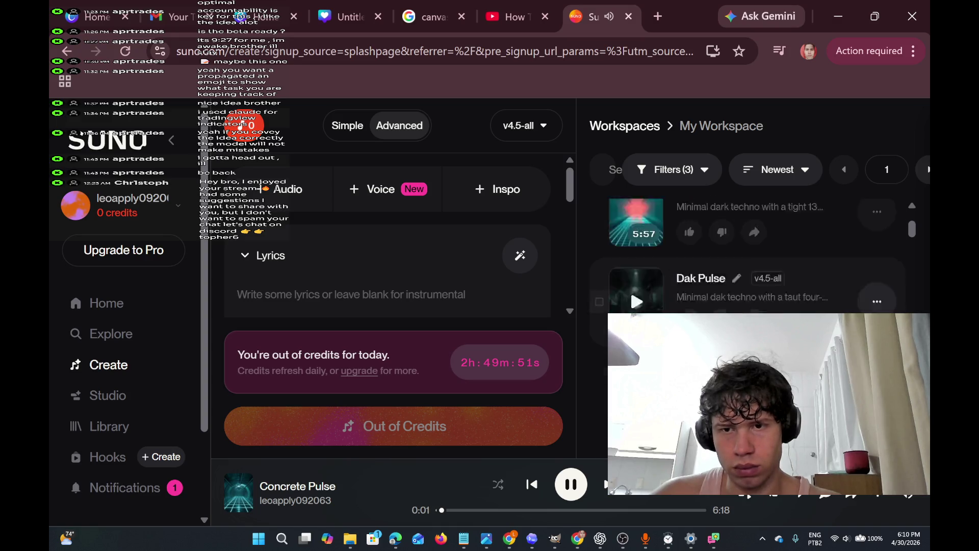
scroll(637, 255, down, 2)
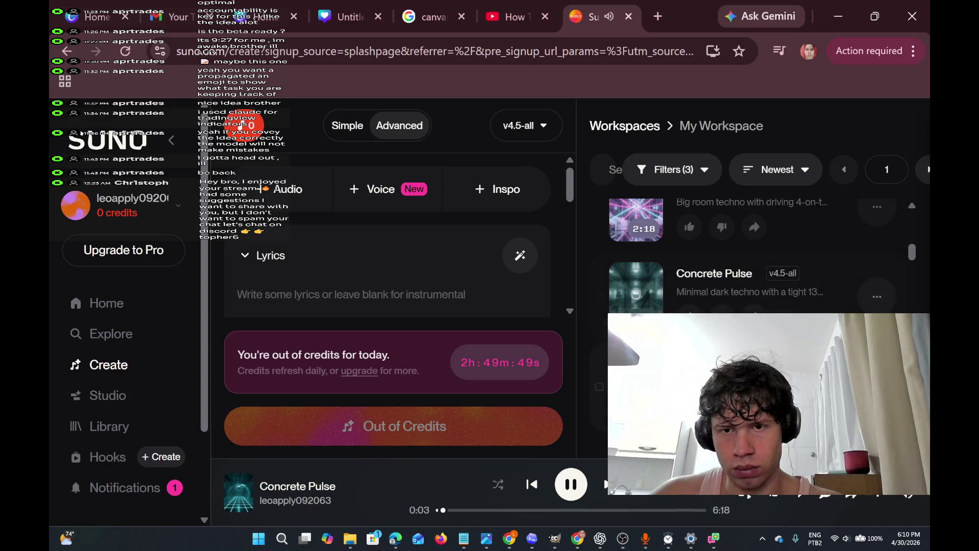
scroll(755, 256, up, 1)
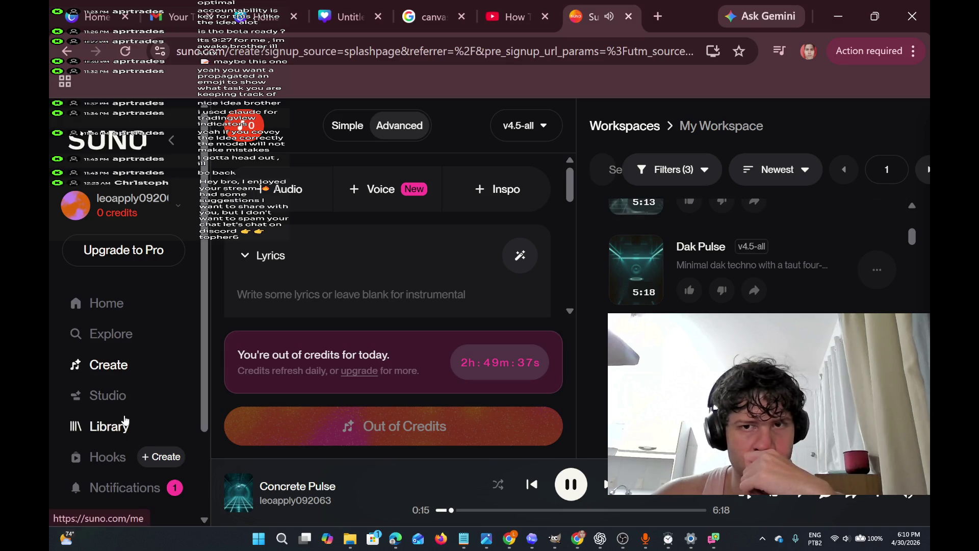
scroll(765, 255, down, 5)
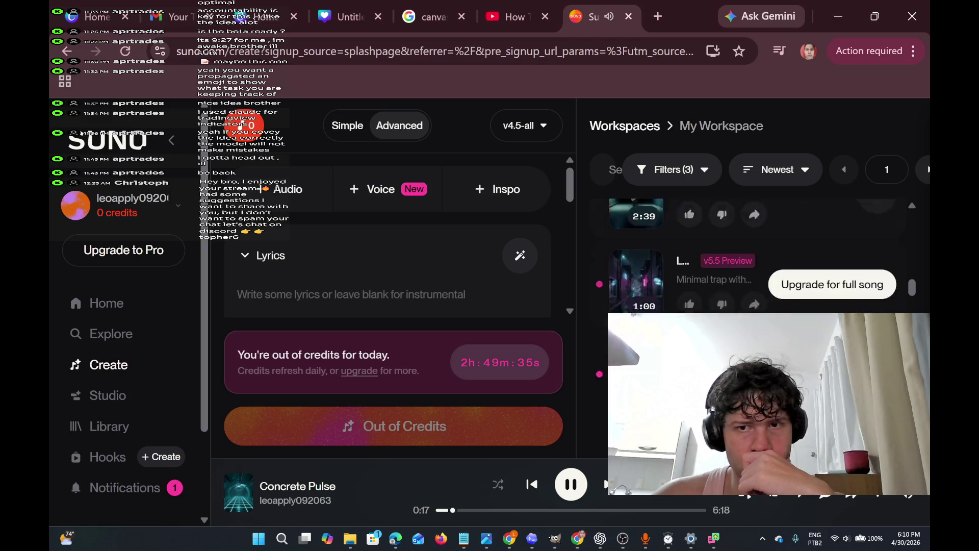
scroll(755, 256, up, 8)
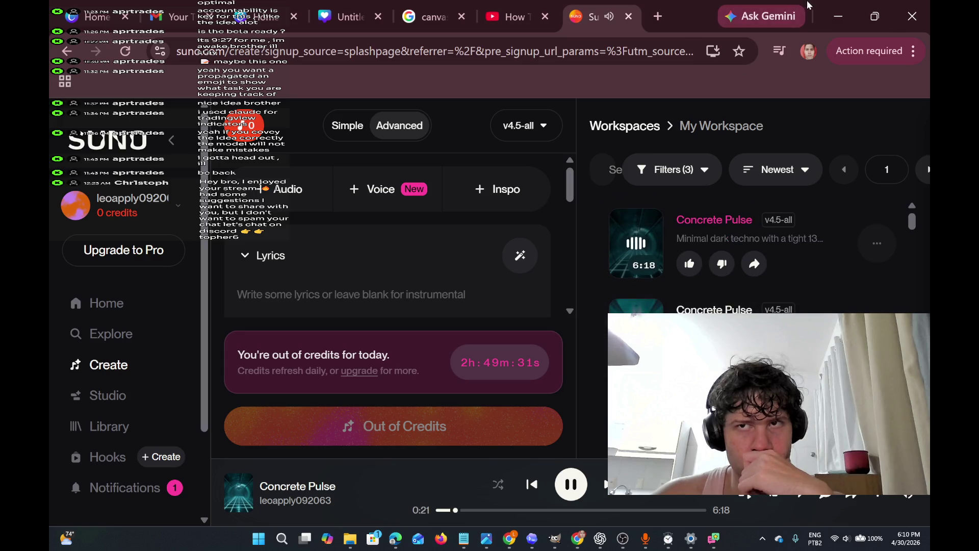
click(833, 17)
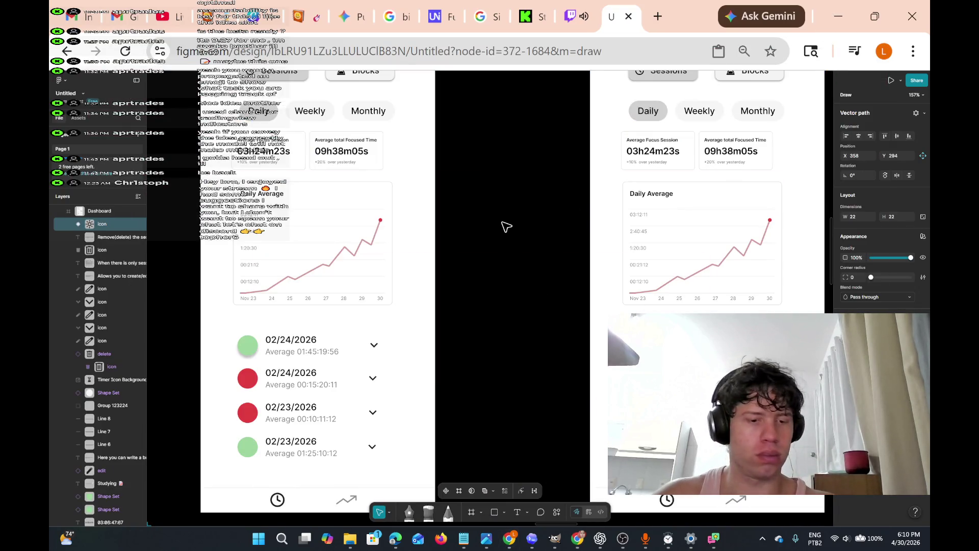
Browse the Figma frames, mute the Twitch stream audio, and return to Figma
scroll(527, 188, down, 5)
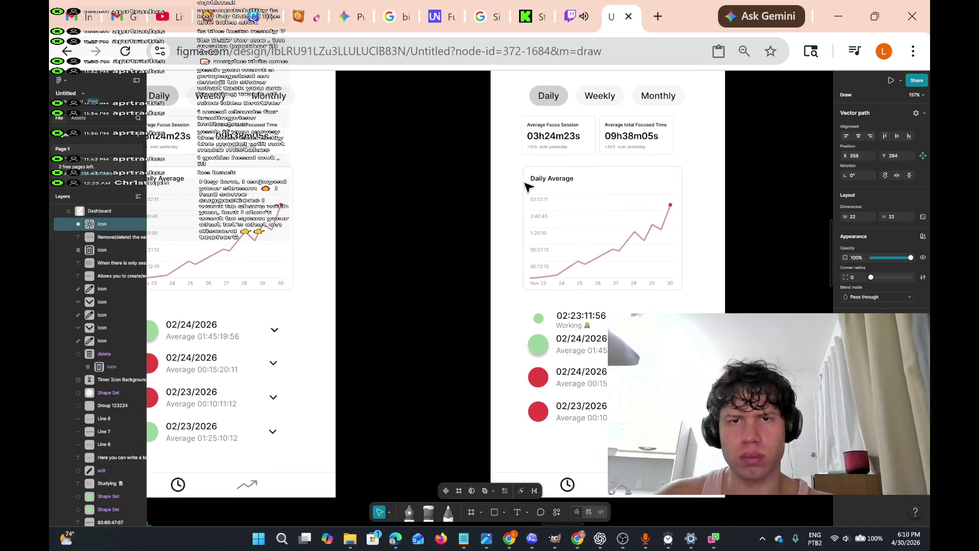
scroll(526, 188, up, 6)
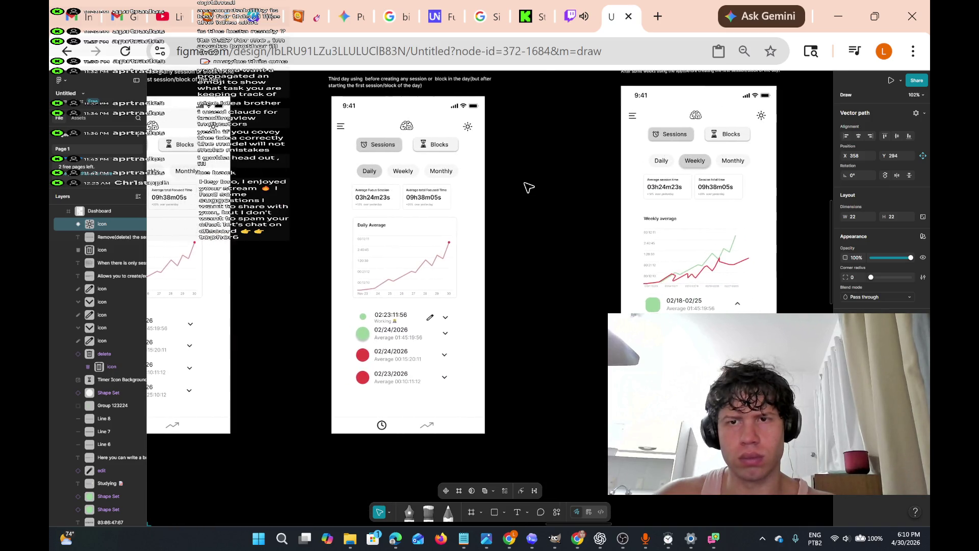
scroll(529, 187, down, 7)
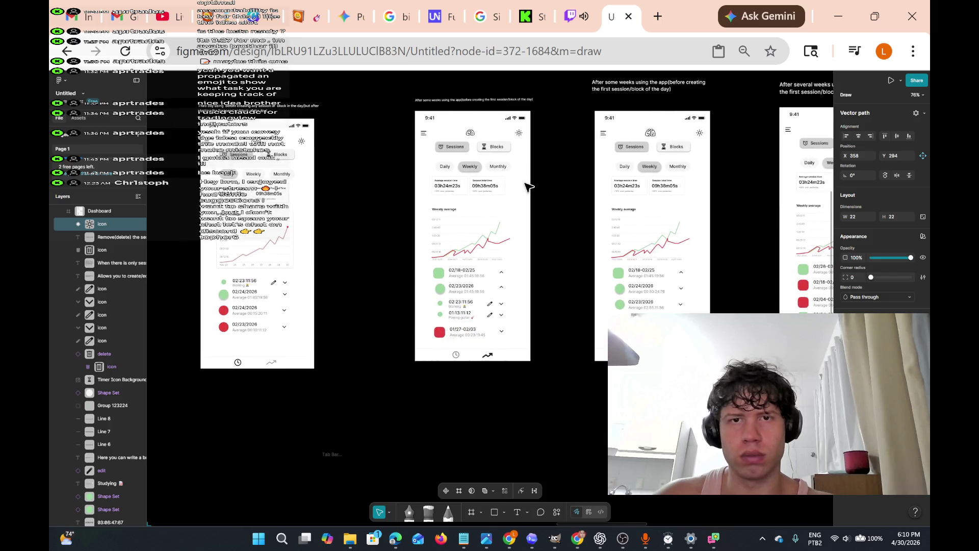
scroll(528, 187, up, 3)
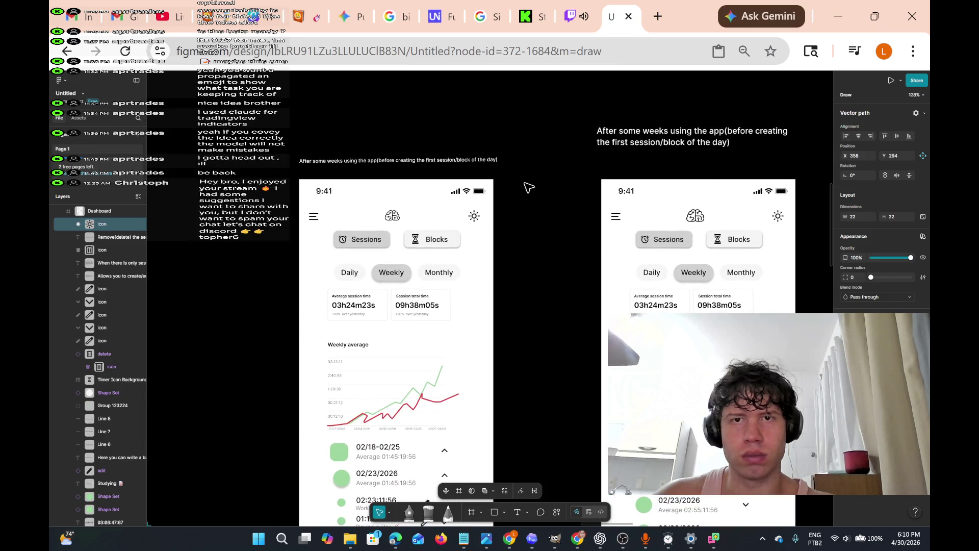
scroll(528, 187, down, 4)
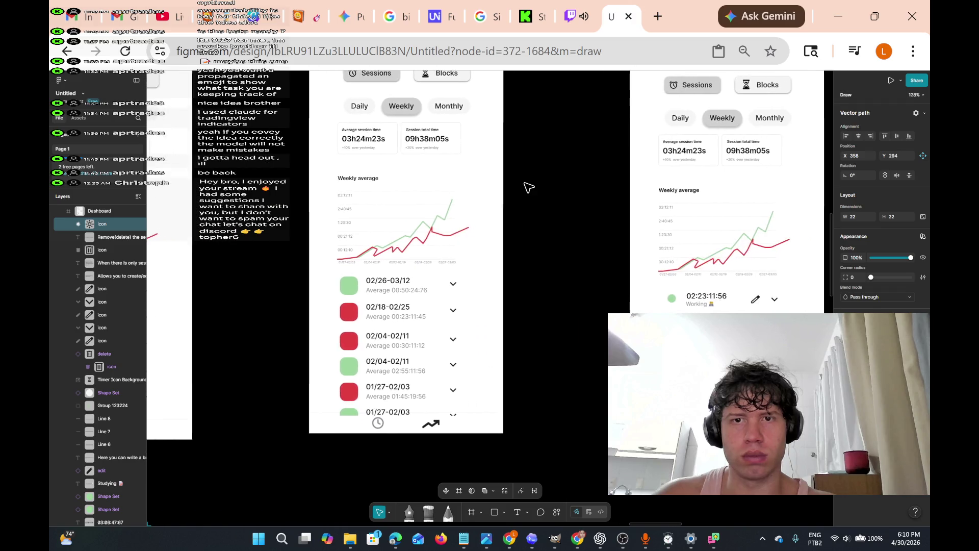
scroll(529, 187, right, 3)
click(574, 16)
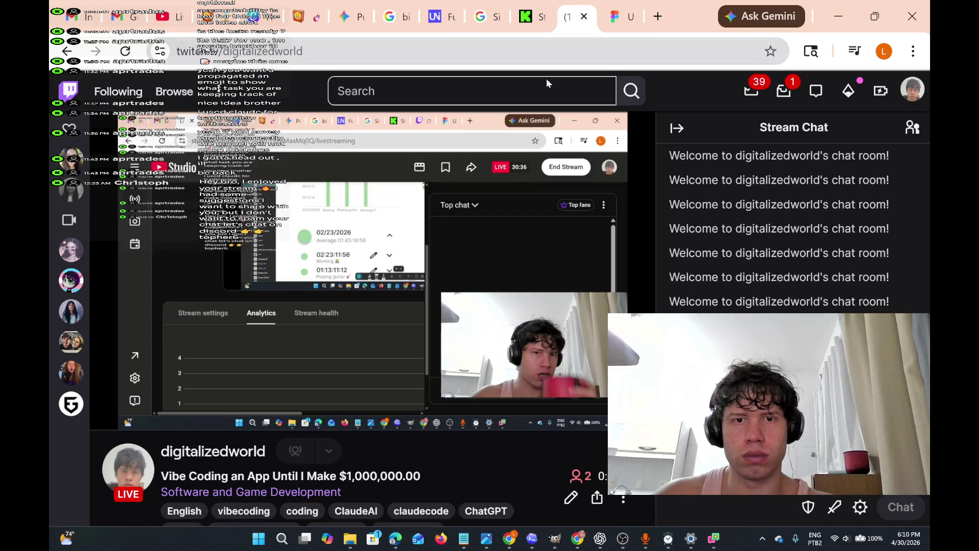
click(134, 410)
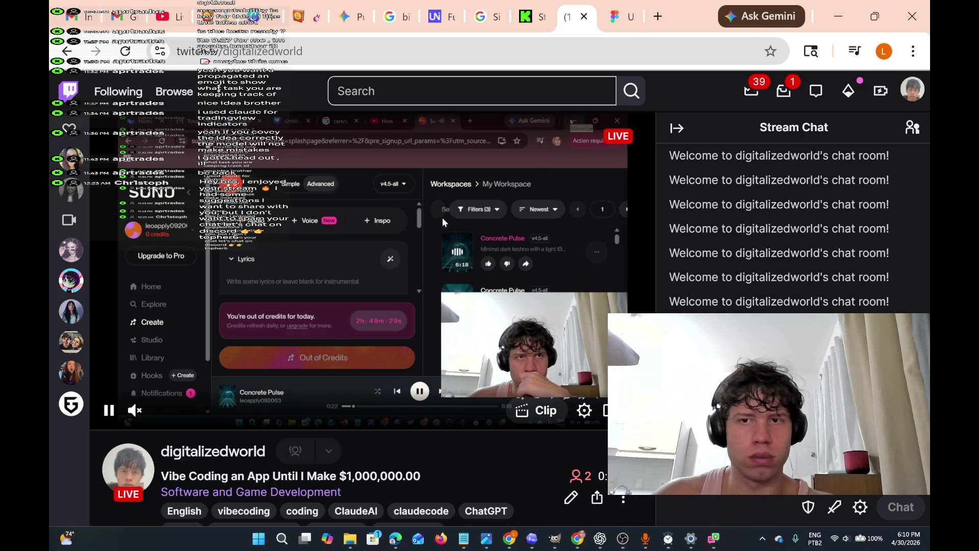
click(620, 17)
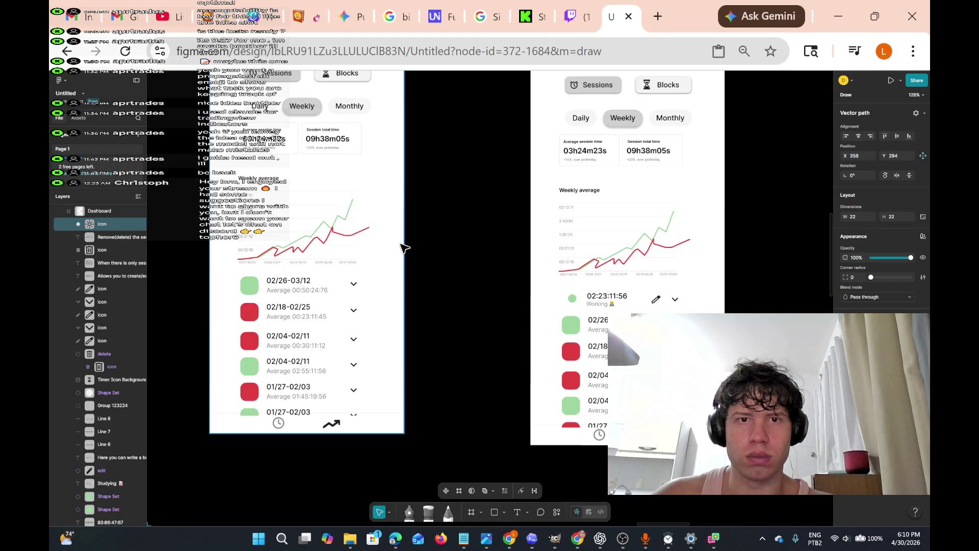
scroll(402, 248, right, 5)
scroll(406, 248, right, 10)
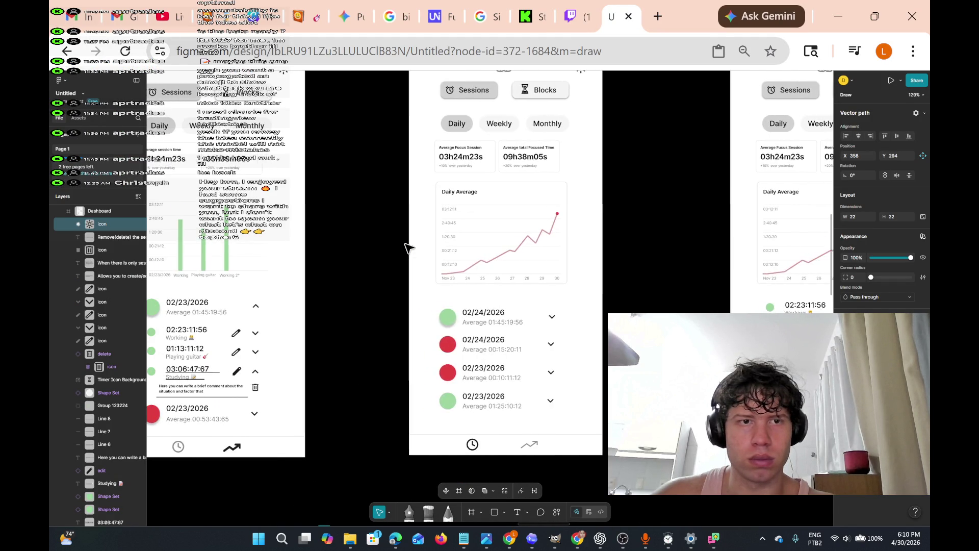
scroll(406, 248, left, 10)
scroll(407, 248, up, 5)
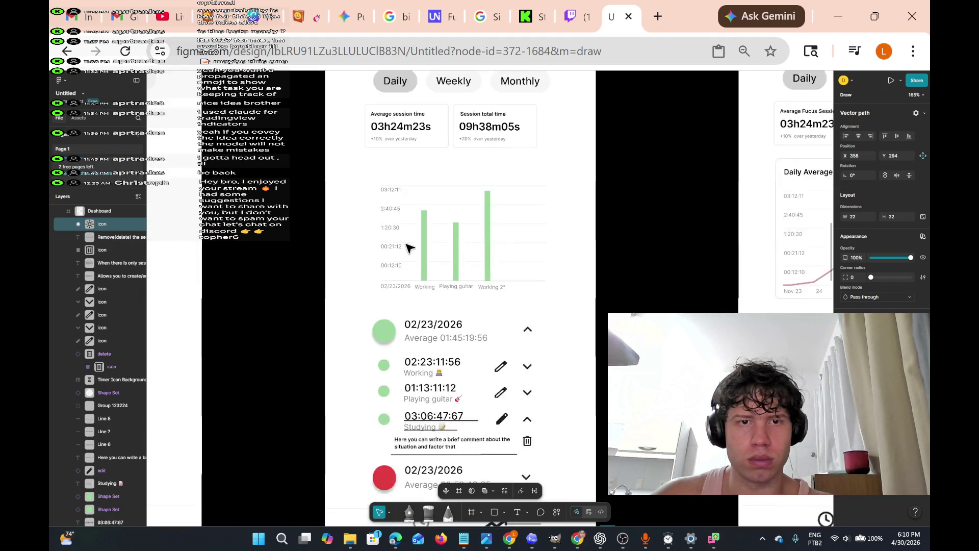
scroll(410, 249, up, 3)
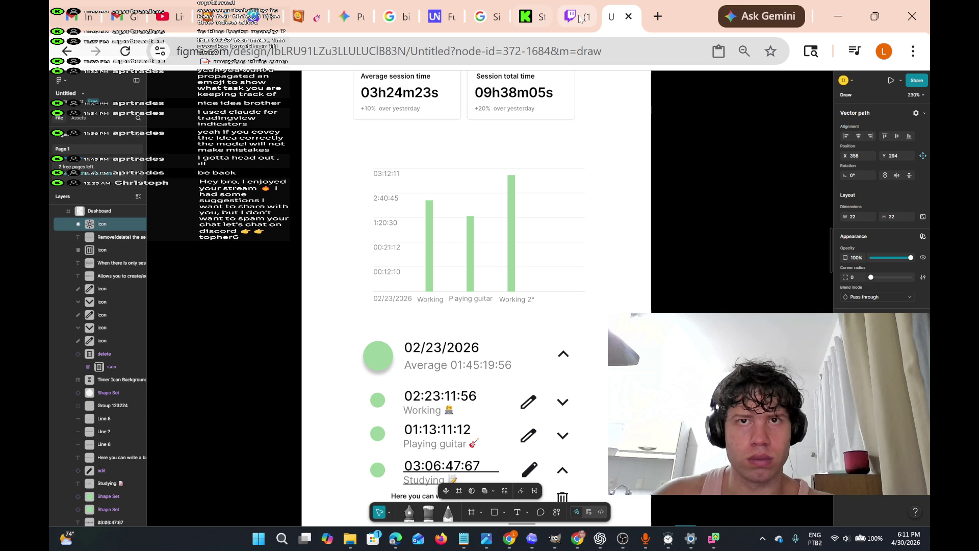
mouse_move(577, 20)
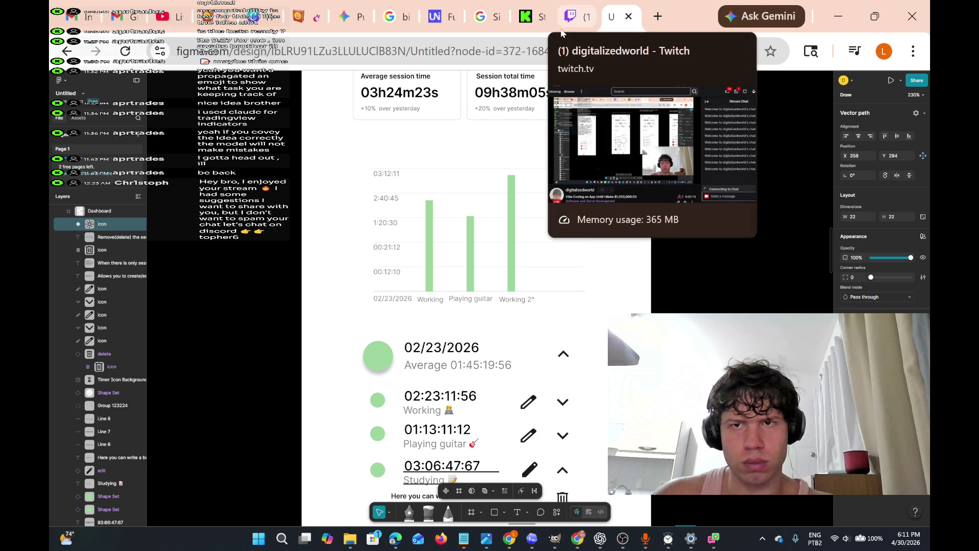
mouse_move(513, 20)
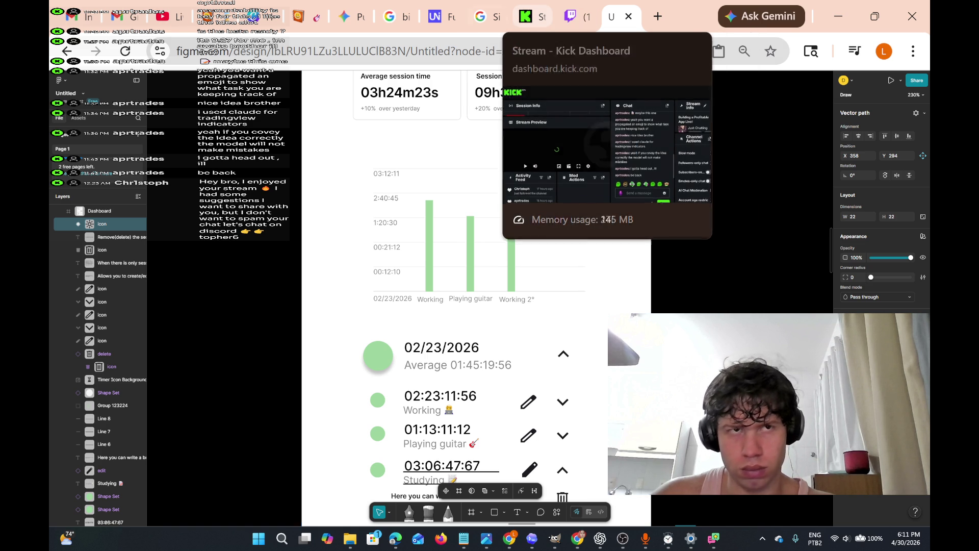
mouse_move(167, 24)
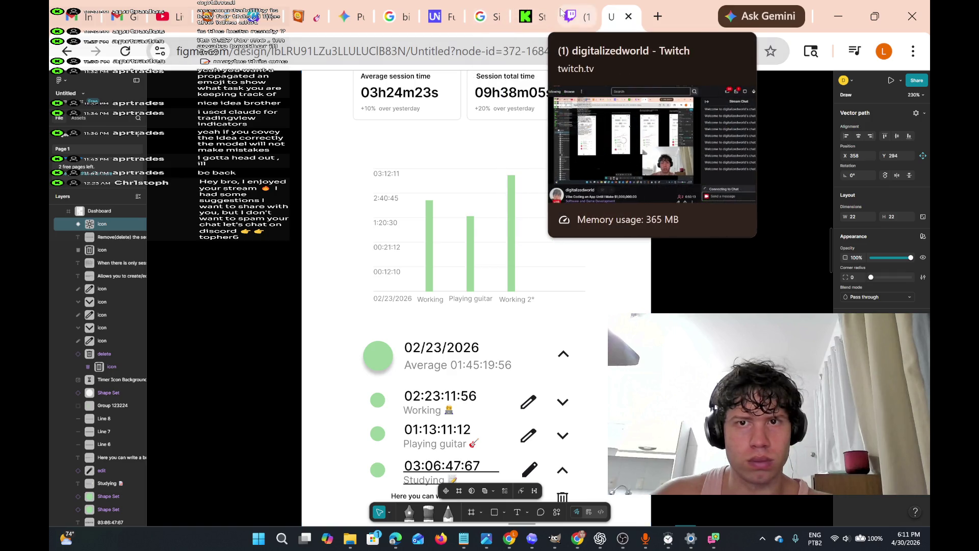
scroll(587, 316, down, 5)
scroll(553, 301, up, 3)
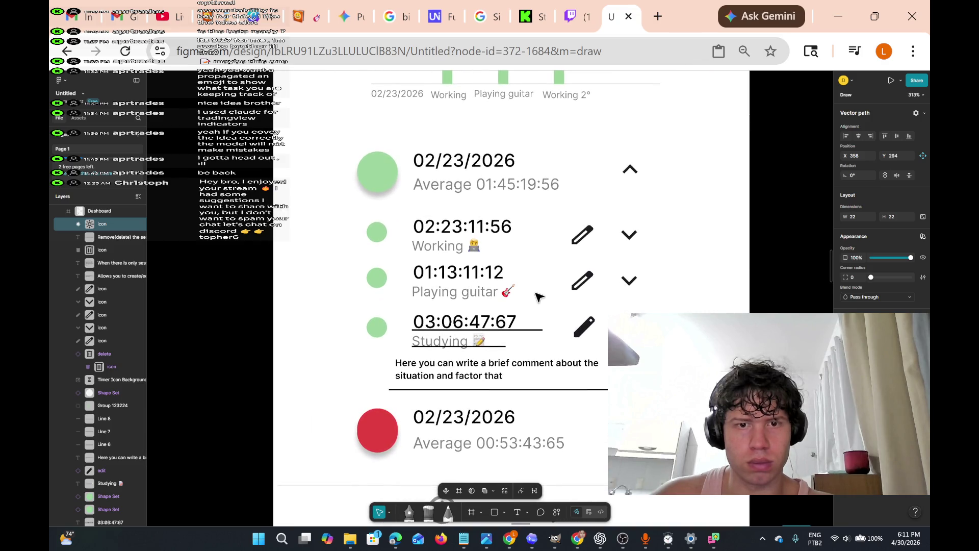
scroll(581, 403, down, 3)
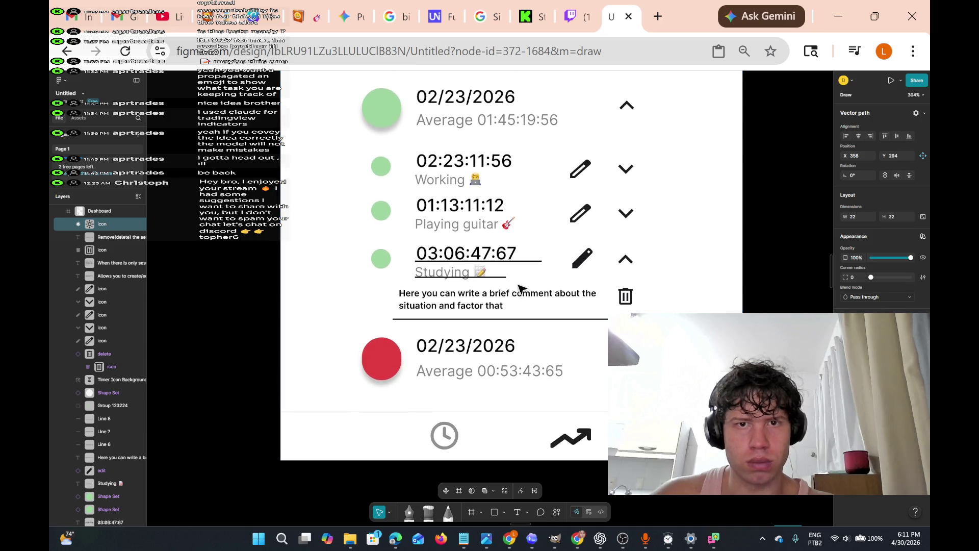
scroll(535, 276, down, 10)
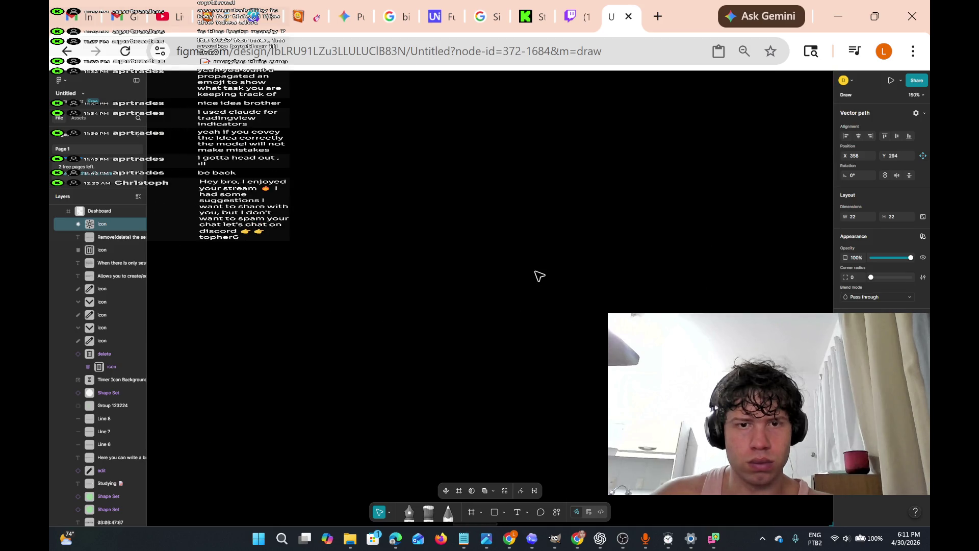
scroll(540, 276, down, 10)
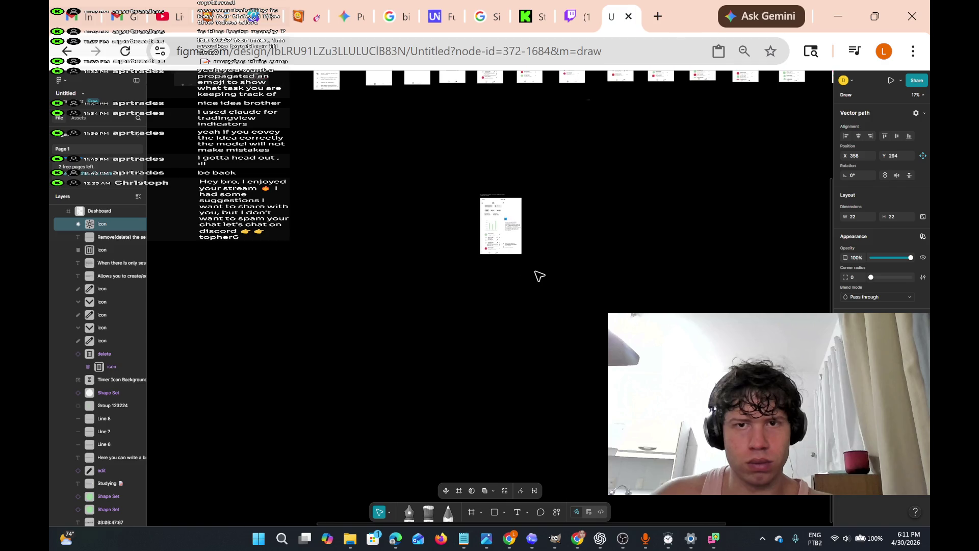
scroll(507, 227, up, 10)
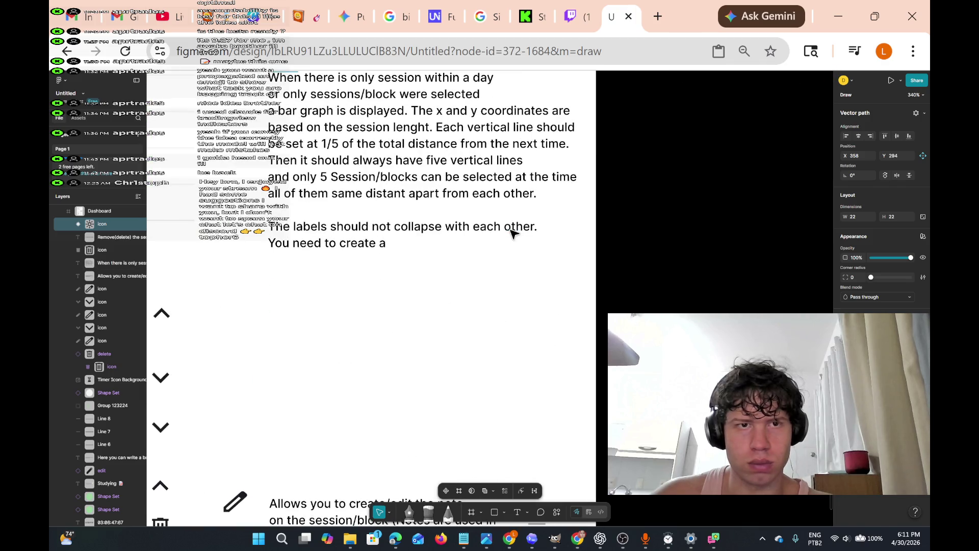
scroll(512, 233, left, 5)
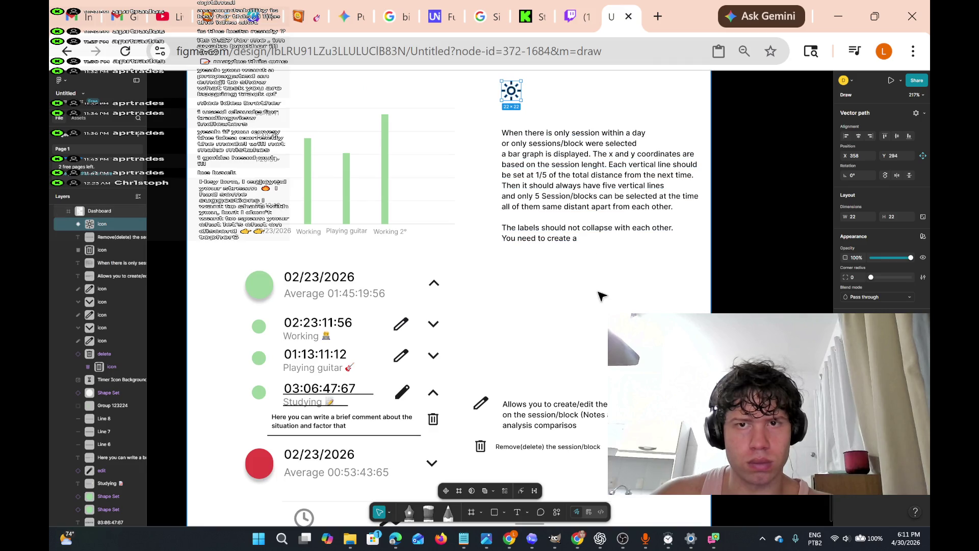
scroll(604, 290, up, 2)
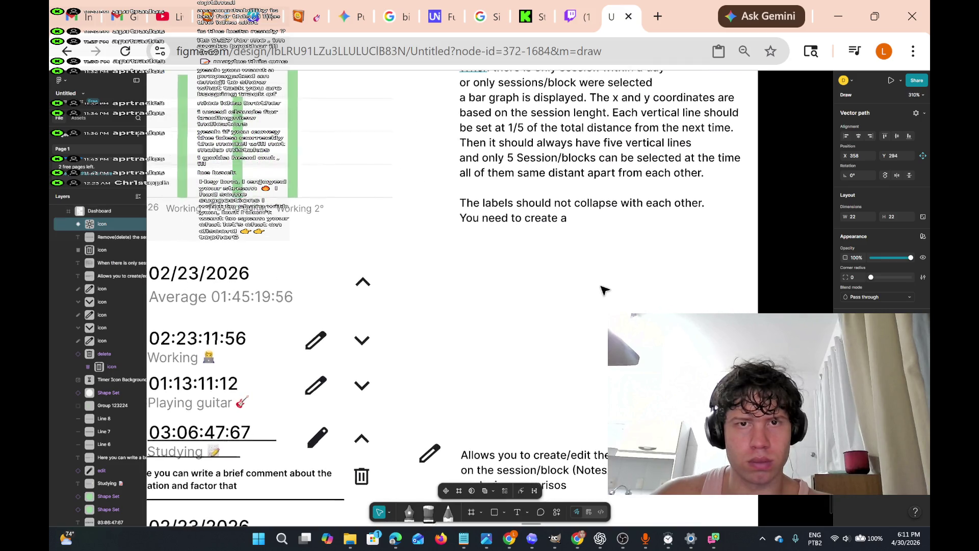
scroll(604, 290, down, 1)
click(564, 221)
double_click(565, 221)
Finish the bar graph note with '…et a format) that makes every' and a new line 'name on this fit.'
click(570, 220)
text(You should organiz)
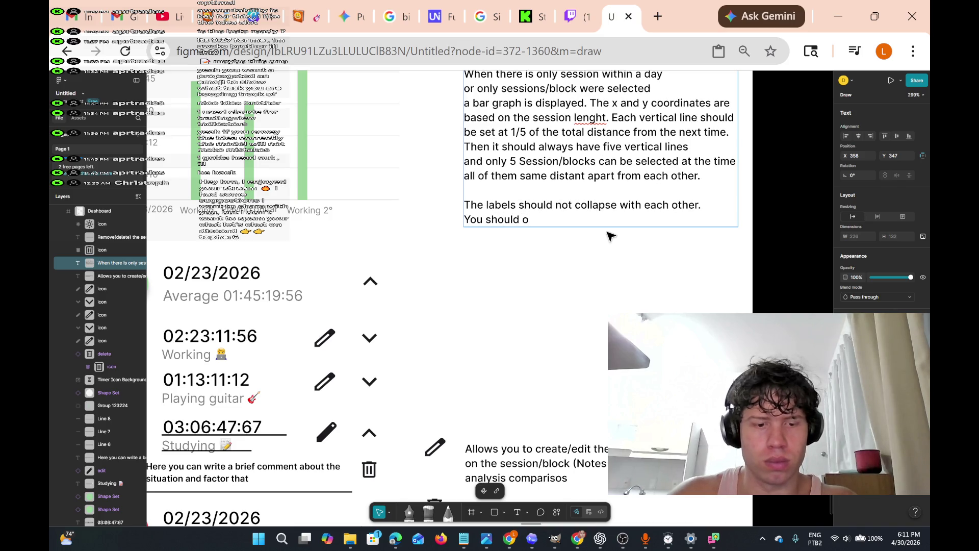
text(e(set)
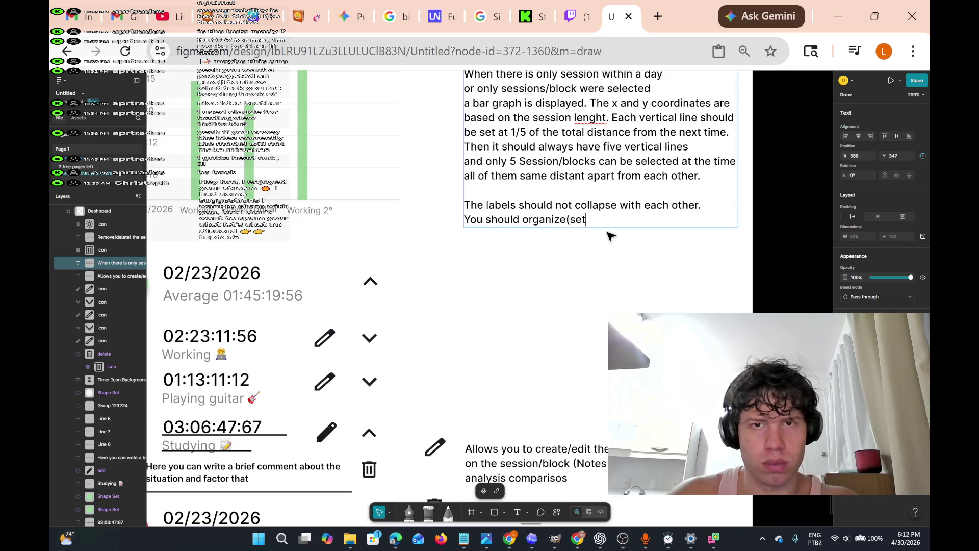
text( a fo)
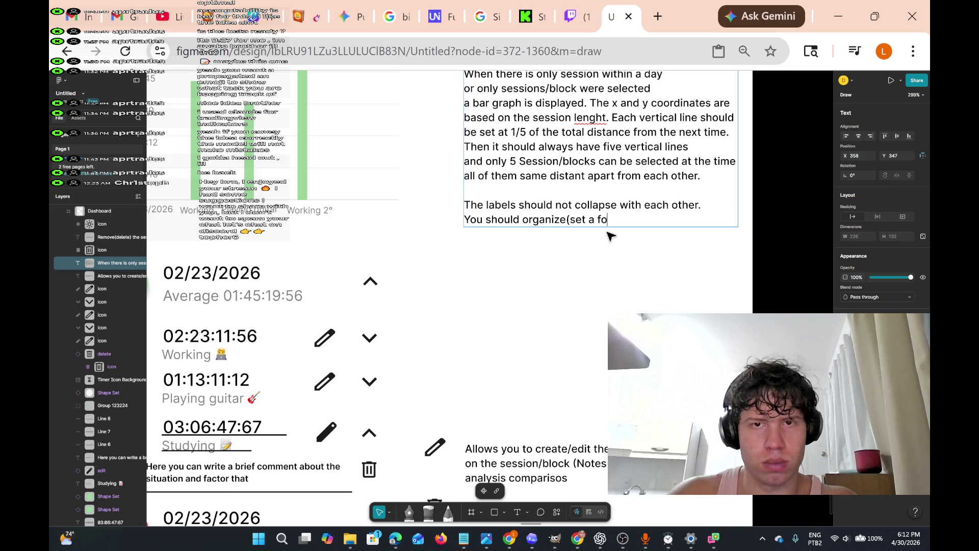
text(rmat) that makes e)
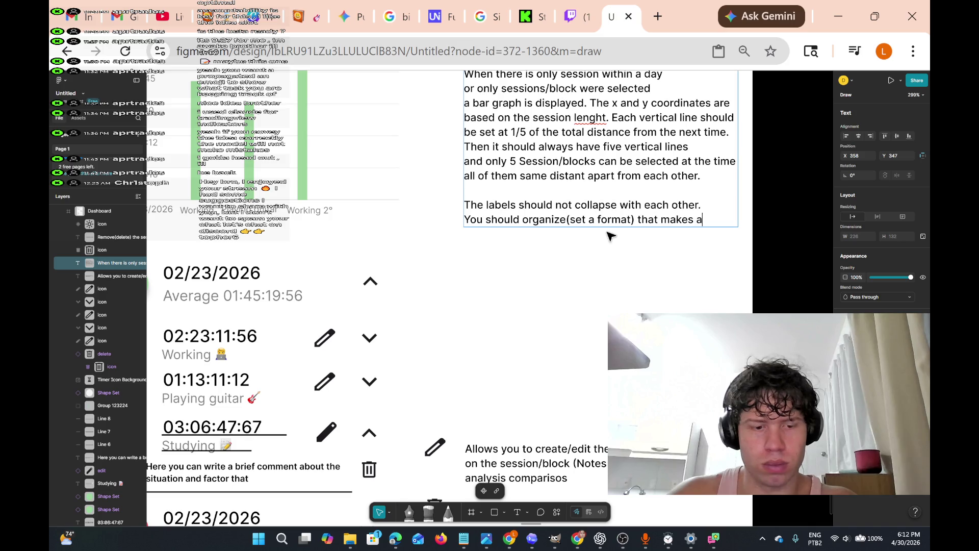
text(very)
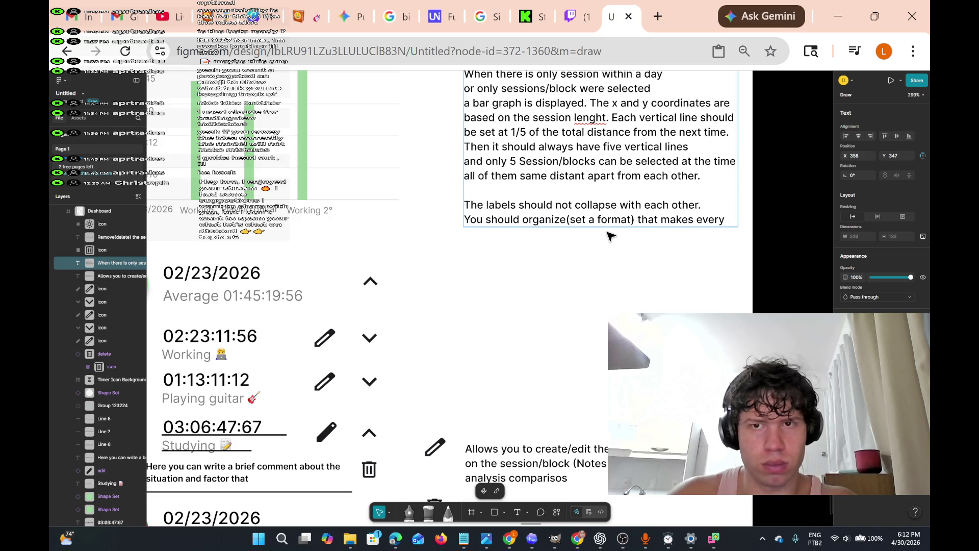
key(Return)
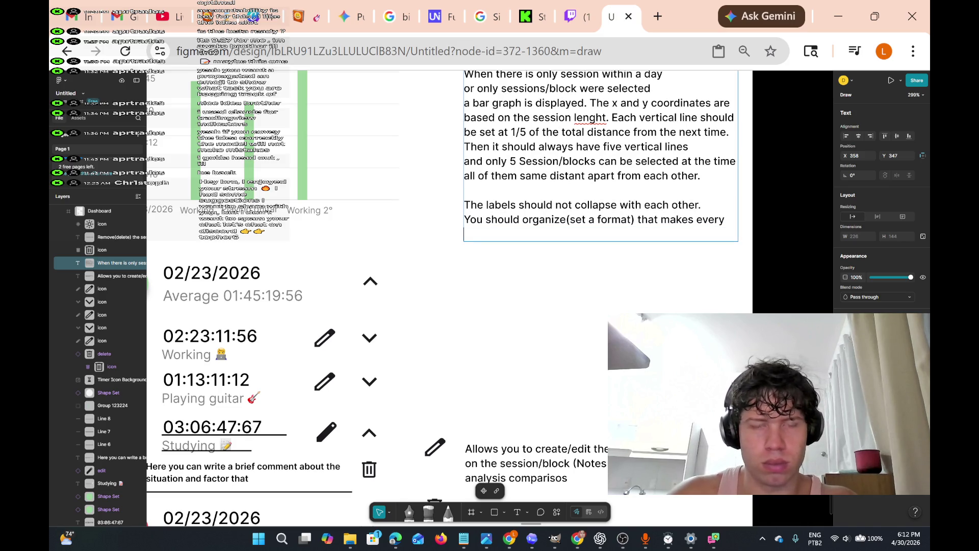
text(name)
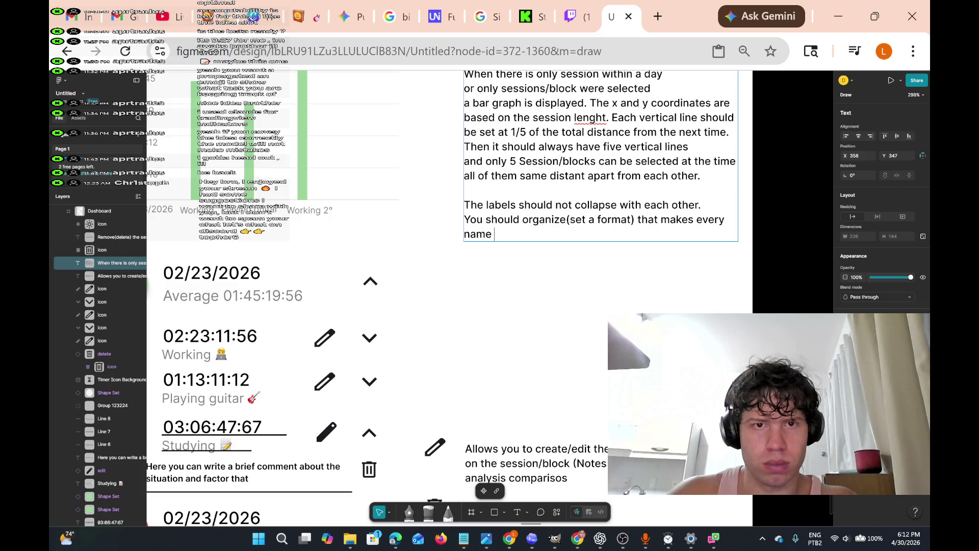
text( on this fit)
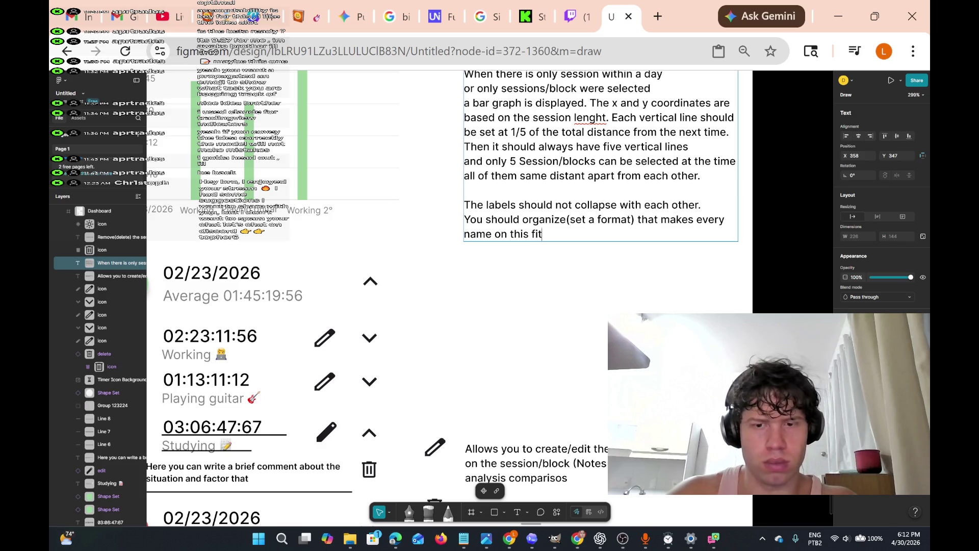
text(.)
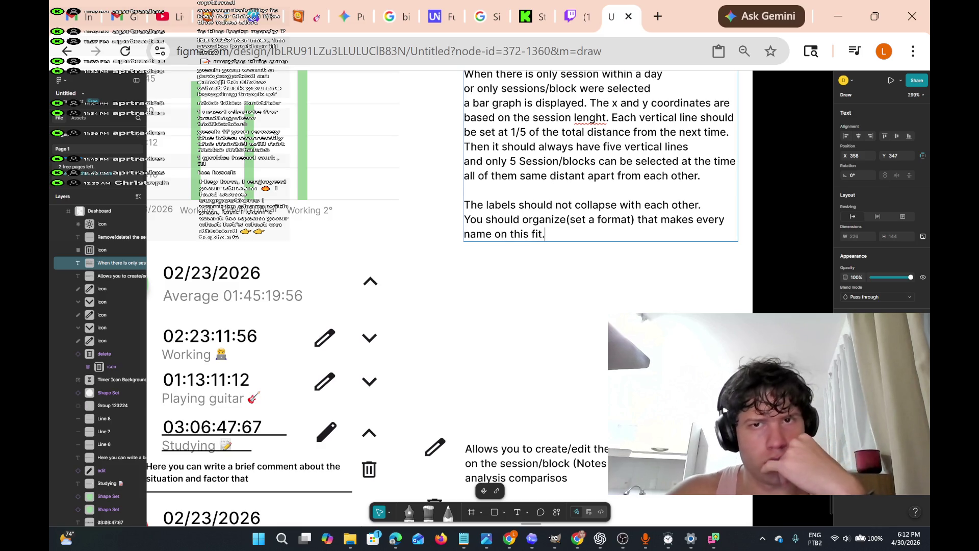
Correct the misspelled 'lenght' to 'length' using the spelling suggestion
right_click(587, 119)
right_click(587, 119)
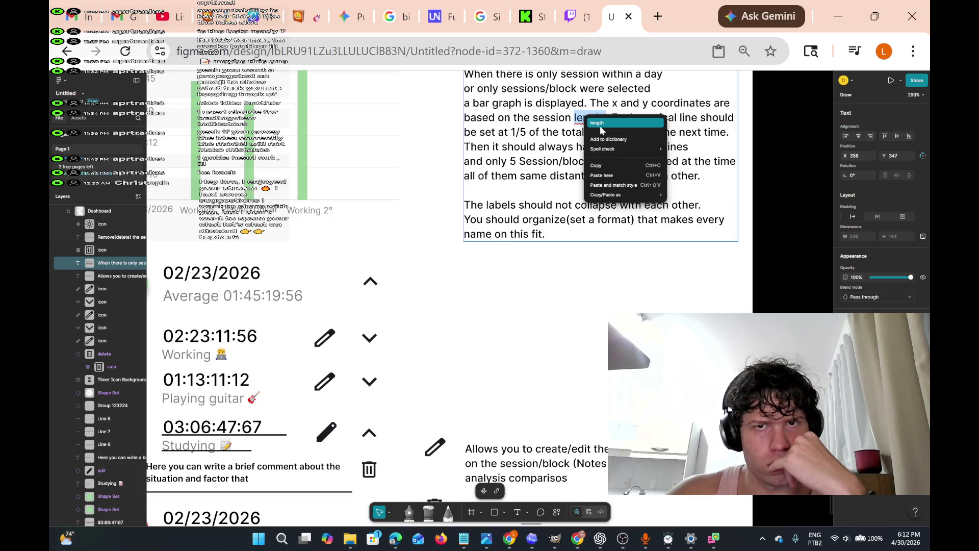
click(606, 123)
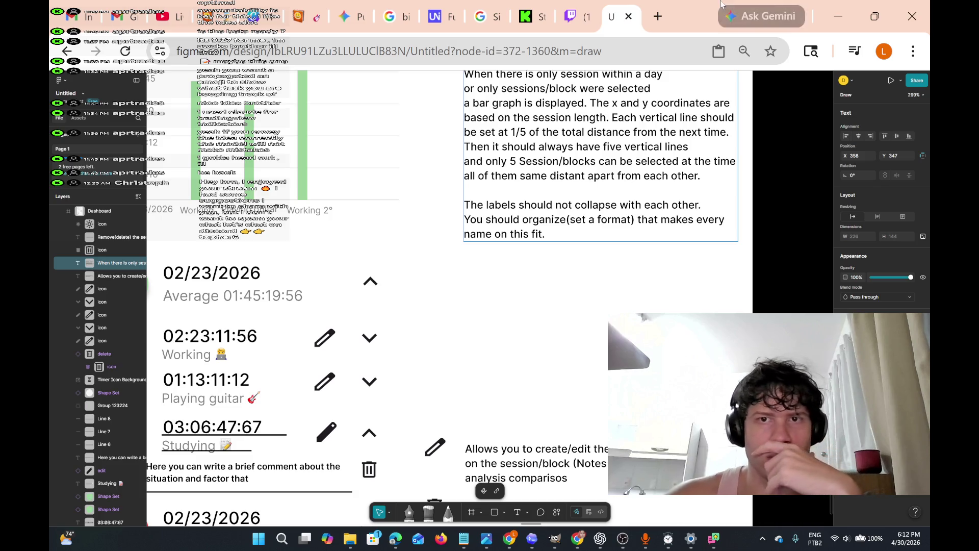
scroll(442, 299, up, 2)
Move the bar graph group right and down, X 77→115 and Y 325→346
scroll(561, 204, down, 2)
scroll(561, 204, up, 3)
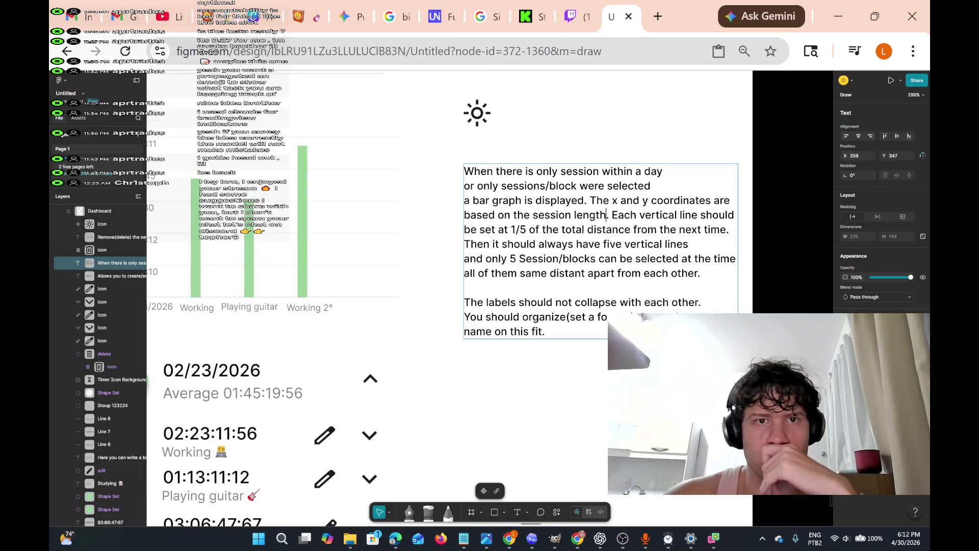
scroll(555, 184, down, 1)
scroll(555, 184, up, 1)
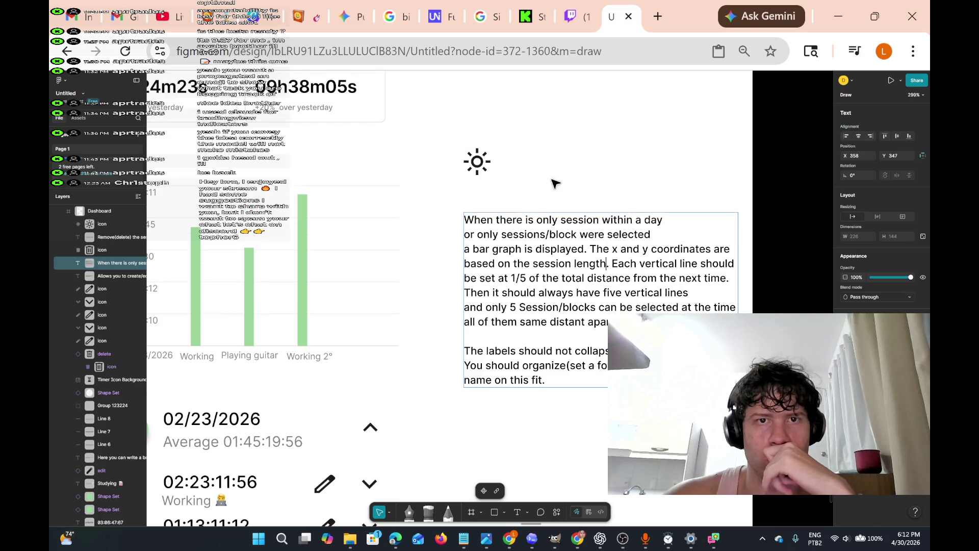
scroll(555, 184, down, 3)
scroll(555, 183, up, 3)
scroll(555, 183, down, 3)
scroll(553, 188, up, 3)
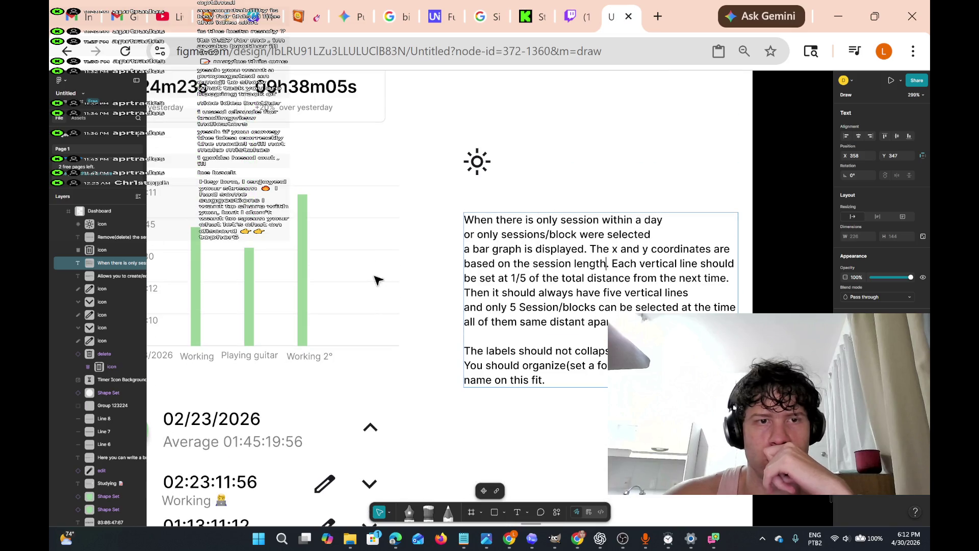
scroll(381, 317, down, 5)
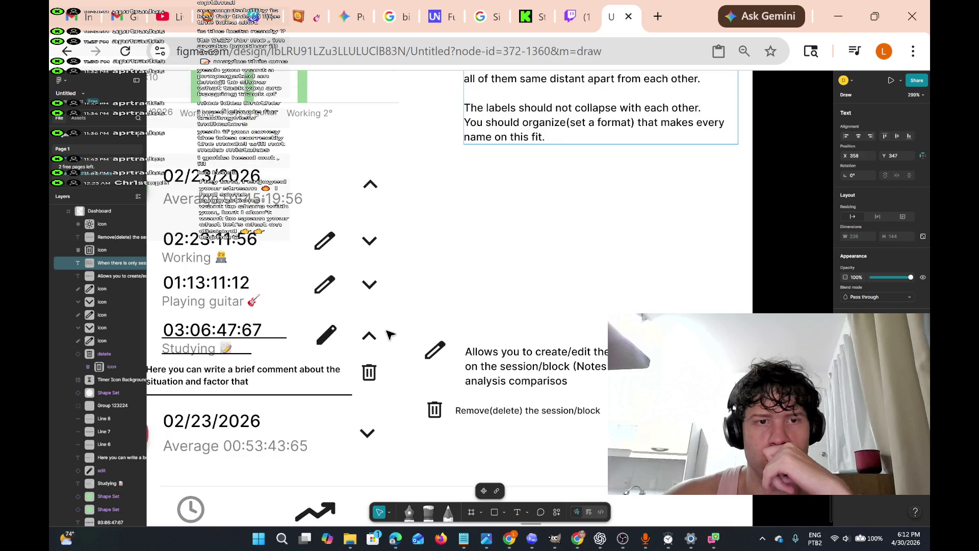
scroll(421, 266, down, 1)
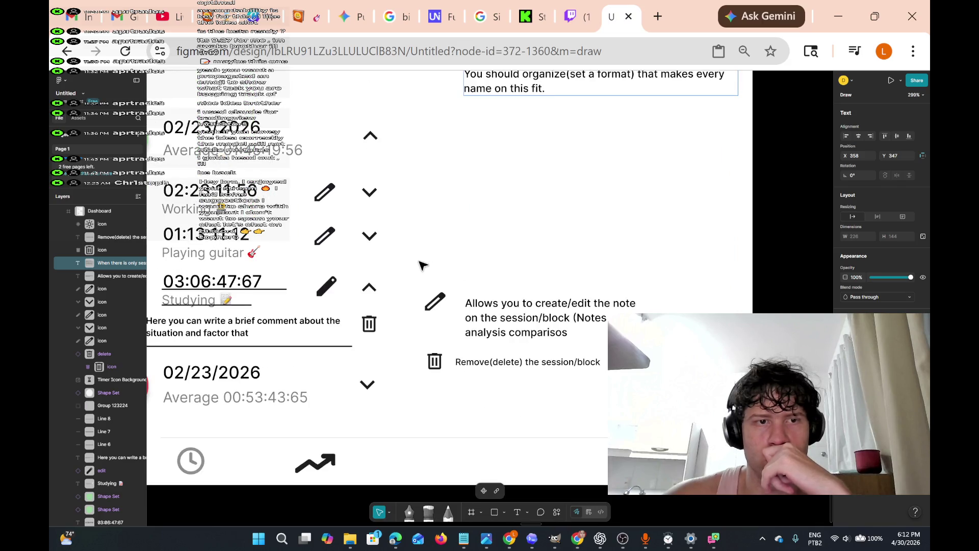
scroll(403, 213, left, 2)
scroll(403, 213, left, 1)
scroll(436, 166, up, 4)
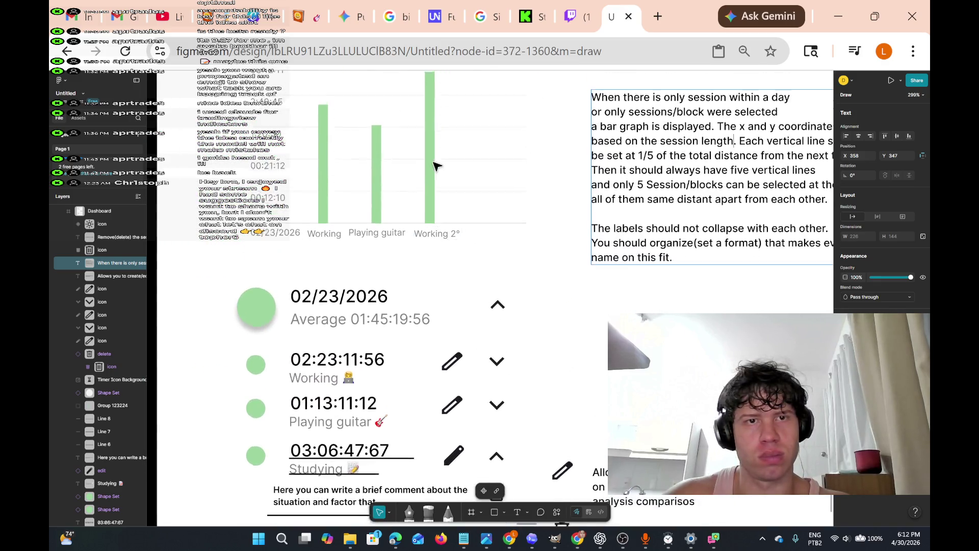
scroll(317, 136, up, 2)
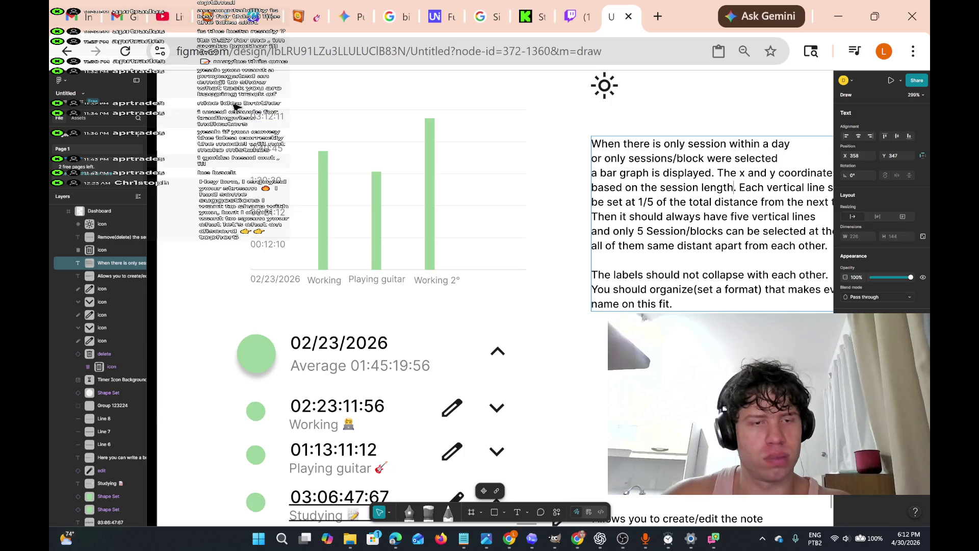
key(Escape)
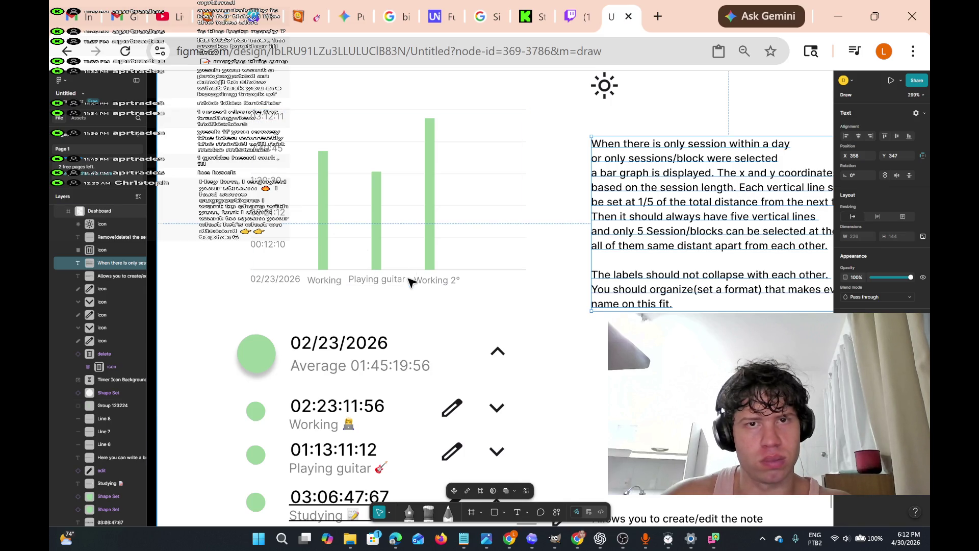
key(Escape)
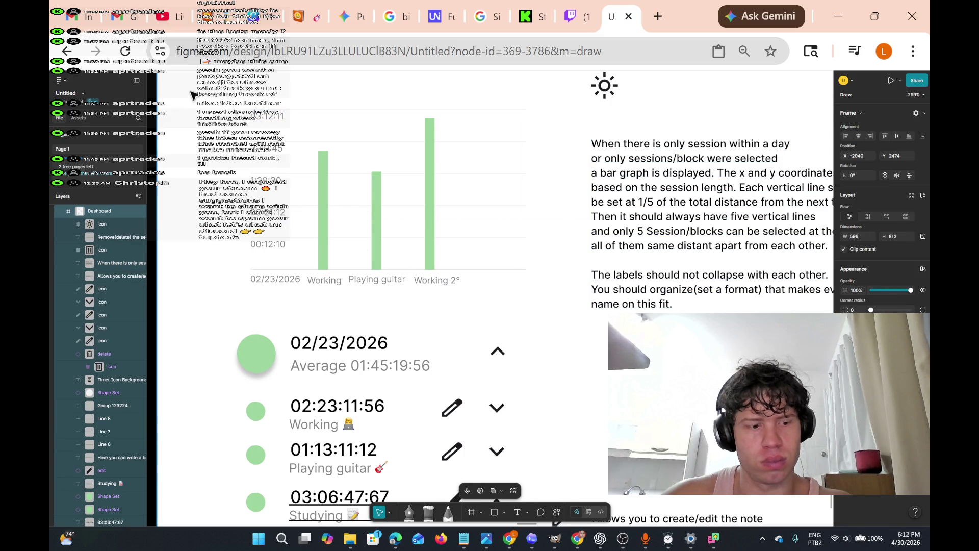
mouse_move(203, 91)
mouse_down()
mouse_move(233, 184)
mouse_move(459, 312)
mouse_move(557, 307)
mouse_up()
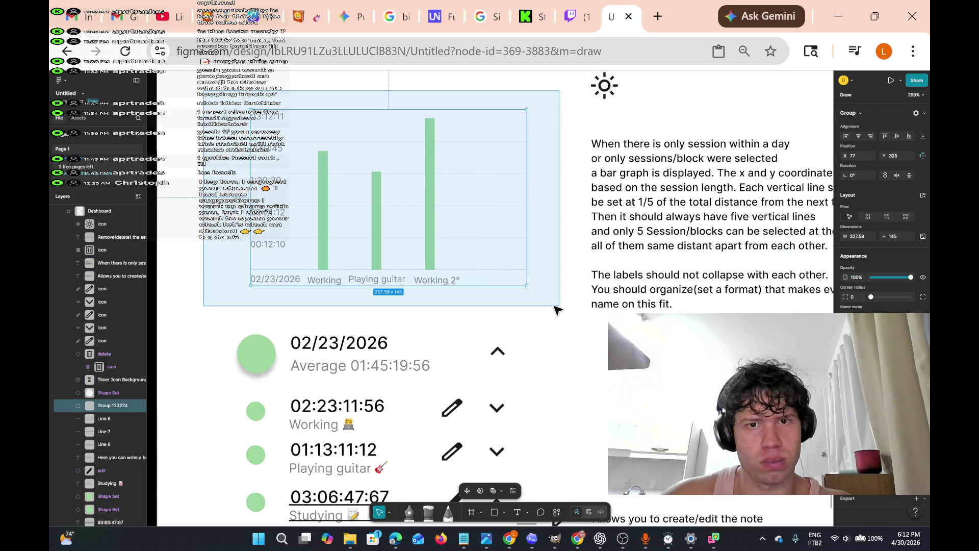
mouse_move(414, 228)
mouse_down()
mouse_move(444, 254)
mouse_move(459, 252)
mouse_up()
Select the sun icon, then the whole Dashboard frame
scroll(459, 250, up, 3)
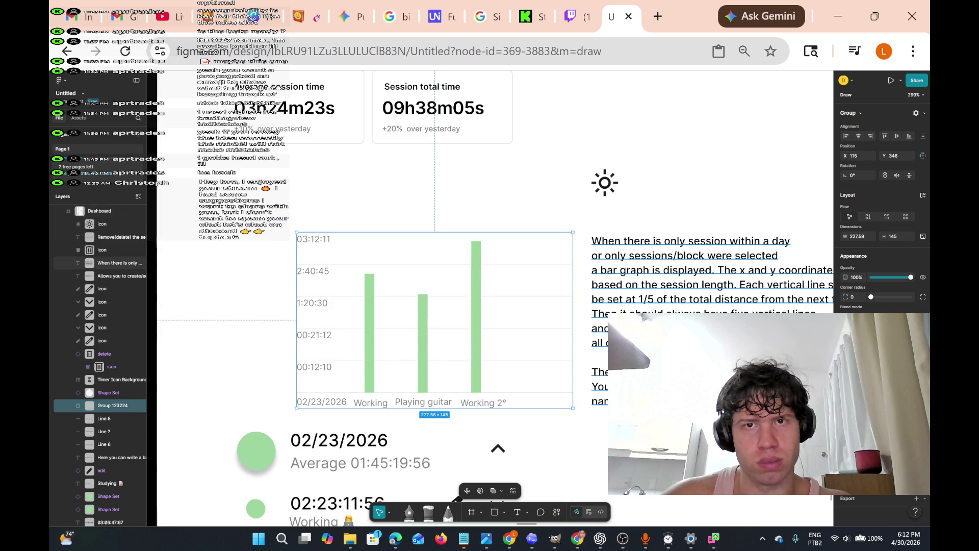
click(568, 197)
drag(566, 194, 646, 263)
scroll(647, 286, down, 3)
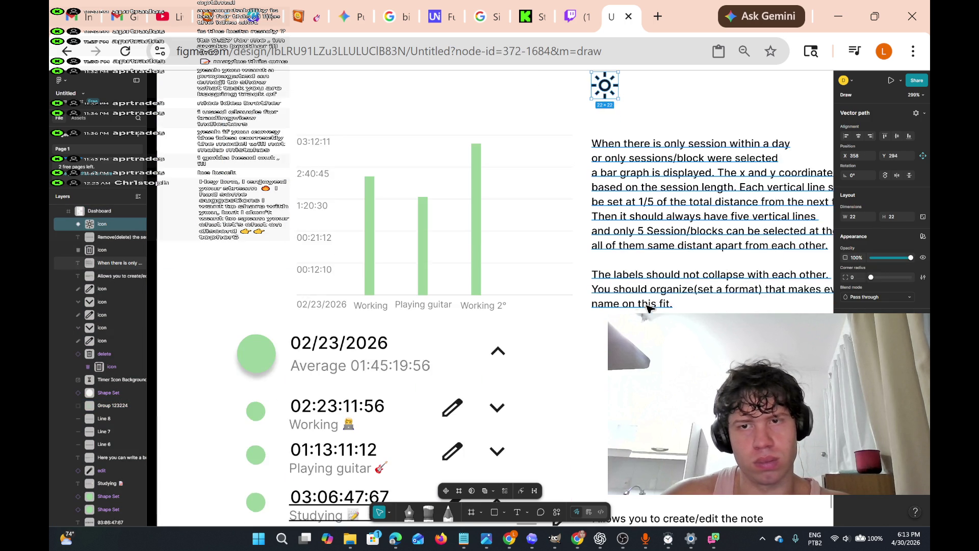
scroll(673, 308, right, 2)
scroll(672, 308, right, 1)
click(569, 313)
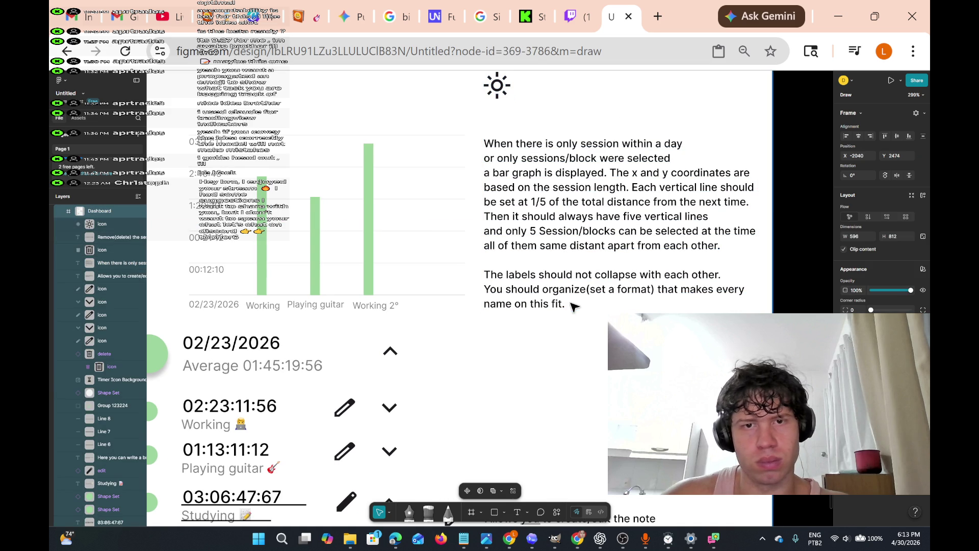
scroll(559, 321, left, 3)
scroll(587, 339, down, 3)
scroll(586, 340, left, 1)
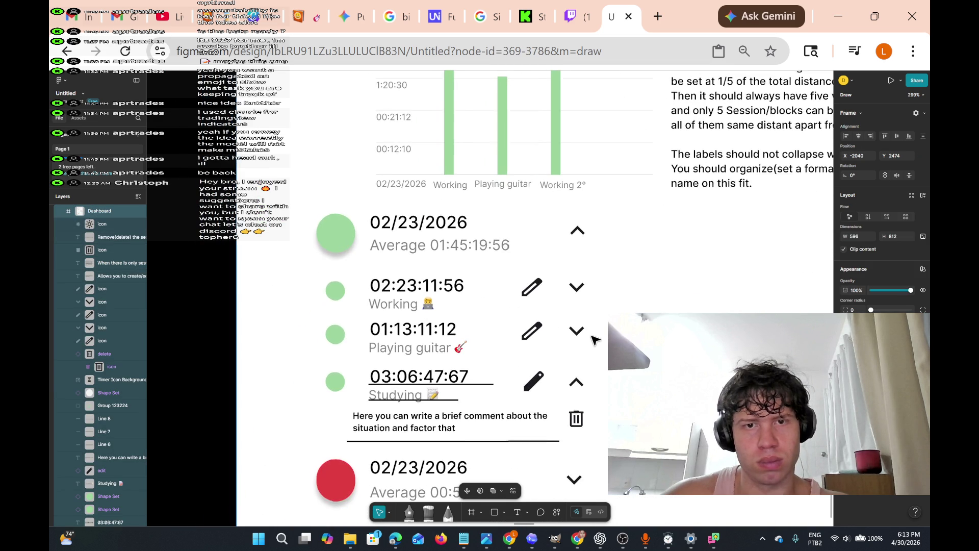
Change 'on the session' to 'of the session' in the edit-icon note
mouse_move(621, 360)
mouse_down()
mouse_move(306, 338)
mouse_move(284, 221)
mouse_move(328, 319)
mouse_move(306, 278)
mouse_move(313, 384)
mouse_move(298, 282)
mouse_up()
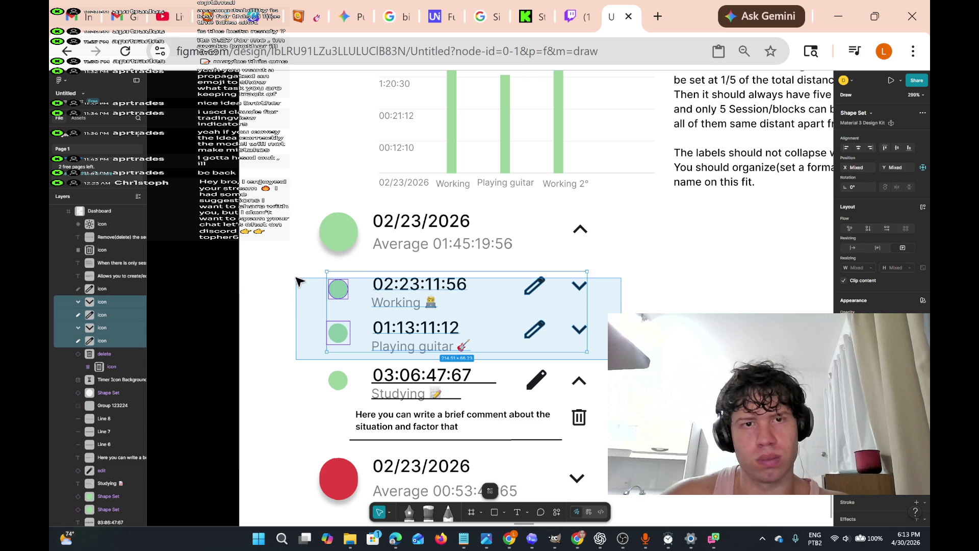
mouse_move(299, 282)
mouse_down()
mouse_move(346, 348)
mouse_move(365, 319)
mouse_up()
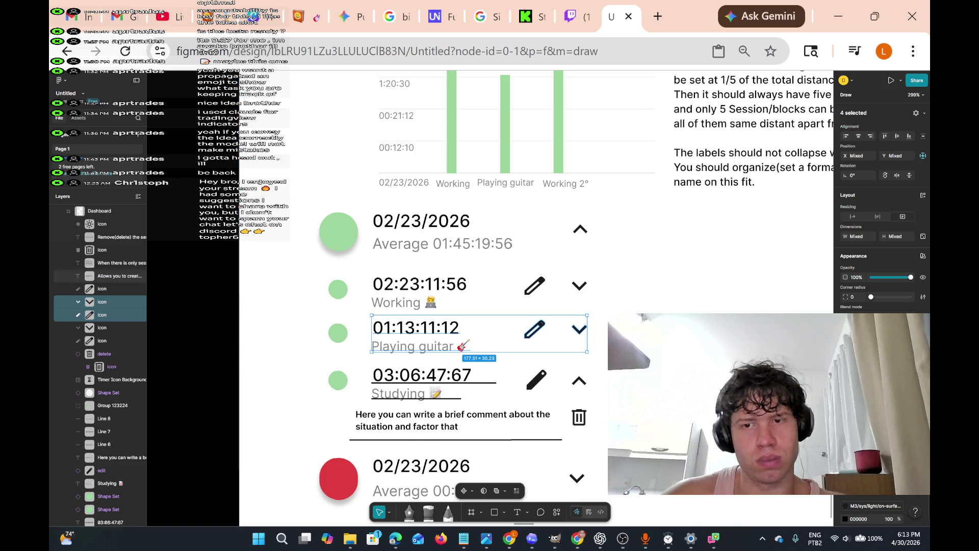
scroll(490, 296, right, 5)
scroll(357, 306, down, 1)
click(120, 275)
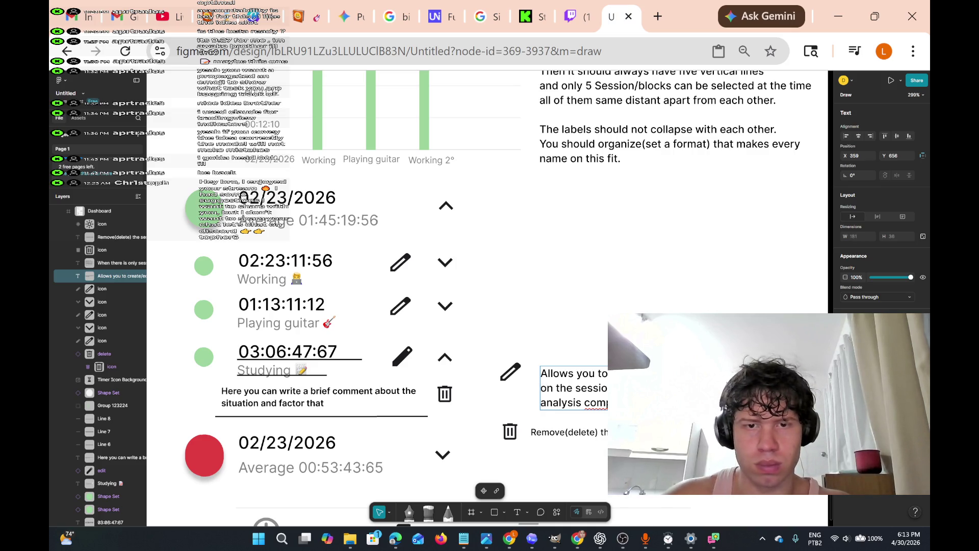
key(BackSpace)
text(f)
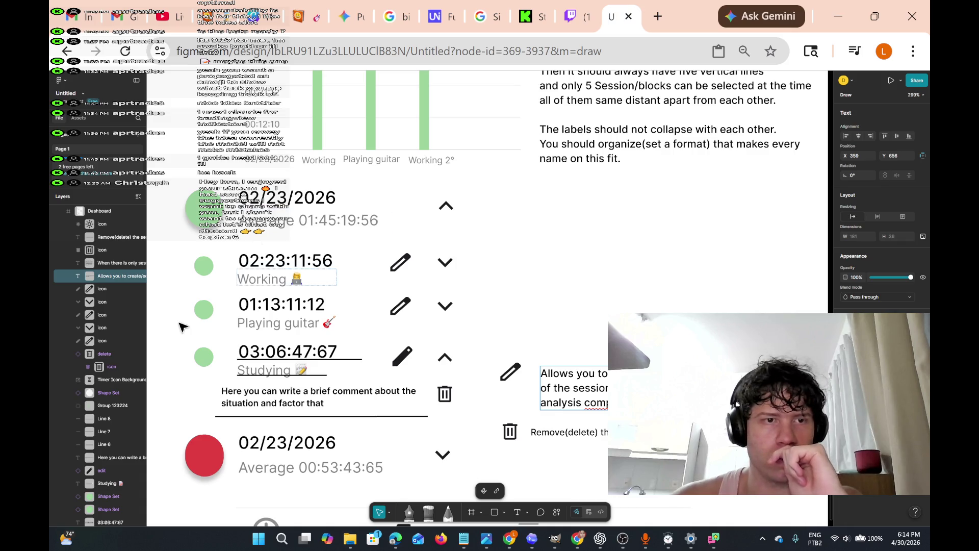
Alt-drag a copy of the first row's small green dot beside the icon notes
click(206, 265)
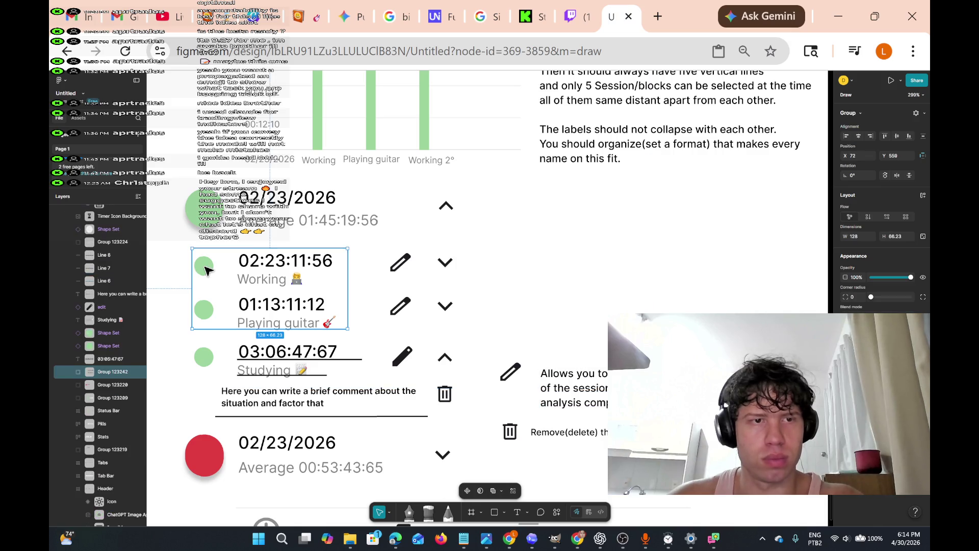
double_click(206, 269)
mouse_move(207, 269)
mouse_down()
mouse_move(422, 255)
mouse_move(519, 306)
mouse_move(518, 329)
mouse_move(509, 328)
mouse_up()
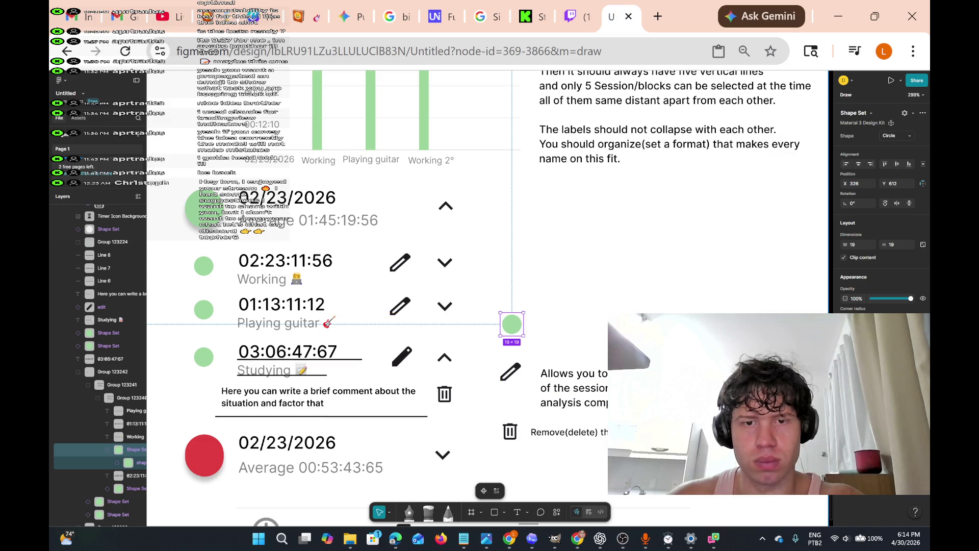
Type a caption beside the copied dot about selecting the session to edit
click(517, 512)
click(555, 321)
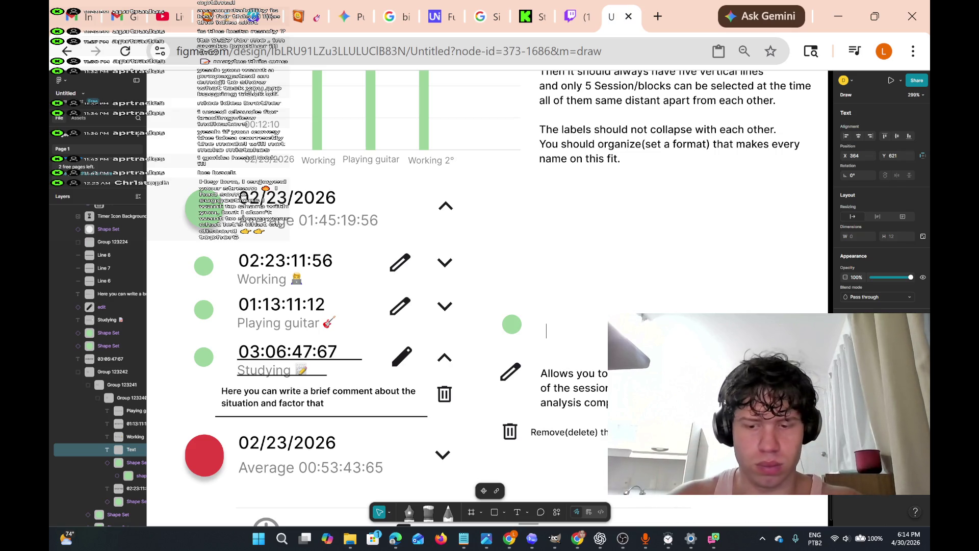
text(Selec)
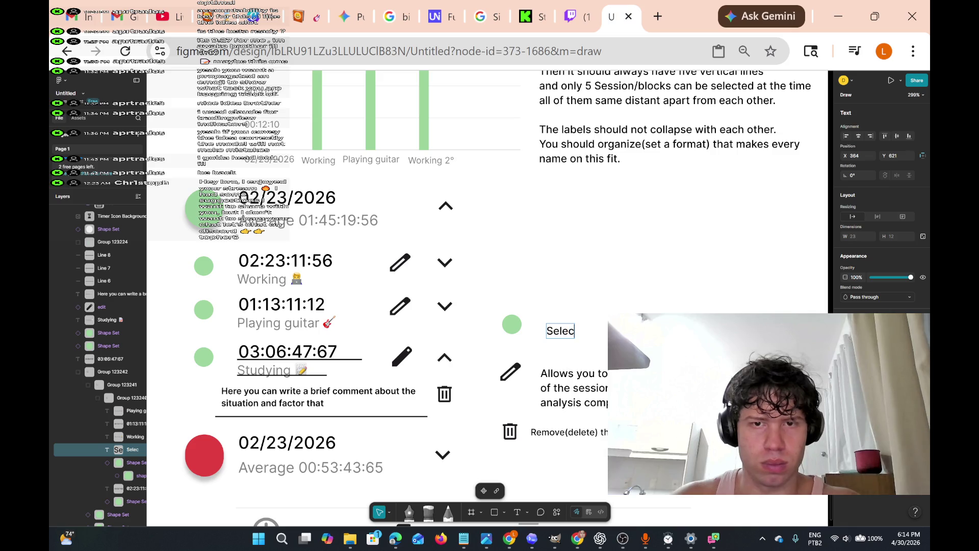
text(t the)
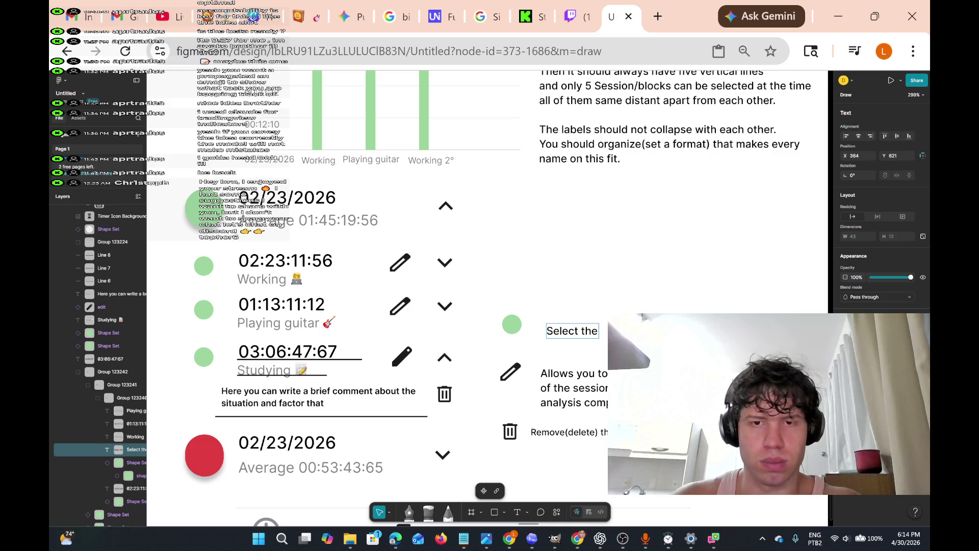
text( s)
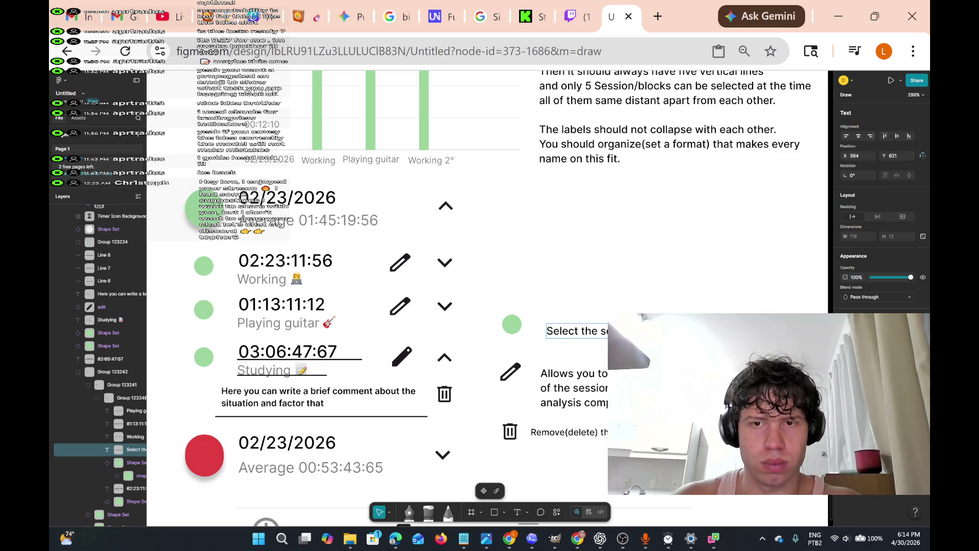
text(e to edit)
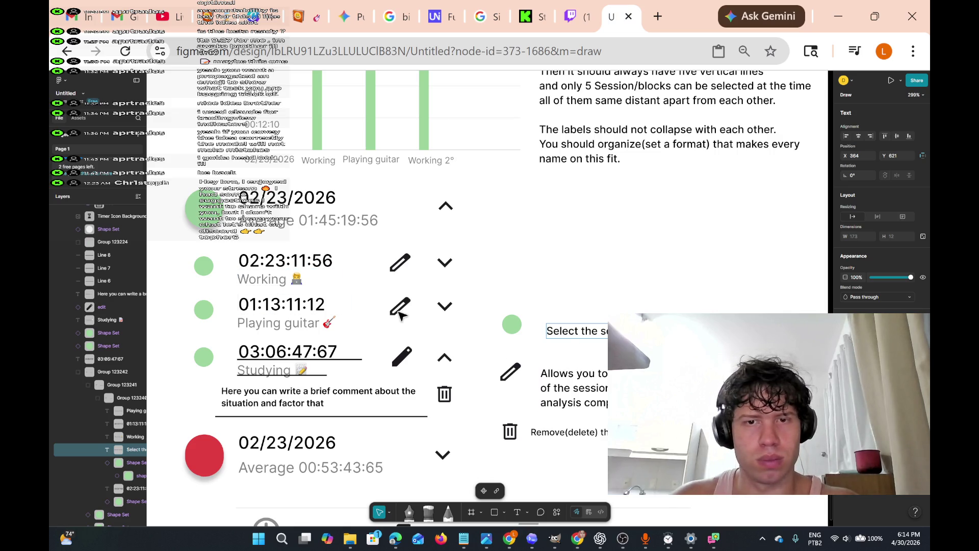
click(202, 212)
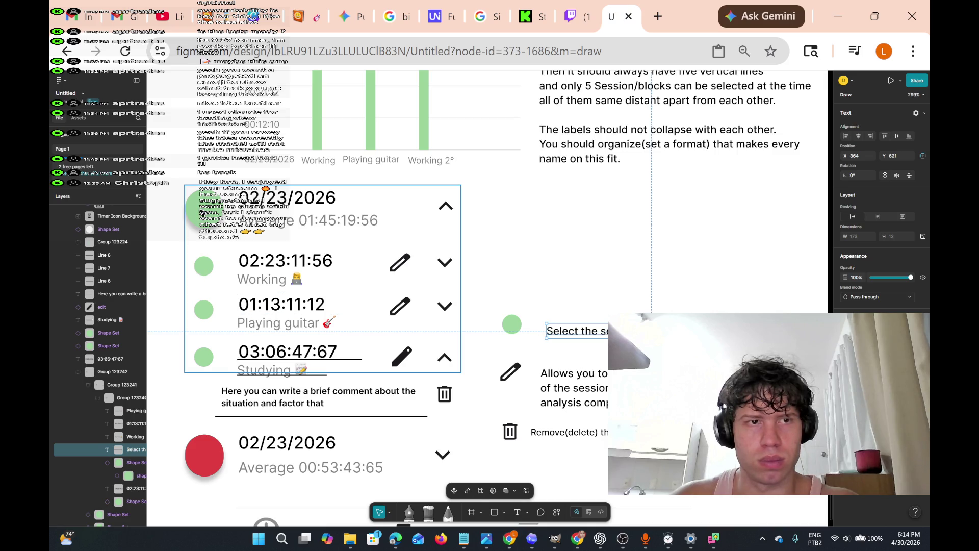
Copy the large green day circle beside the notes, captioned 'Select the day average and set it on the graph'
double_click(202, 212)
mouse_move(202, 211)
mouse_down()
mouse_move(602, 240)
mouse_move(512, 269)
mouse_up()
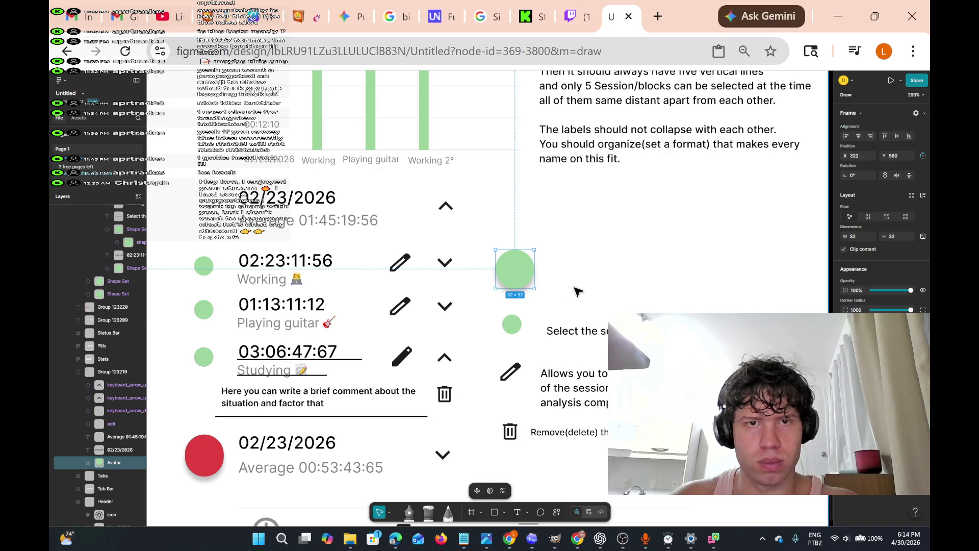
click(517, 512)
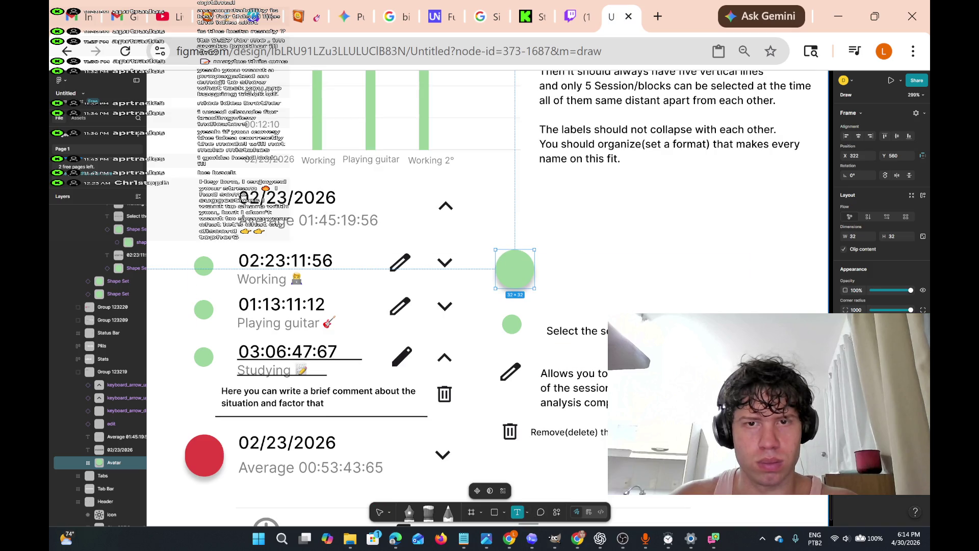
click(548, 277)
text(Se)
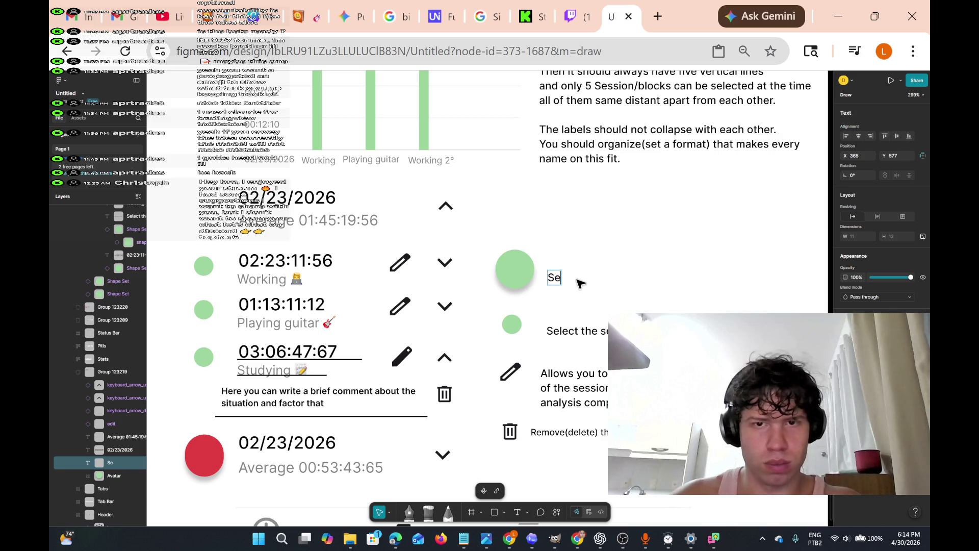
text(lect the day average and set it on t)
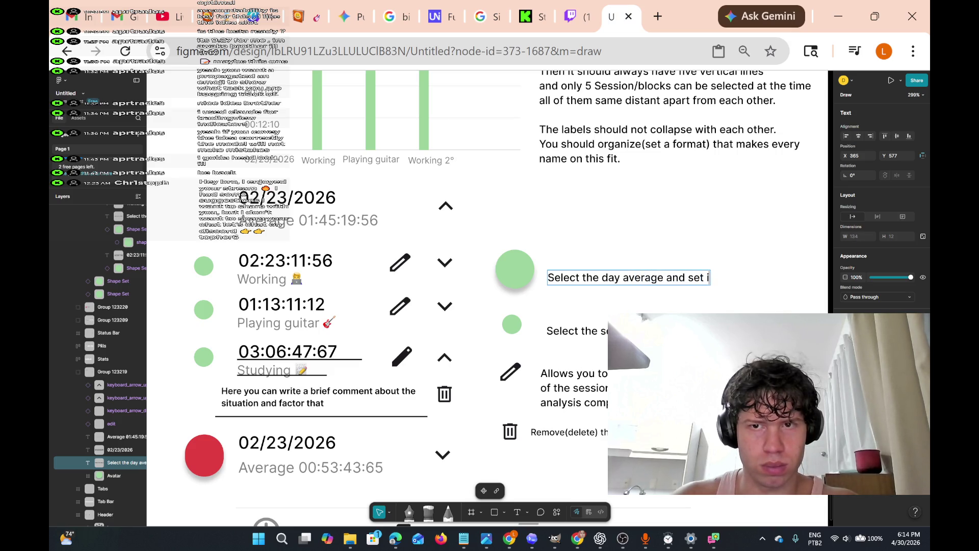
text(he graph)
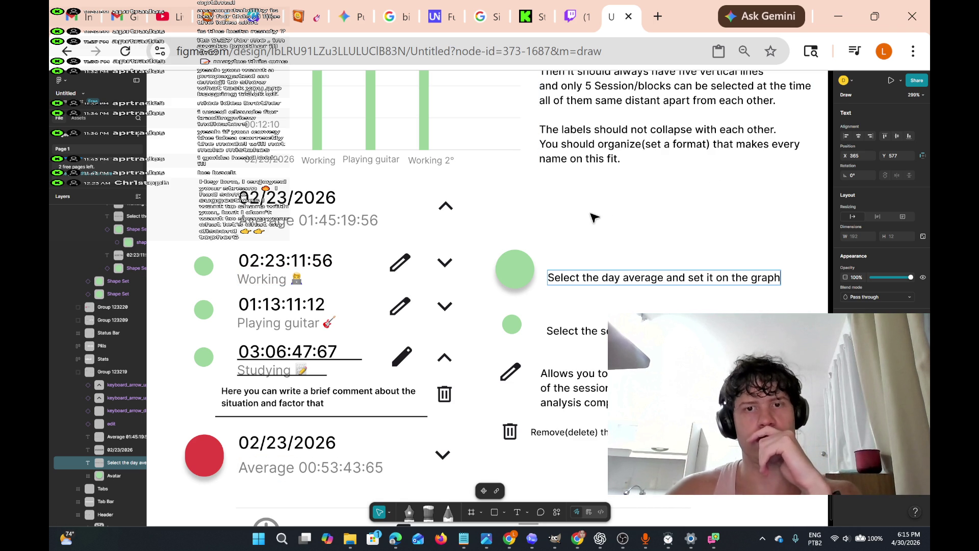
scroll(536, 257, down, 3)
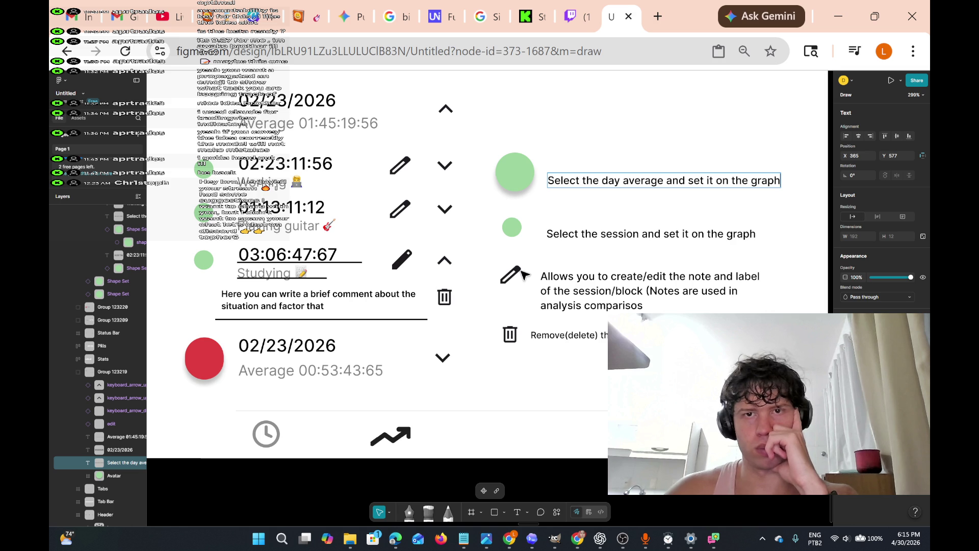
scroll(510, 300, up, 10)
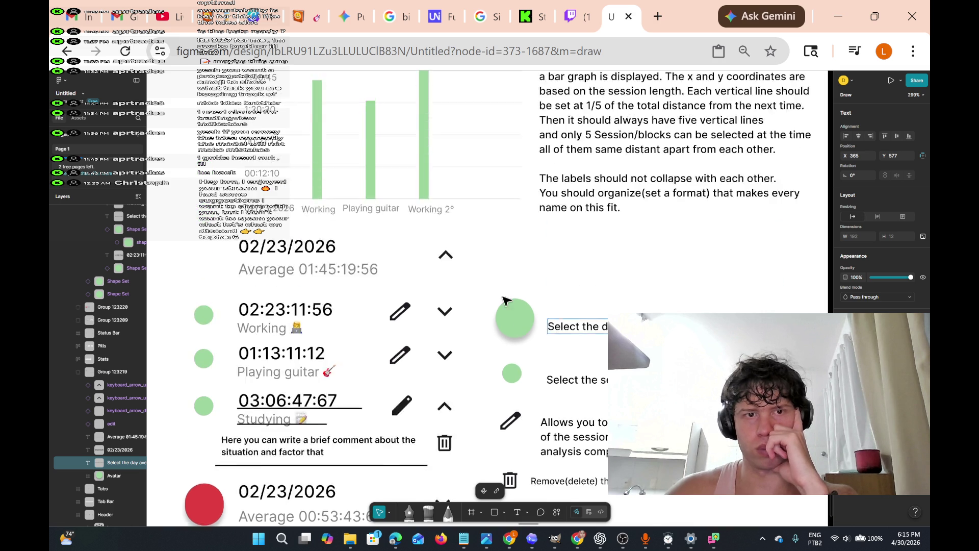
scroll(500, 311, down, 6)
scroll(492, 323, down, 2)
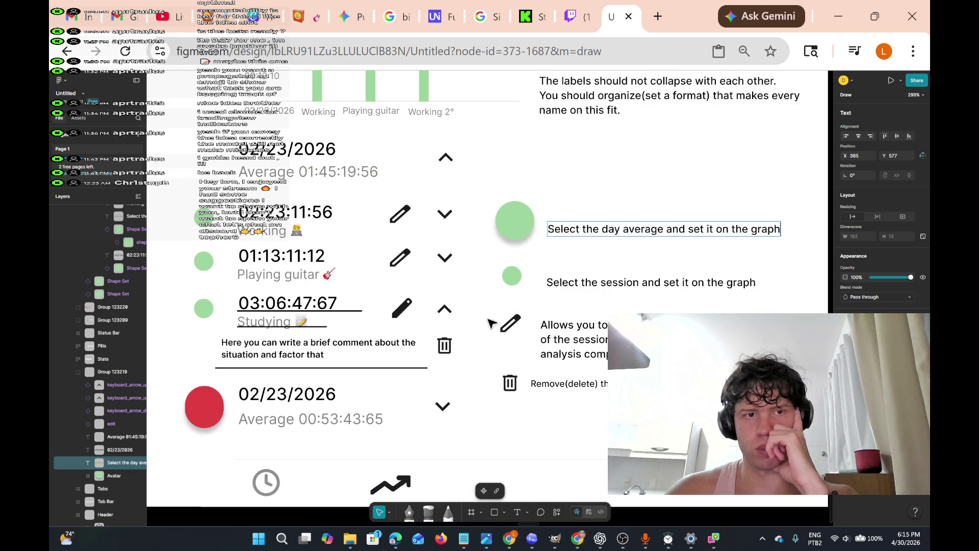
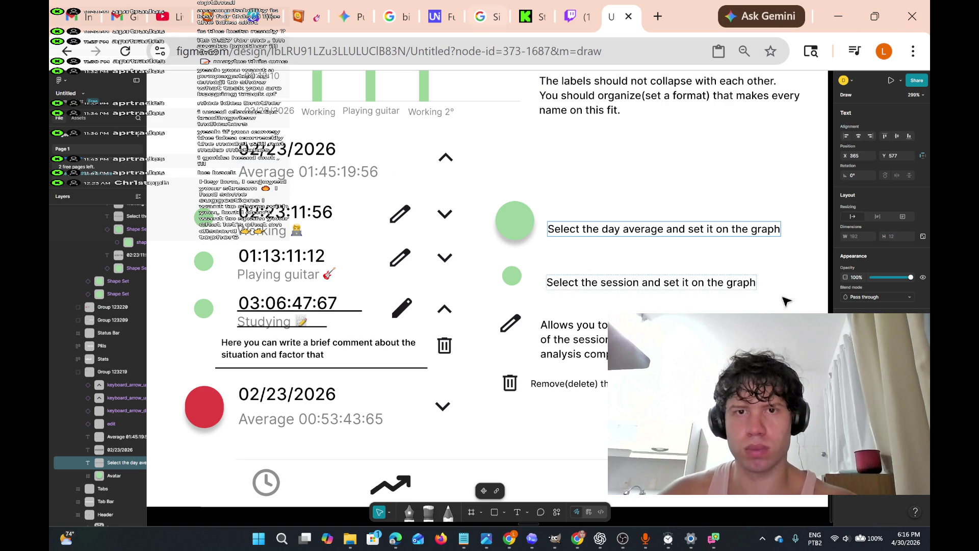
Select the 09h38m05s session total, then undo an accidental move of the dashboard frame
scroll(490, 206, up, 2)
scroll(366, 202, up, 1)
scroll(604, 287, down, 5)
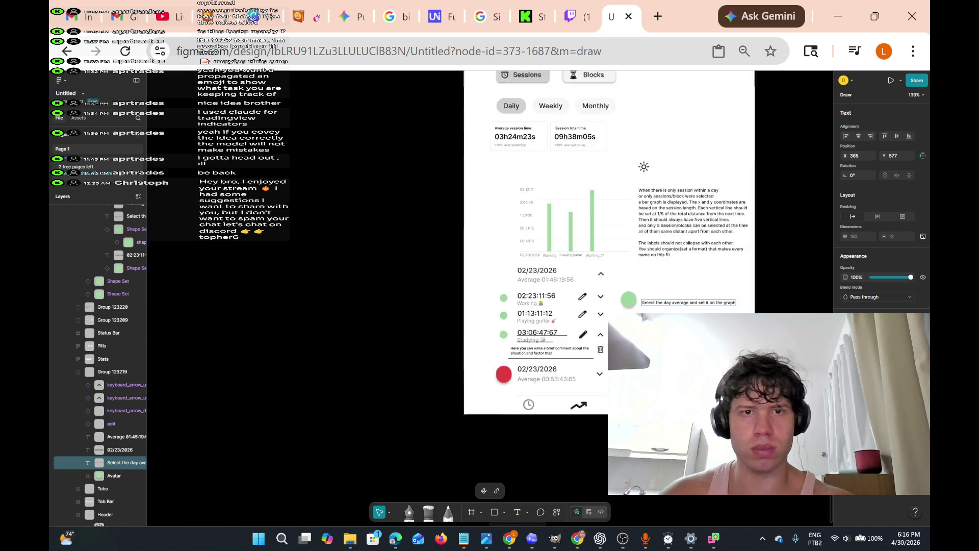
scroll(603, 287, up, 4)
scroll(597, 245, up, 3)
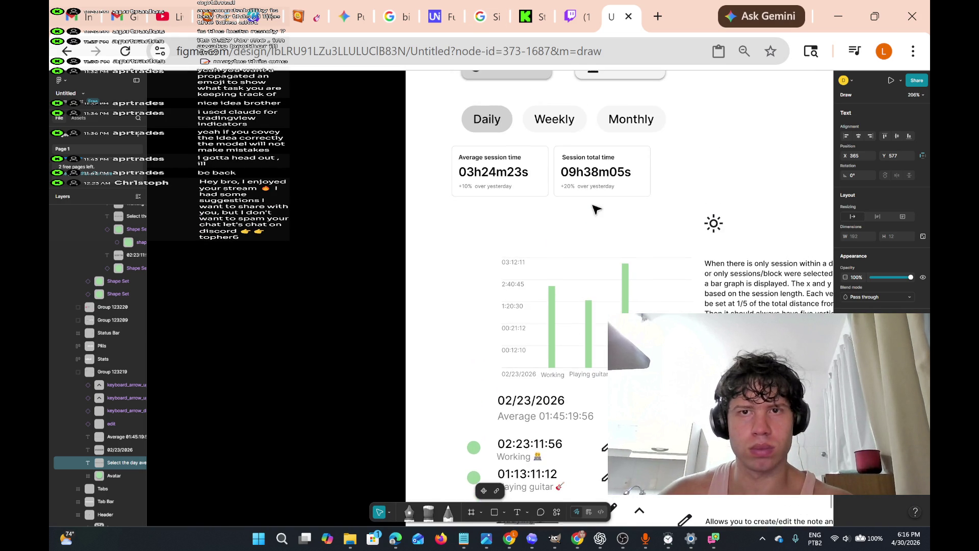
click(591, 178)
scroll(615, 193, up, 5)
scroll(615, 194, down, 4)
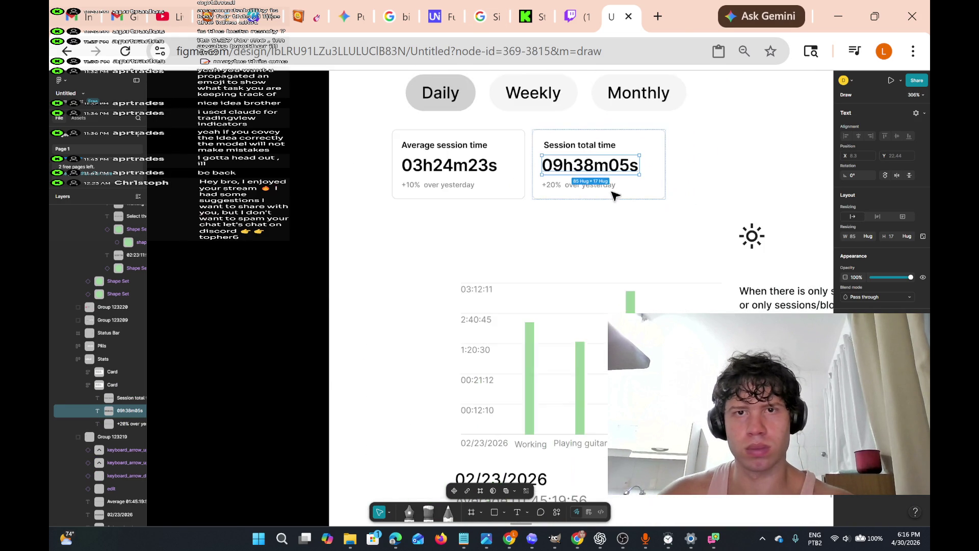
scroll(615, 195, right, 3)
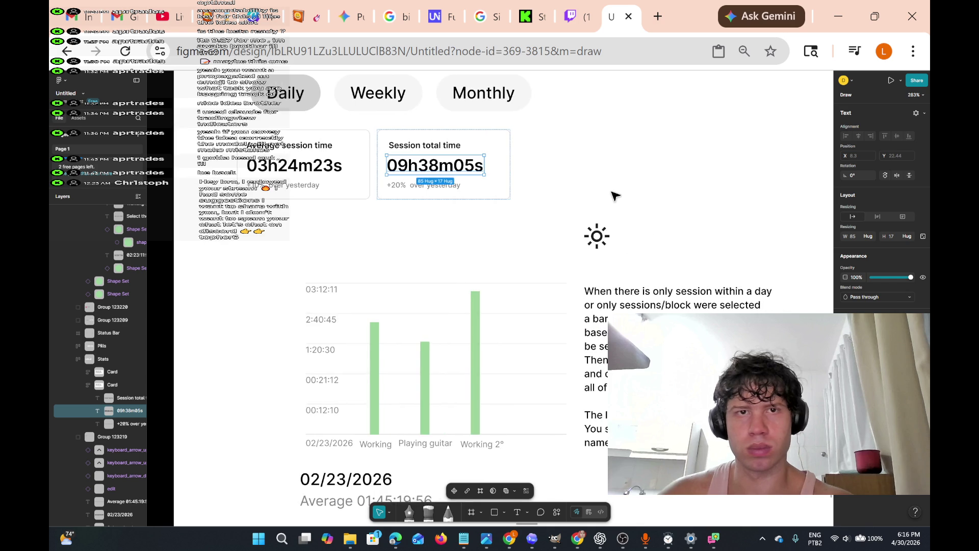
scroll(615, 195, up, 3)
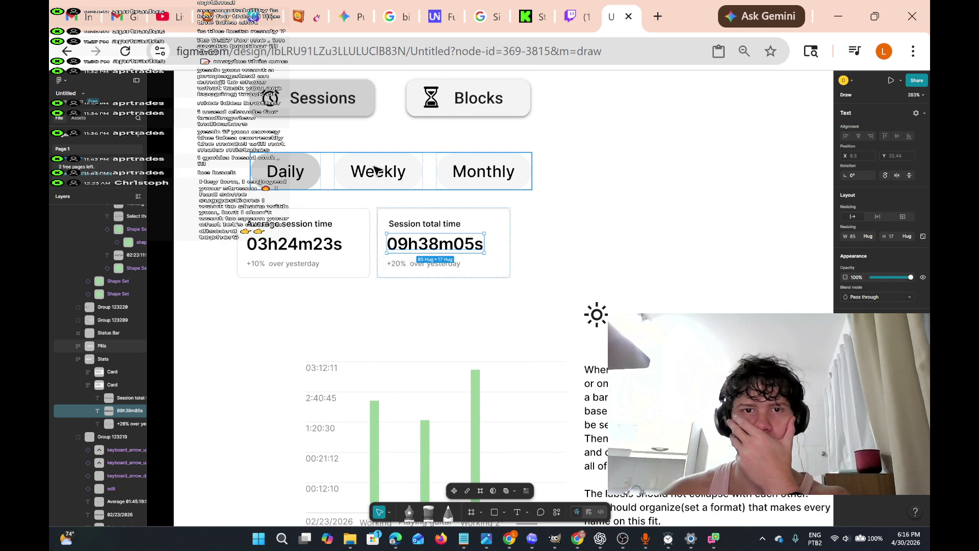
drag(569, 185, 307, 156)
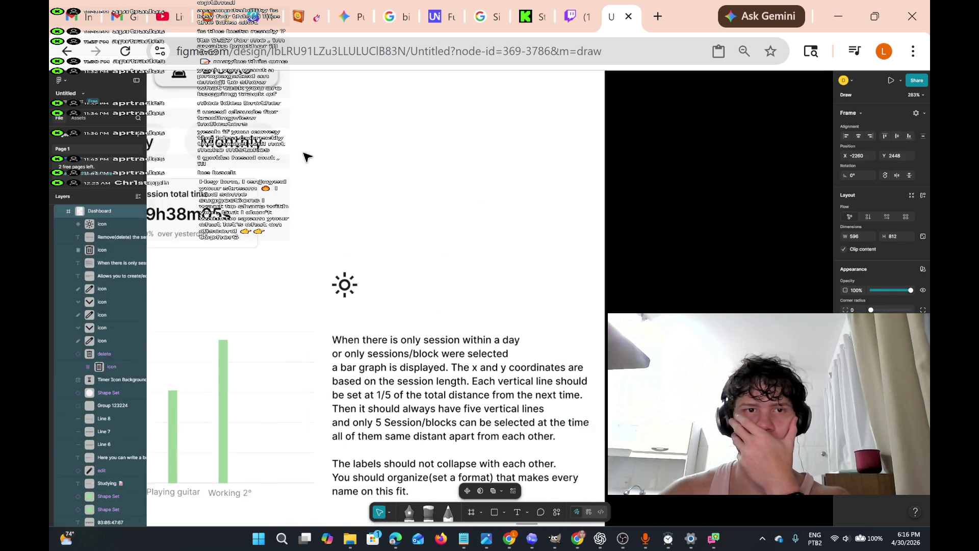
key(ctrl+z)
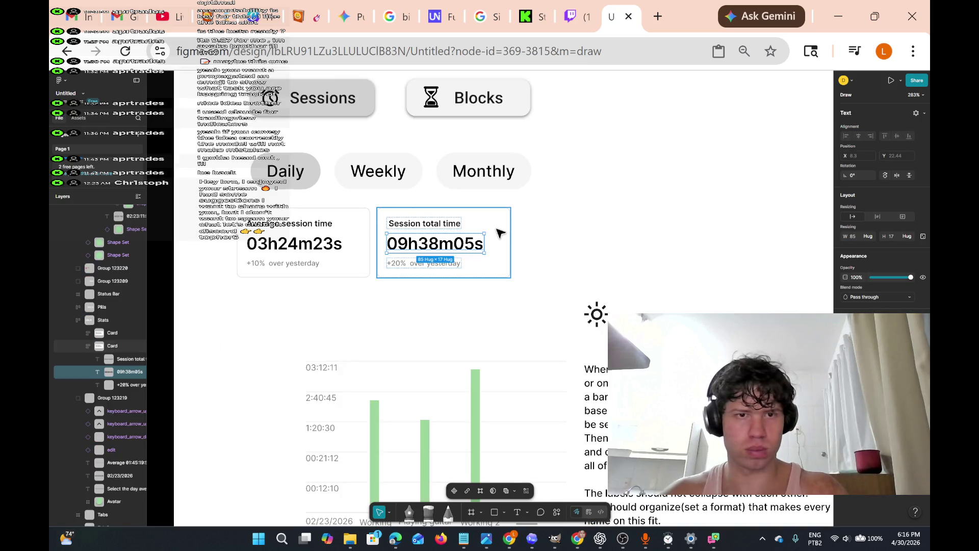
Nudge the Daily/Weekly/Monthly pill row slightly right and start a text note beside Monthly
scroll(500, 233, down, 10)
scroll(500, 233, up, 10)
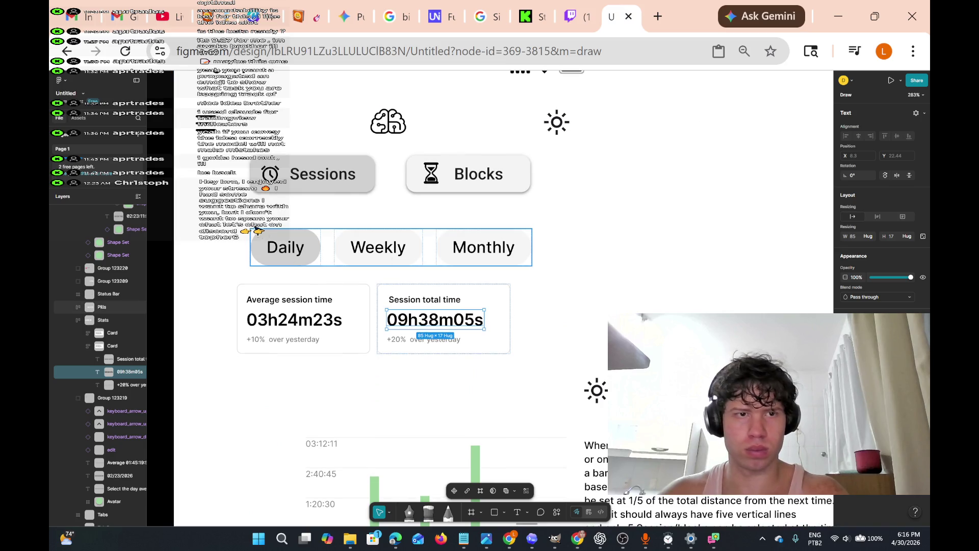
click(306, 243)
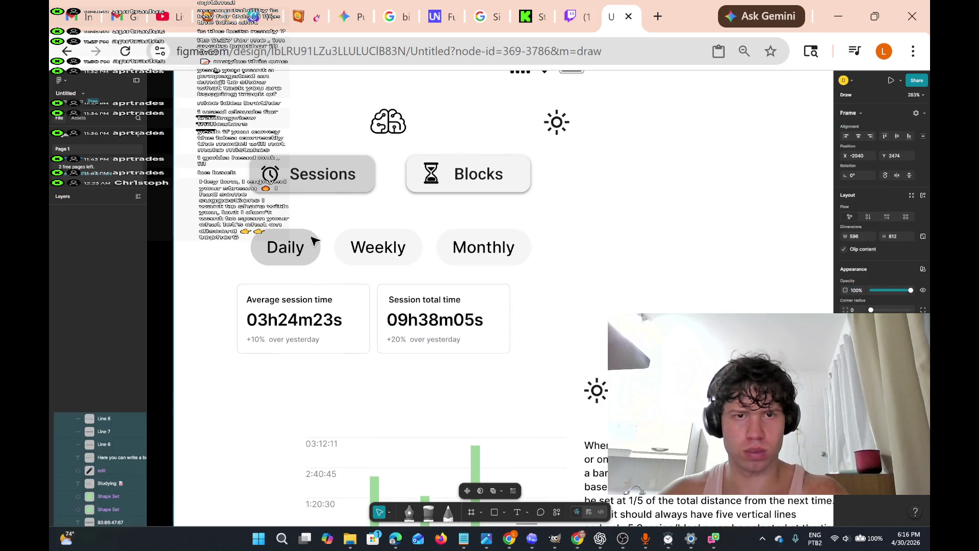
drag(478, 246, 534, 240)
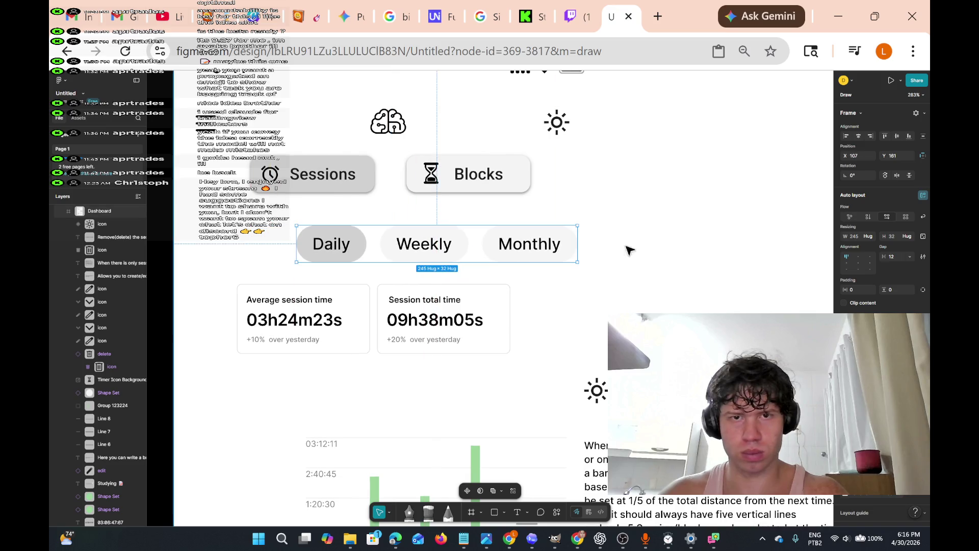
click(518, 512)
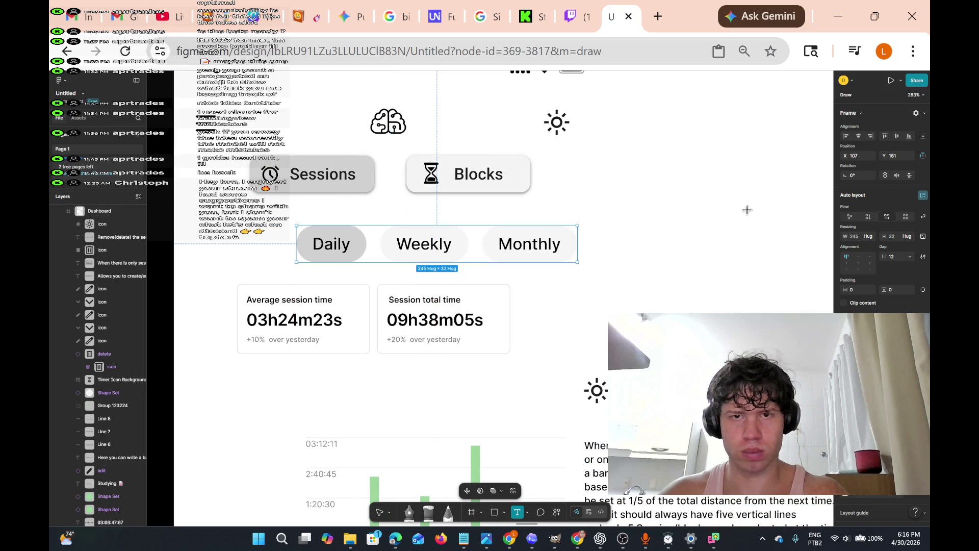
click(600, 237)
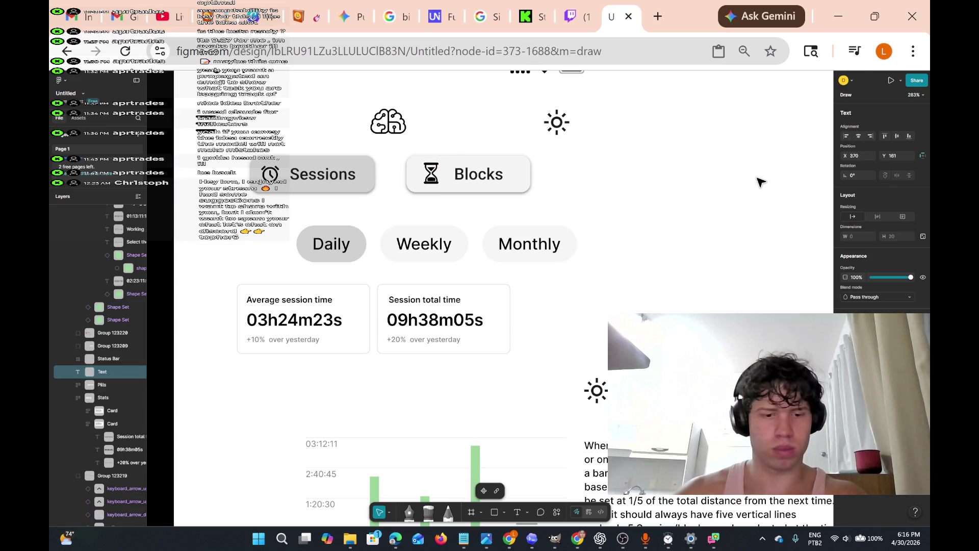
Write the two-line note 'Daily: when pressed' / 'Automatically select 5' beside the Monthly pill
text(Automati)
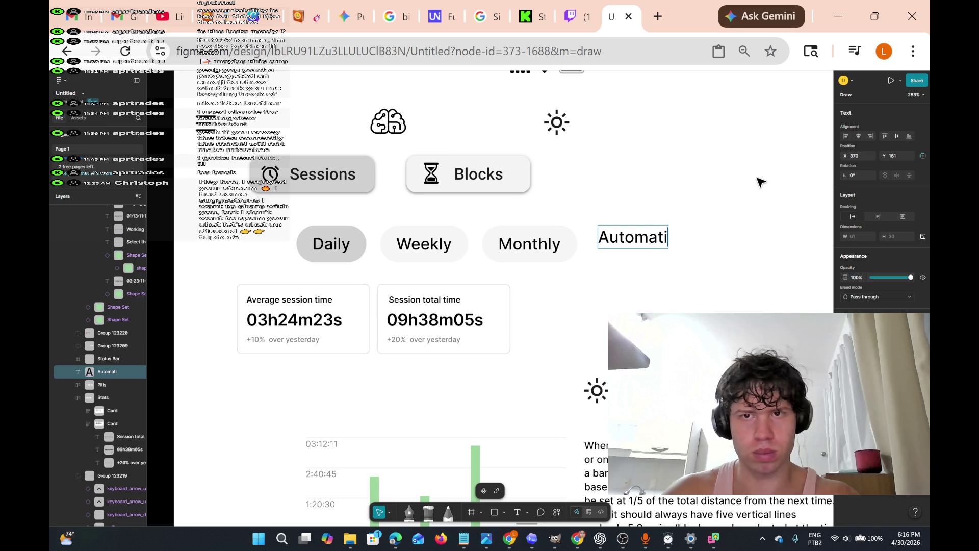
text(cally )
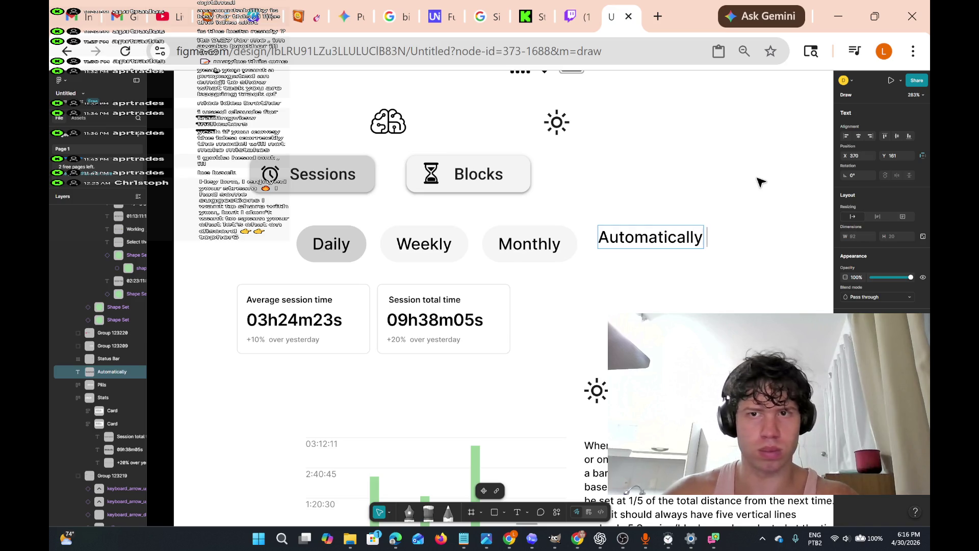
text(let you se)
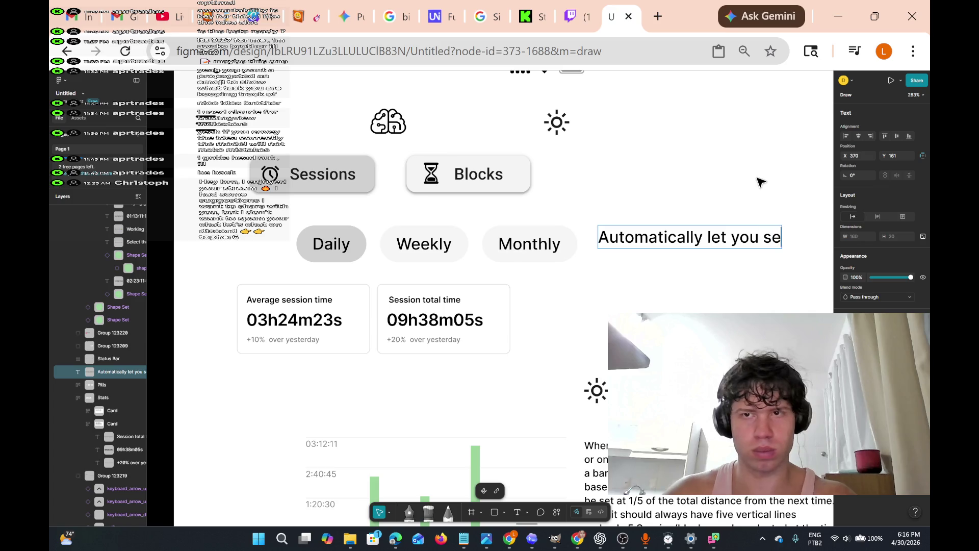
text(lect)
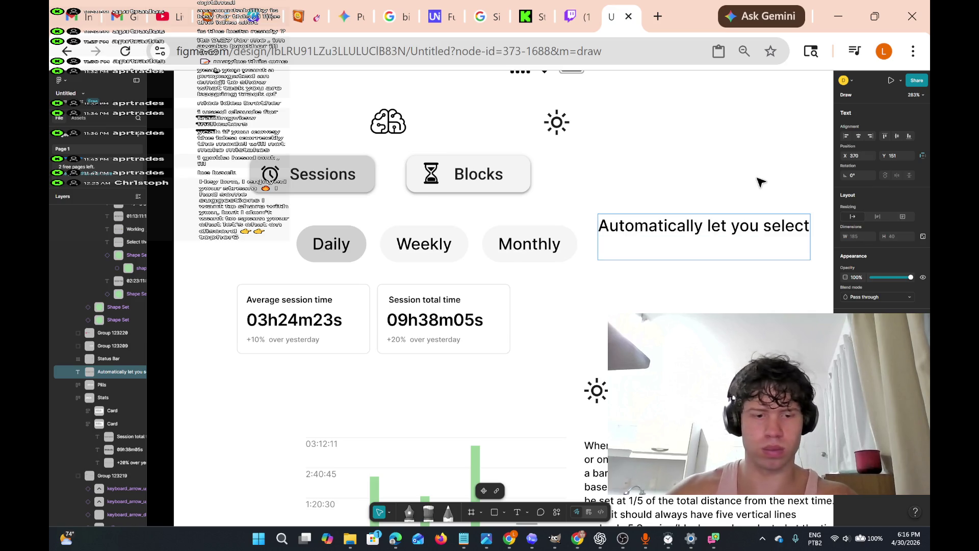
text( the day o)
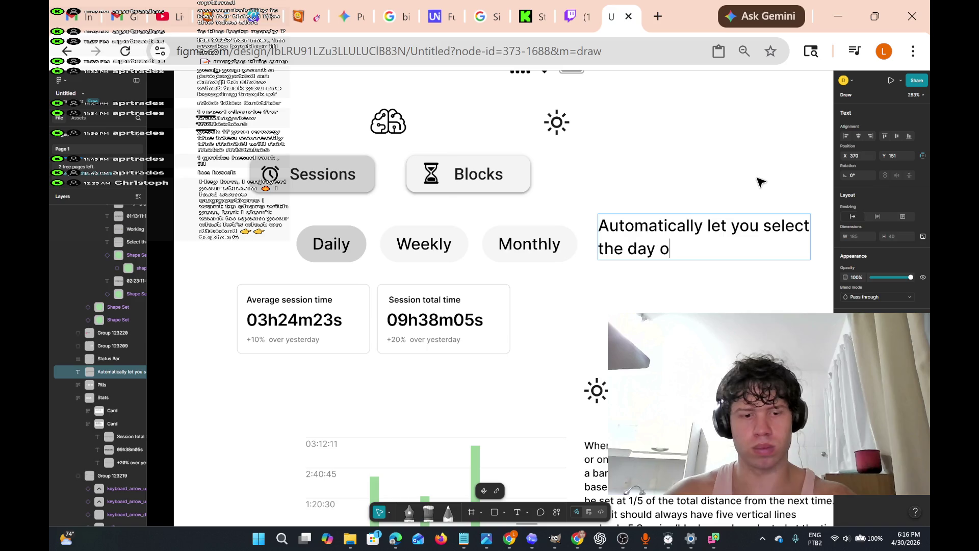
text(f the)
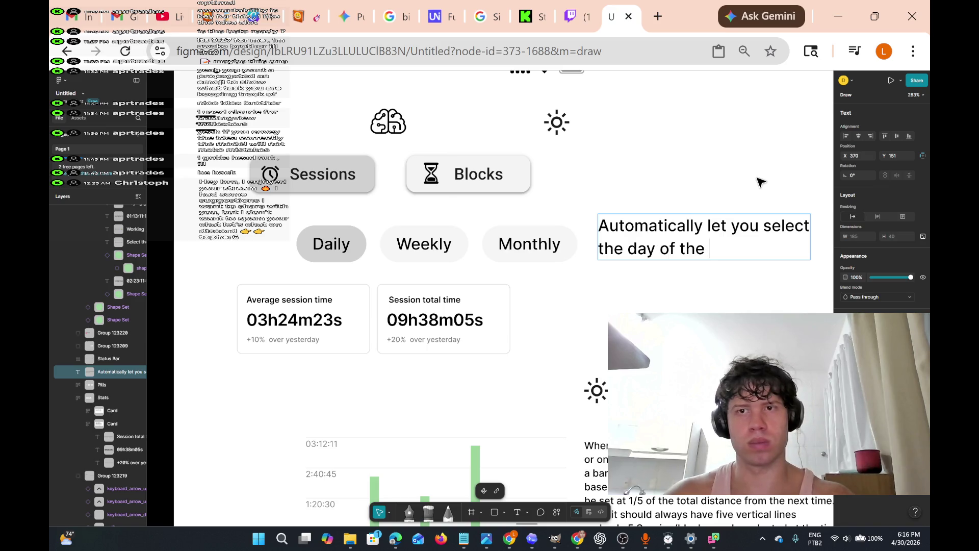
key(BackSpace)
key(BackSpace)
key(BackSpace)
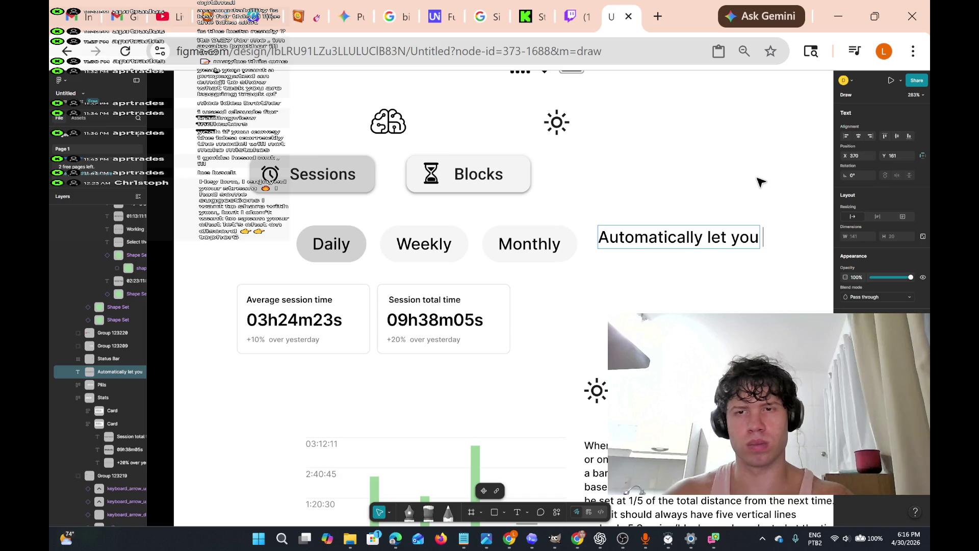
text(select )
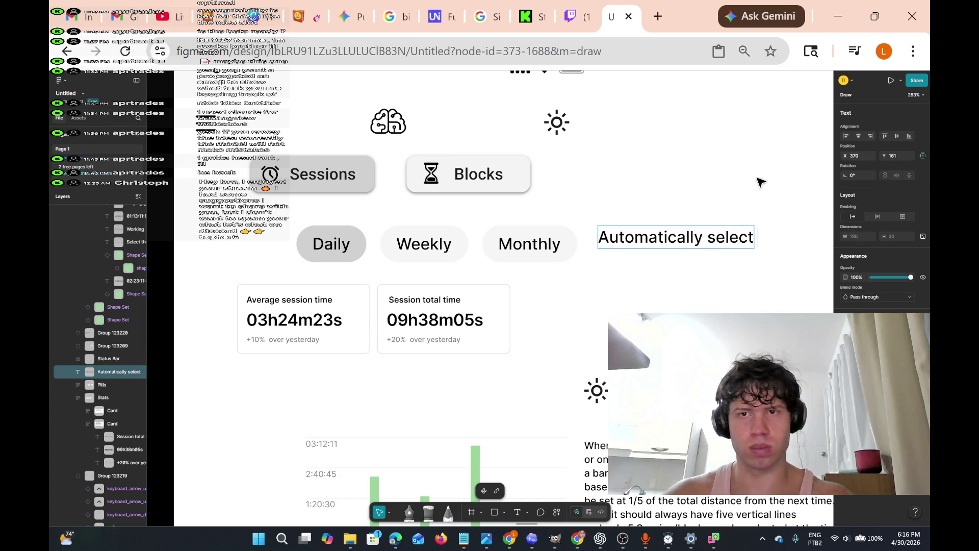
text(th)
key(BackSpace)
key(BackSpace)
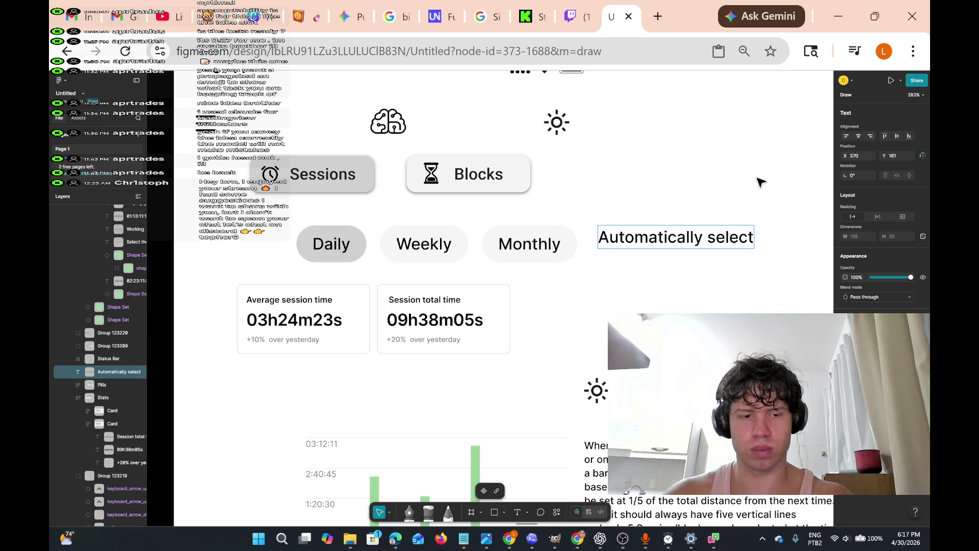
text( 5)
key(Left)
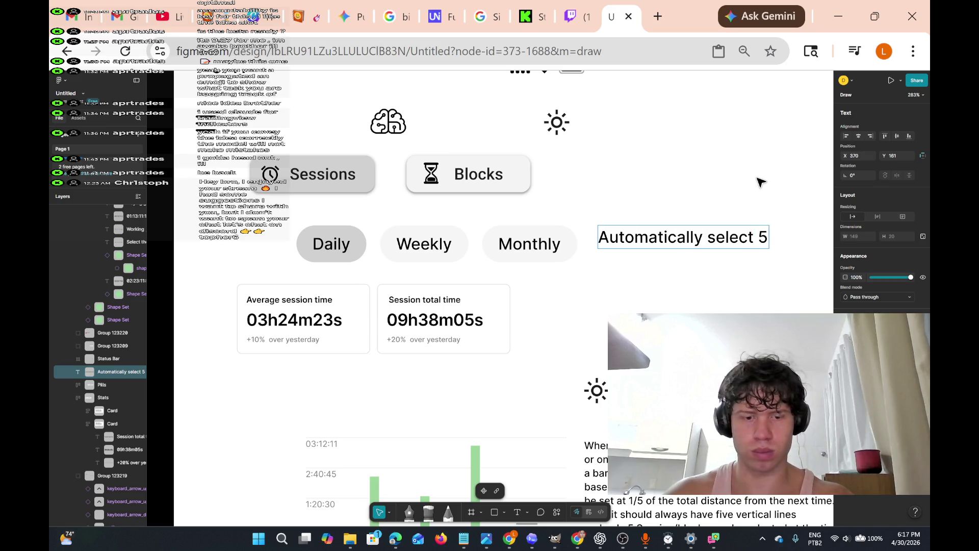
text(Daily)
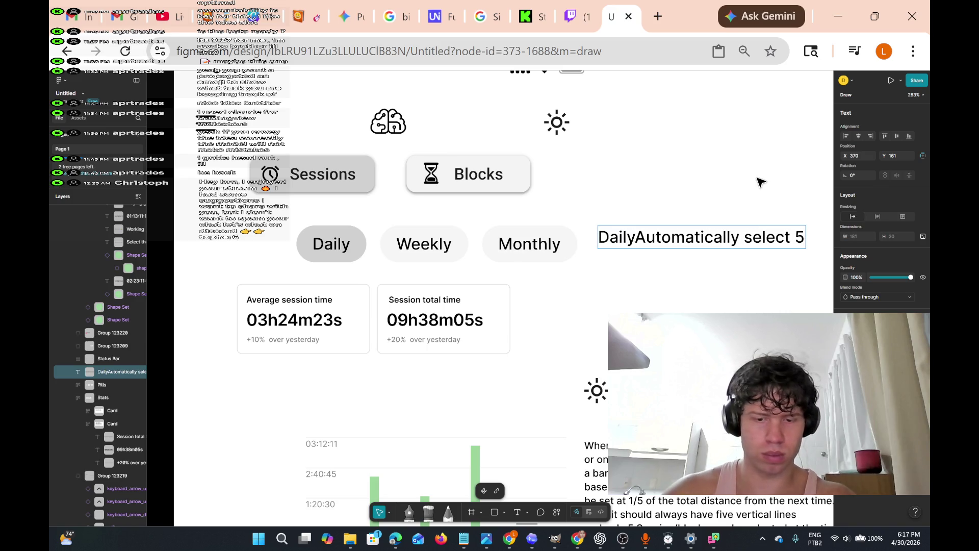
text(: )
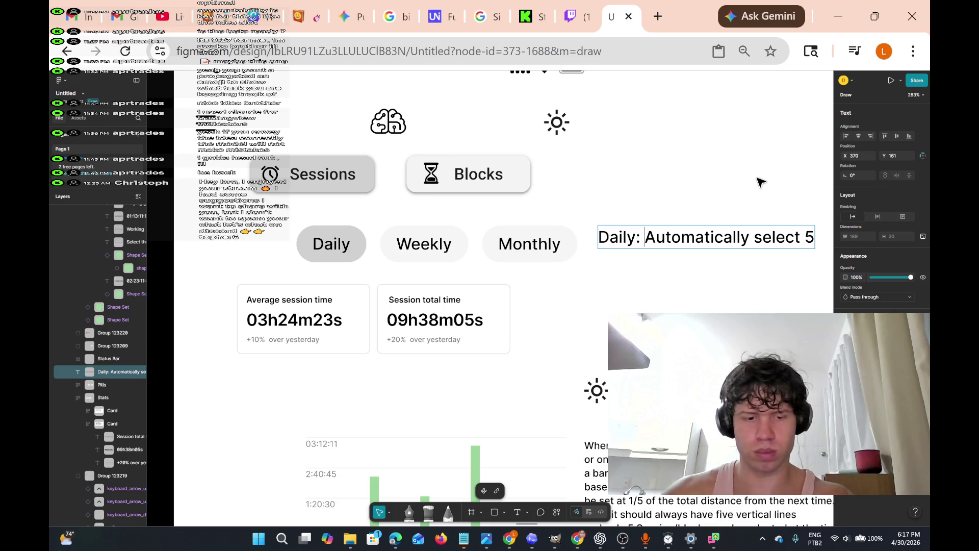
text(when pressed)
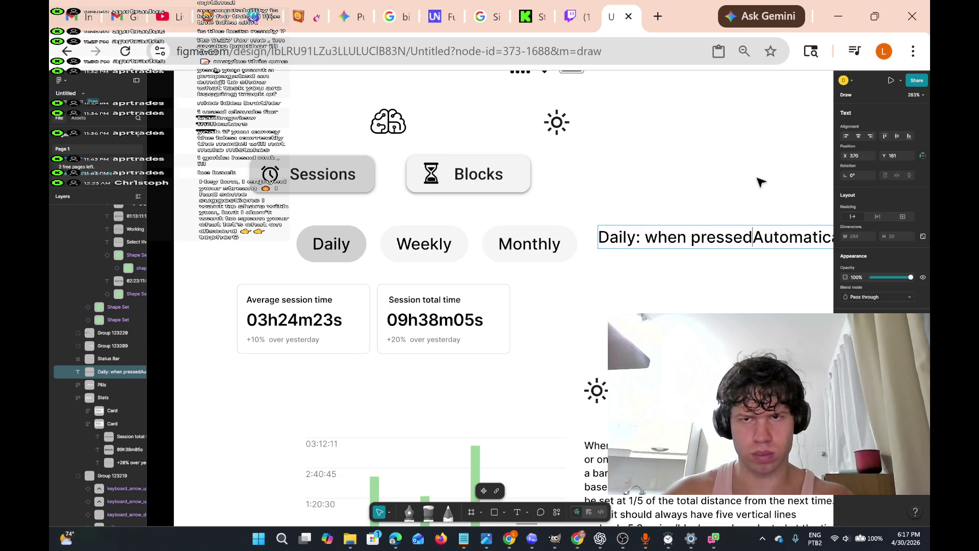
key(Return)
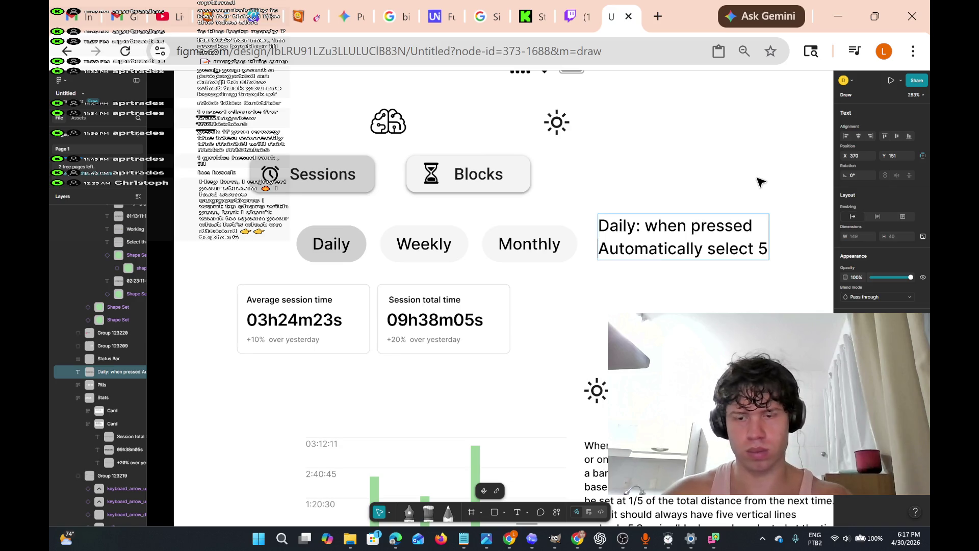
scroll(760, 182, right, 3)
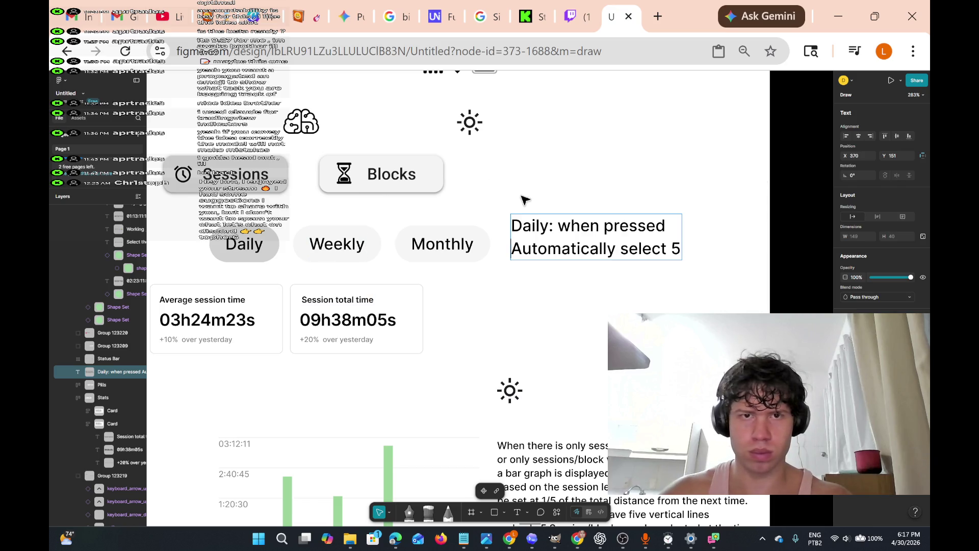
Make 'automatically' lowercase on the second line of the Daily note
key(BackSpace)
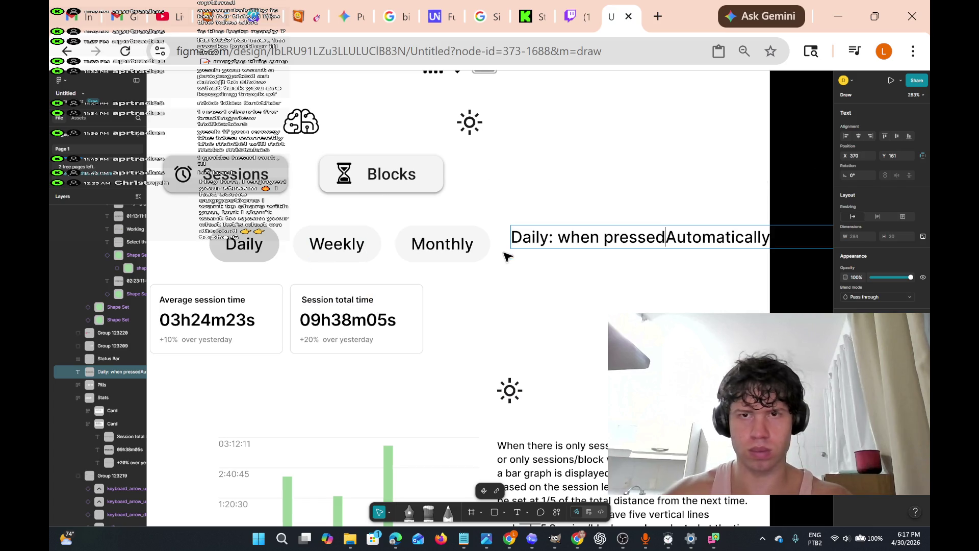
key(Return)
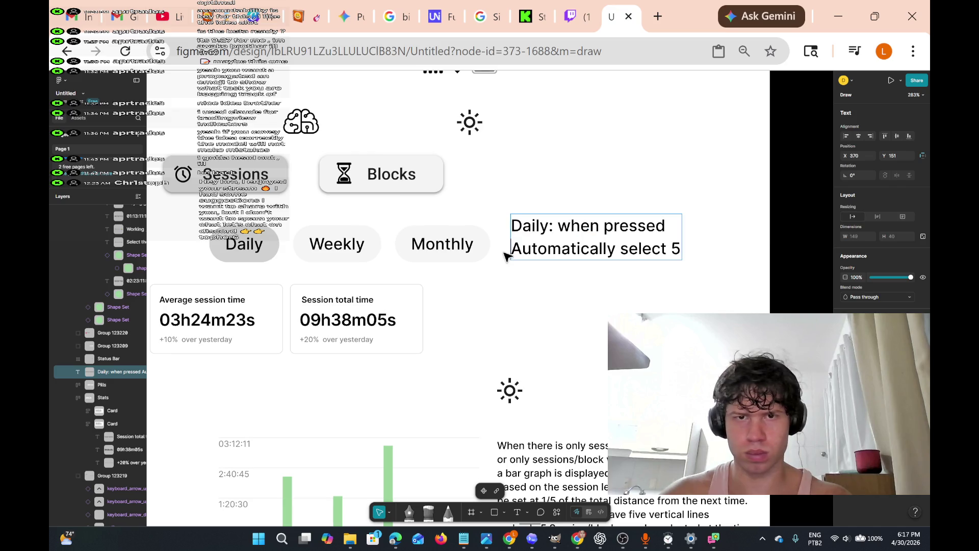
key(Right)
key(Right)
key(Right)
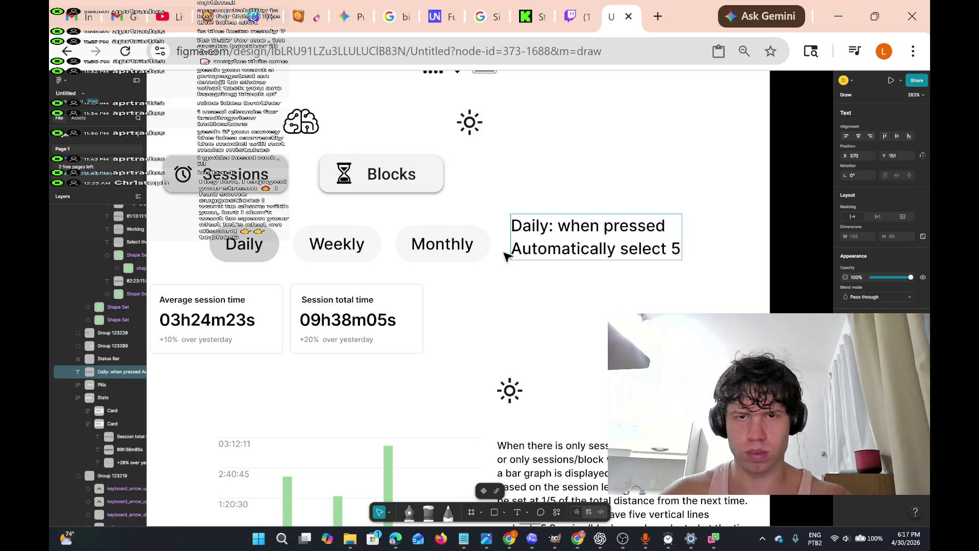
key(Left)
key(Left)
key(Left)
key(BackSpace)
text(z)
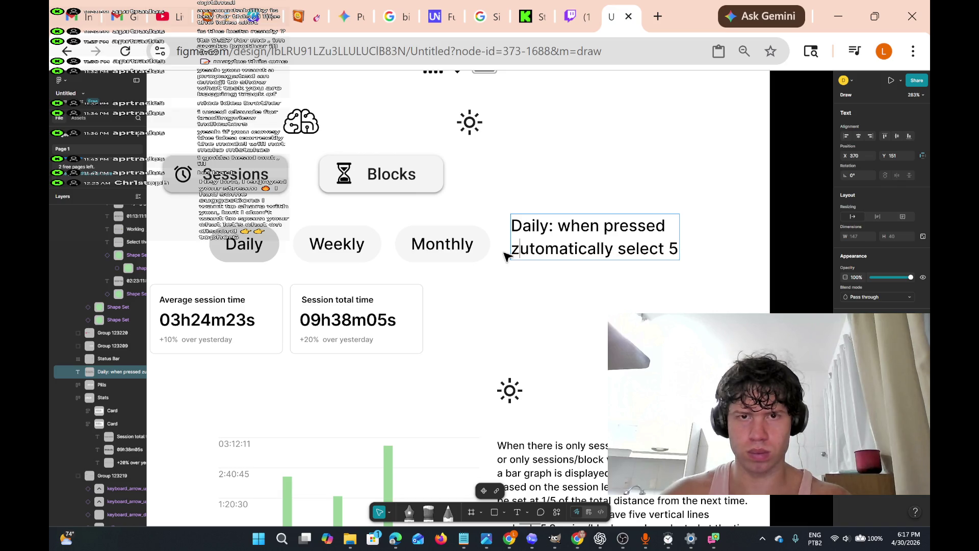
key(Left)
key(BackSpace)
text(a)
key(Right)
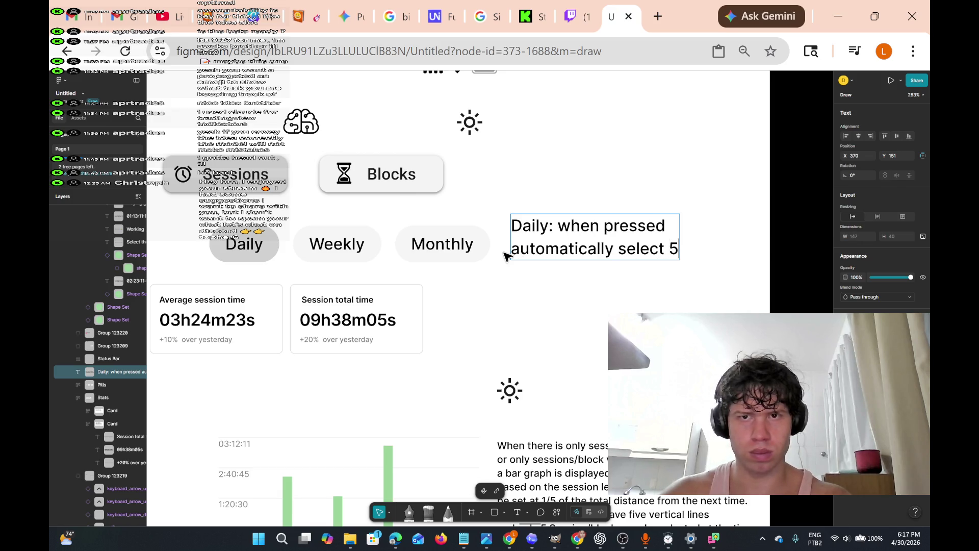
Reword the note's ending to 'the 5 most recently days and set the on the graph'
text(days)
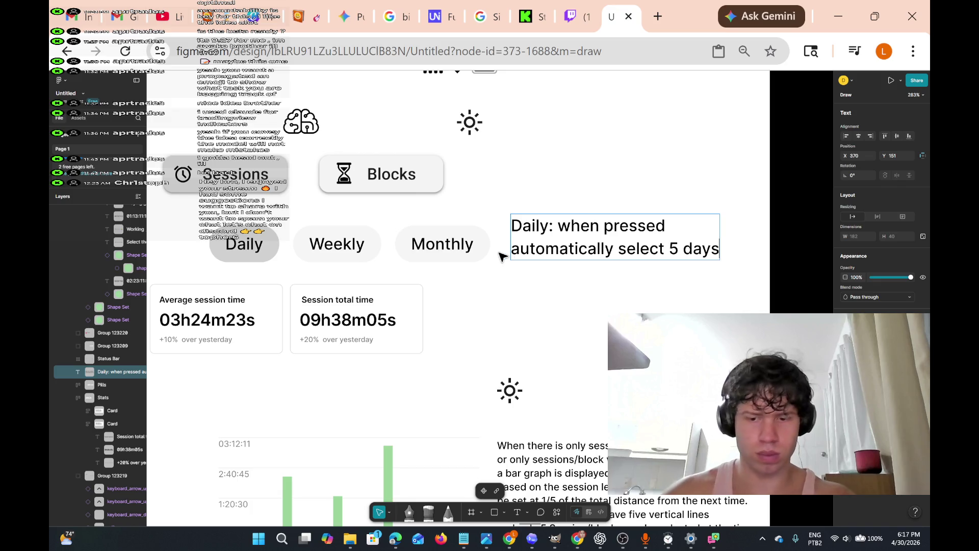
text( on)
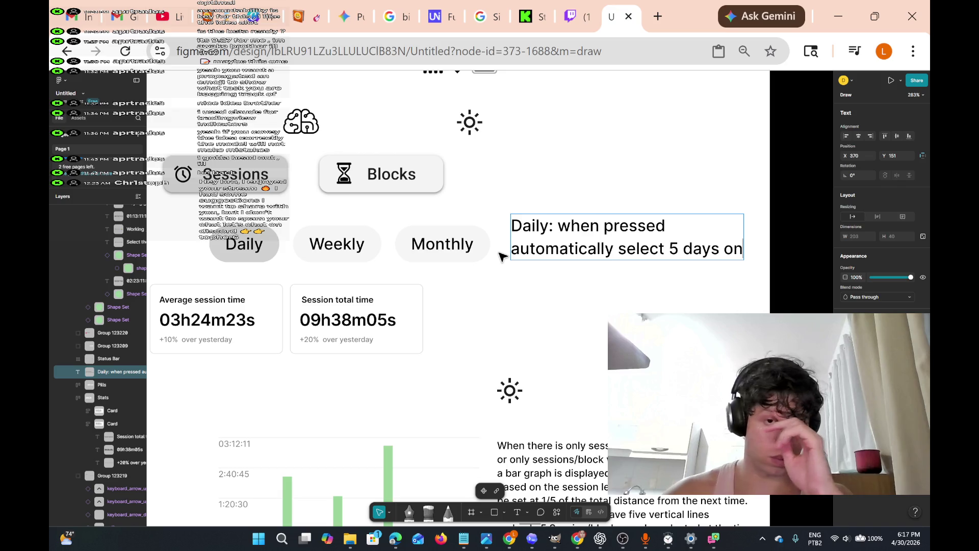
key(Return)
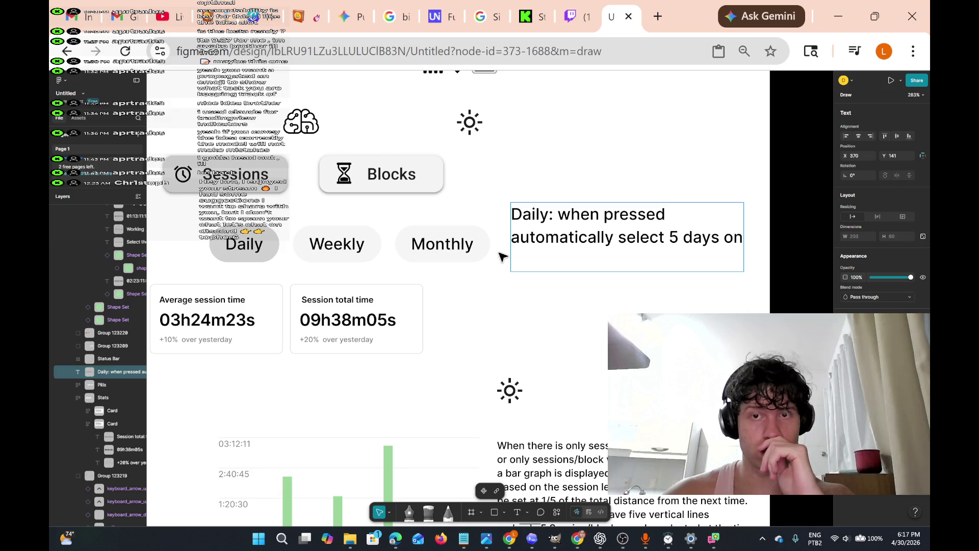
text(the ho)
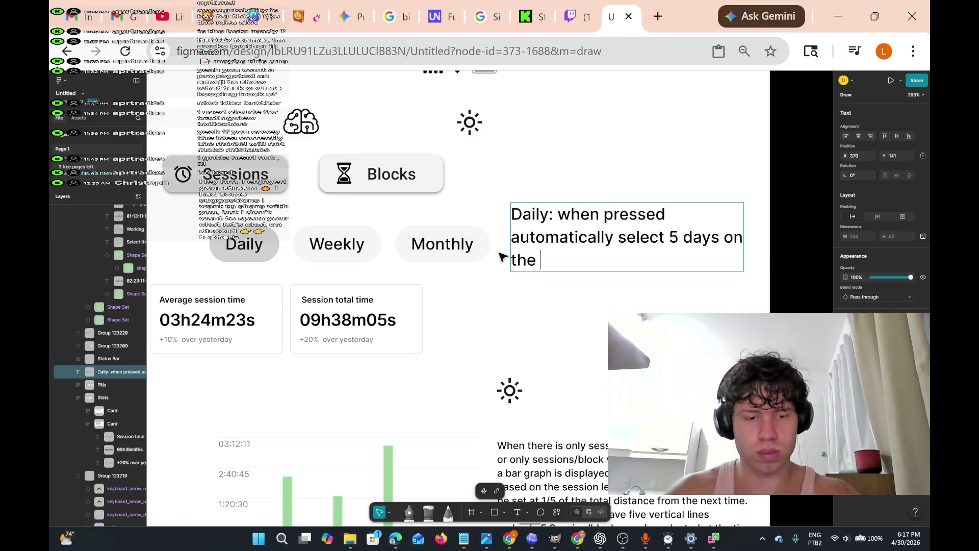
key(BackSpace)
key(BackSpace)
key(BackSpace)
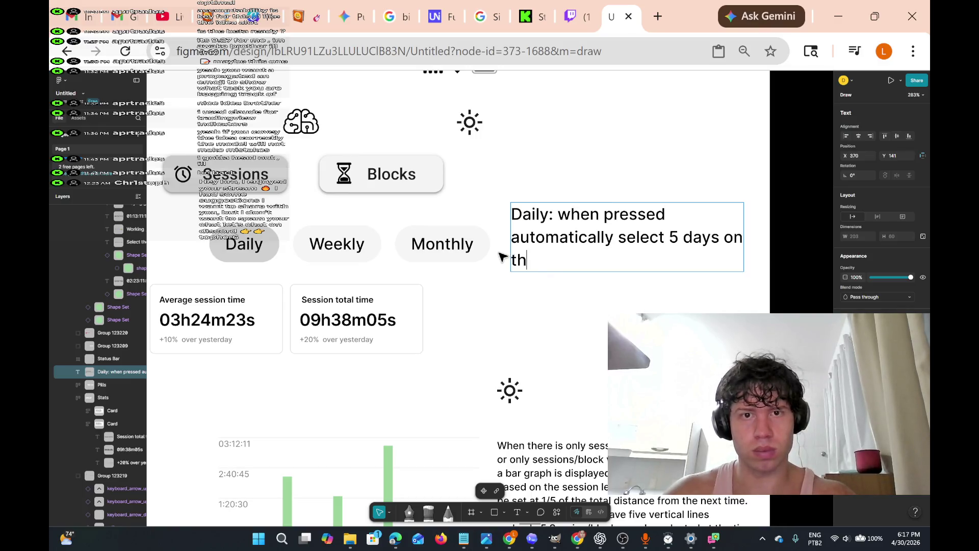
key(BackSpace)
key(BackSpace)
key(BackSpace)
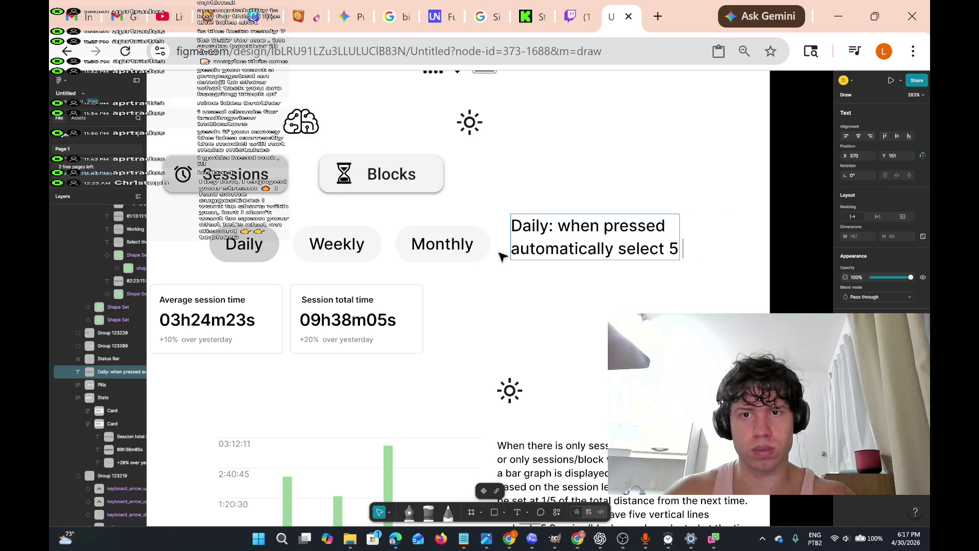
key(BackSpace)
text(the )
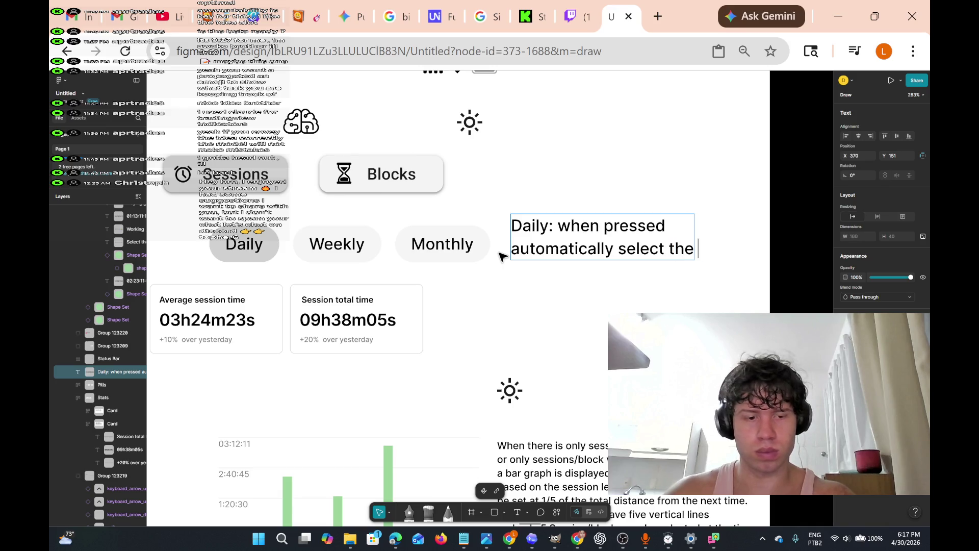
text(5)
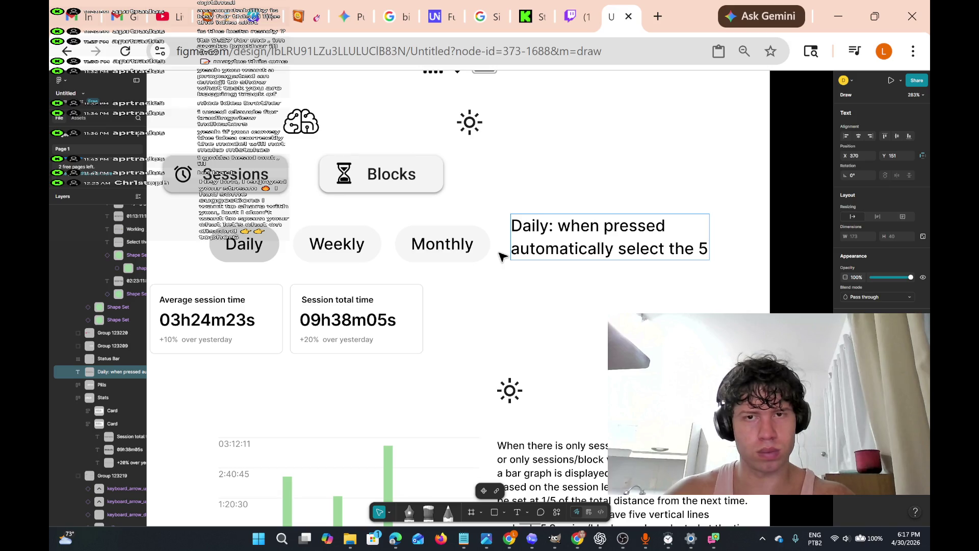
text( most re)
text(t)
key(BackSpace)
key(BackSpace)
key(BackSpace)
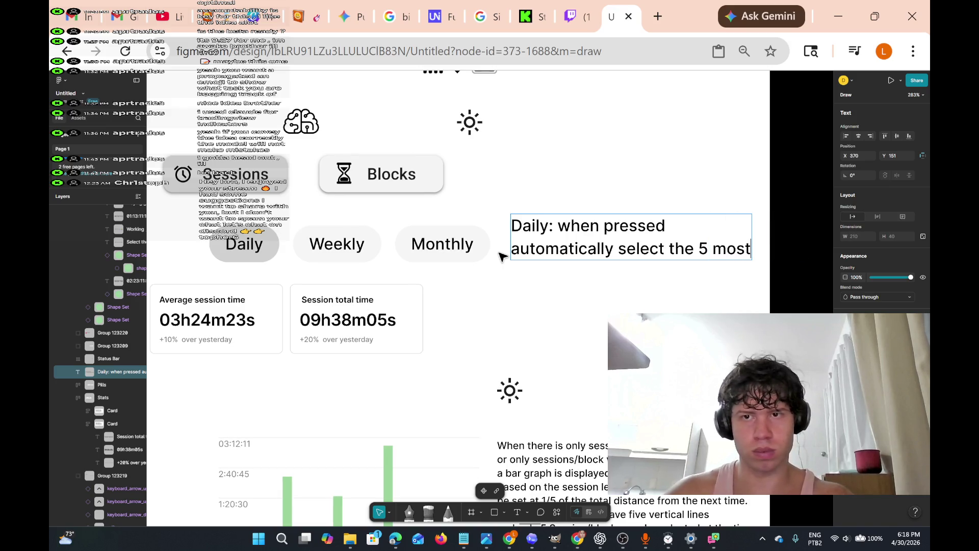
text(re)
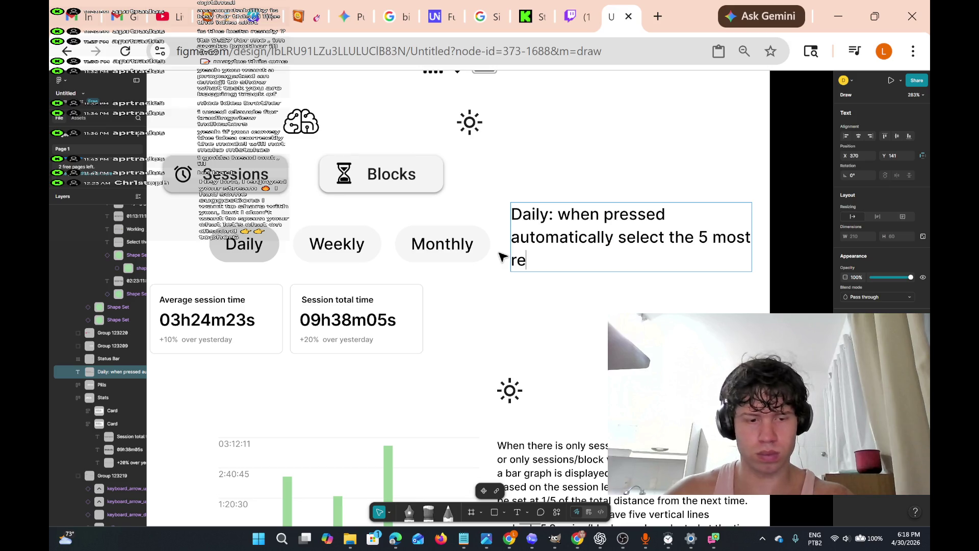
text(cently days )
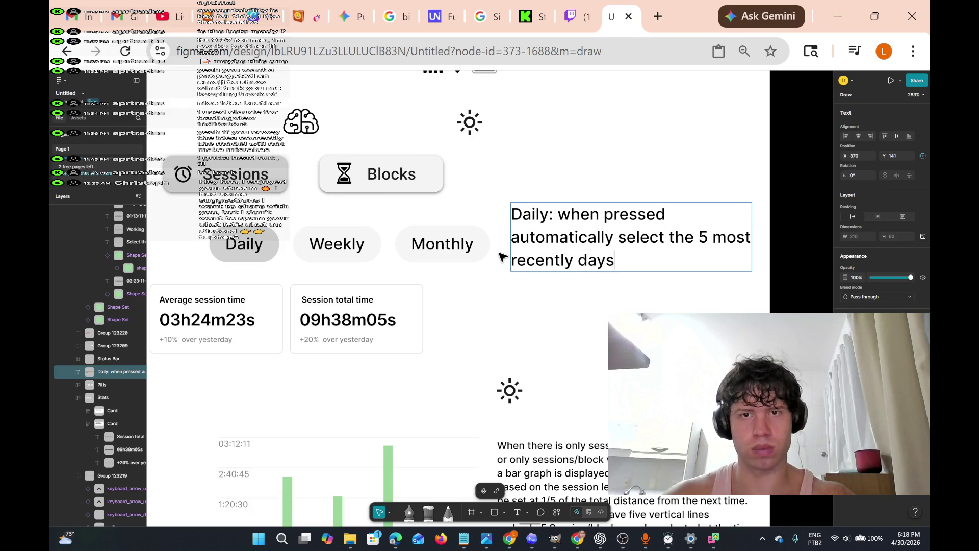
text(on the graoh)
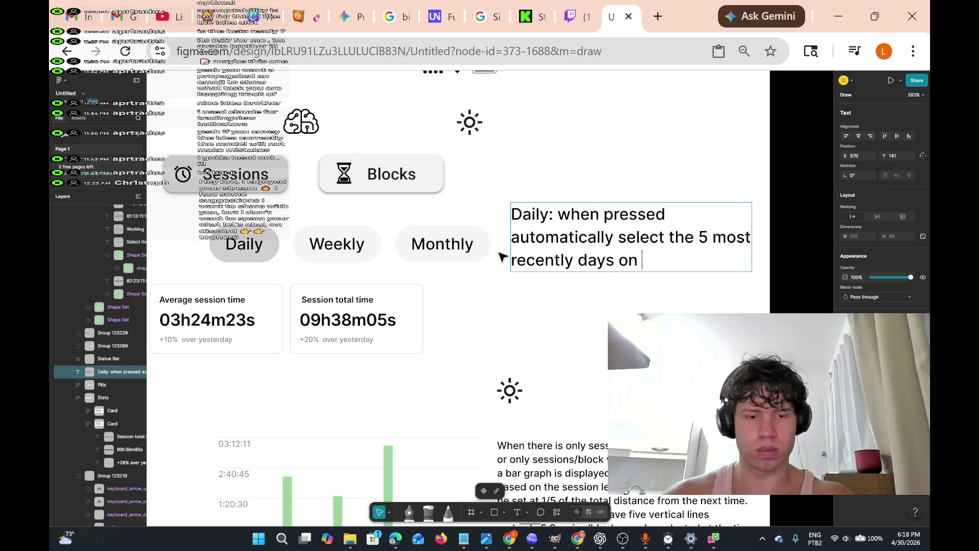
key(BackSpace)
key(BackSpace)
key(BackSpace)
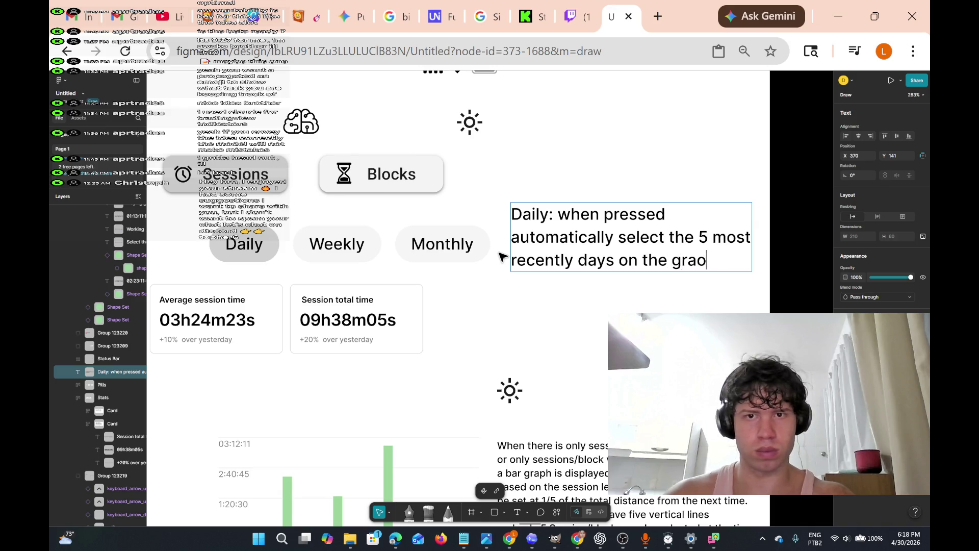
text(and set the on the)
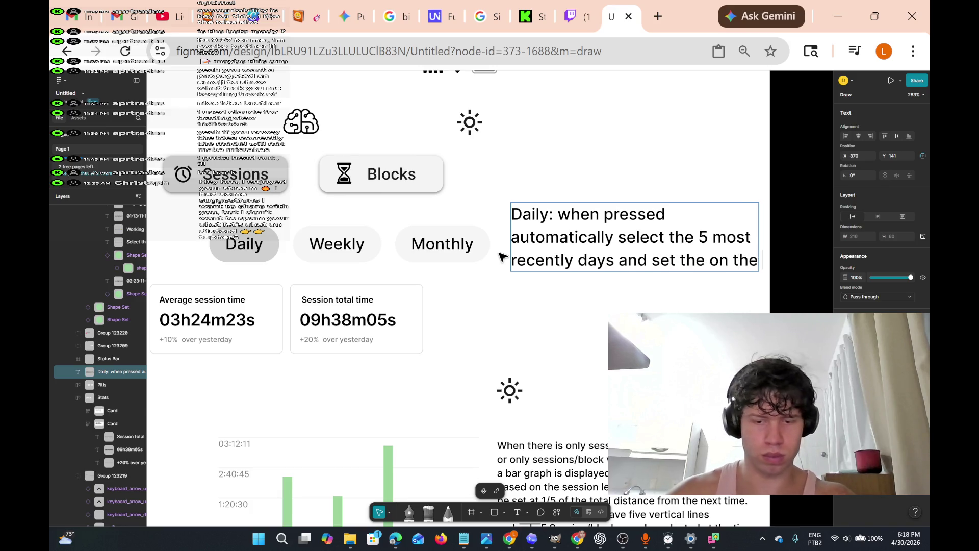
text( grapj)
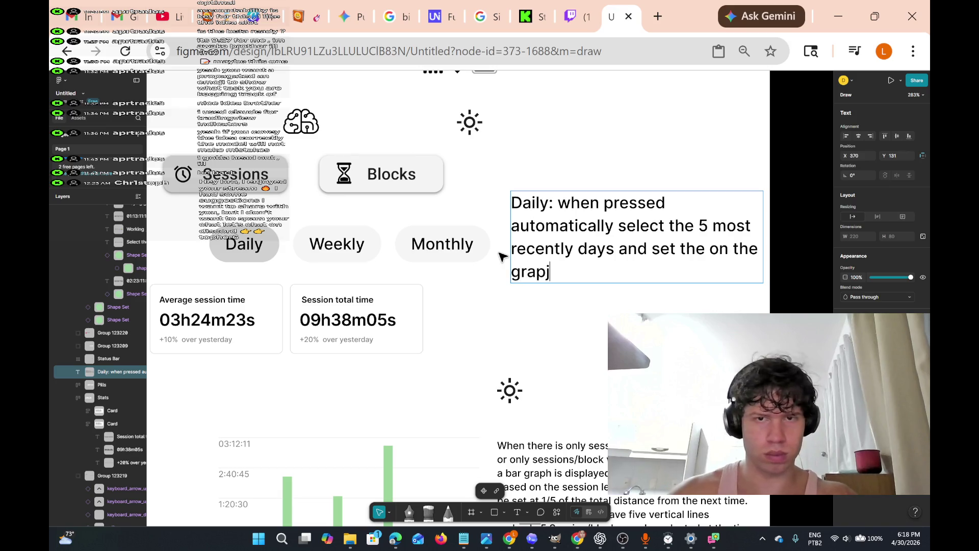
key(BackSpace)
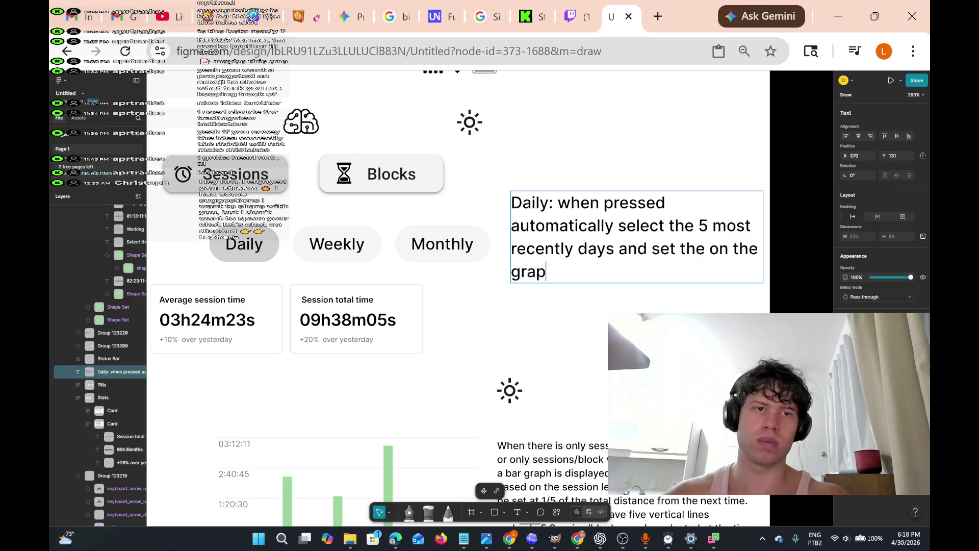
key(Escape)
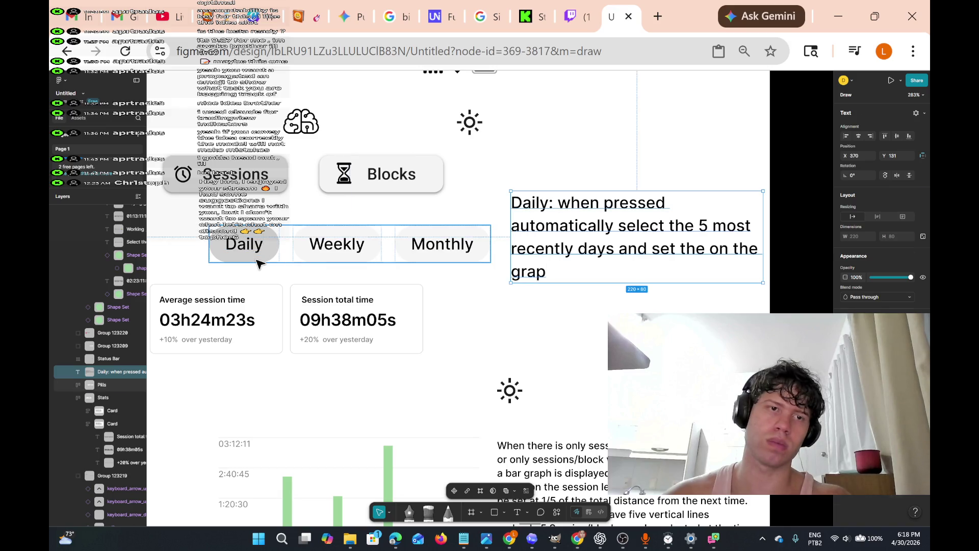
Move the Daily pill out of the row to sit beside the note
double_click(259, 259)
mouse_move(270, 259)
mouse_down()
mouse_move(306, 233)
mouse_move(555, 209)
mouse_move(496, 245)
mouse_up()
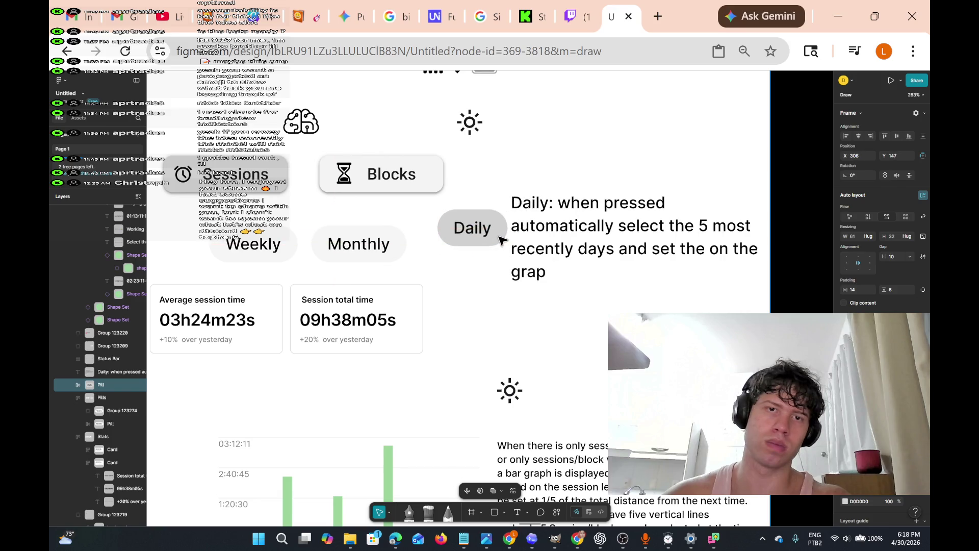
click(555, 278)
Correct the note so it ends 'set them on the graph'
click(550, 276)
key(Return)
key(Right)
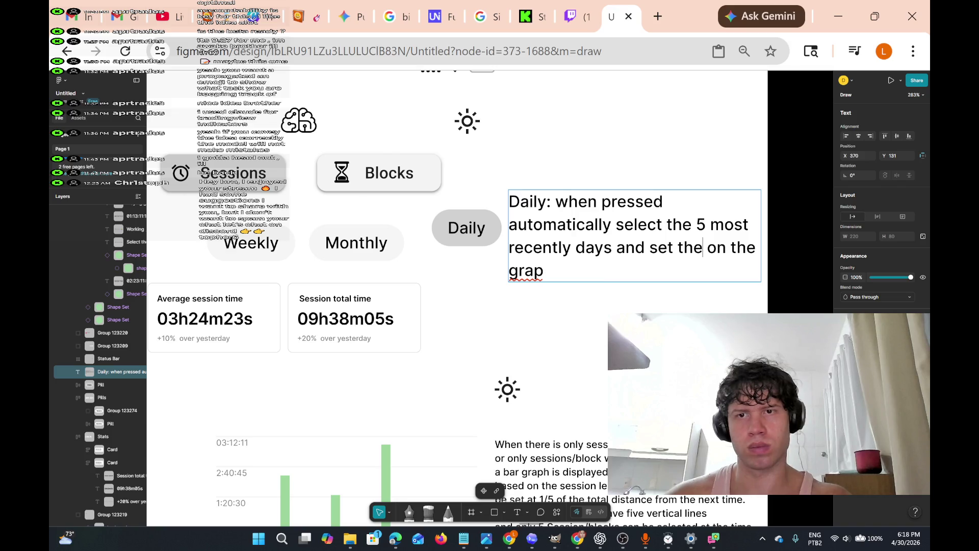
text(m)
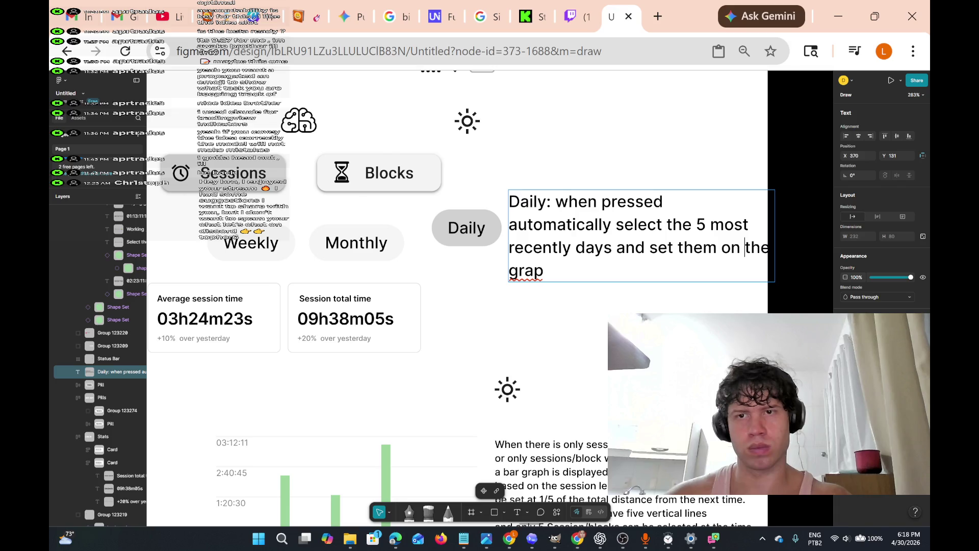
key(Return)
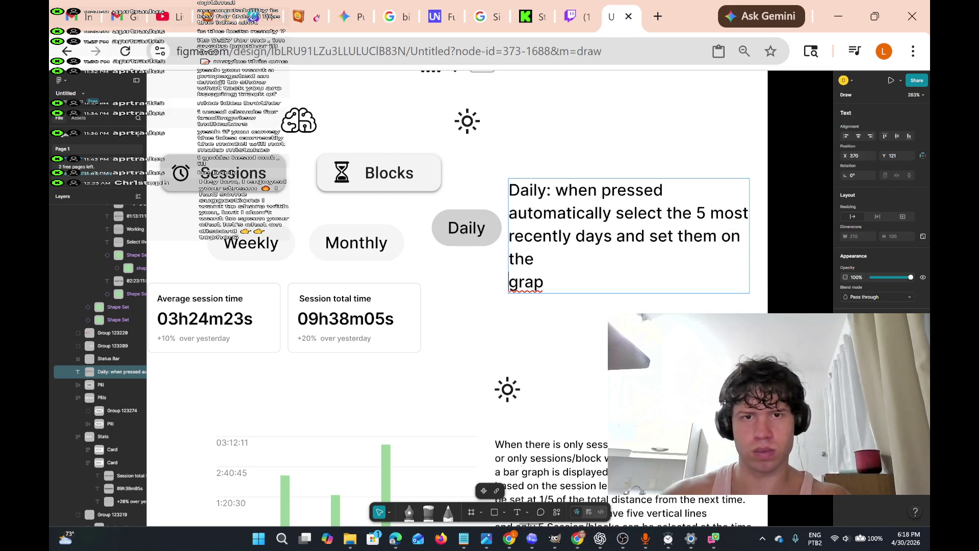
key(BackSpace)
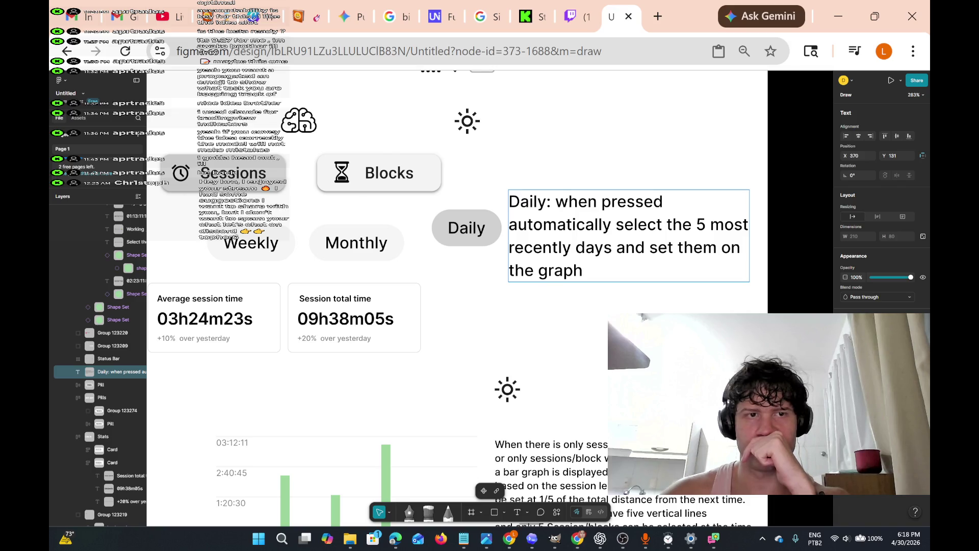
Marquee-select the Daily filter pill and copy it
scroll(517, 263, down, 2)
scroll(517, 262, up, 3)
scroll(515, 262, down, 2)
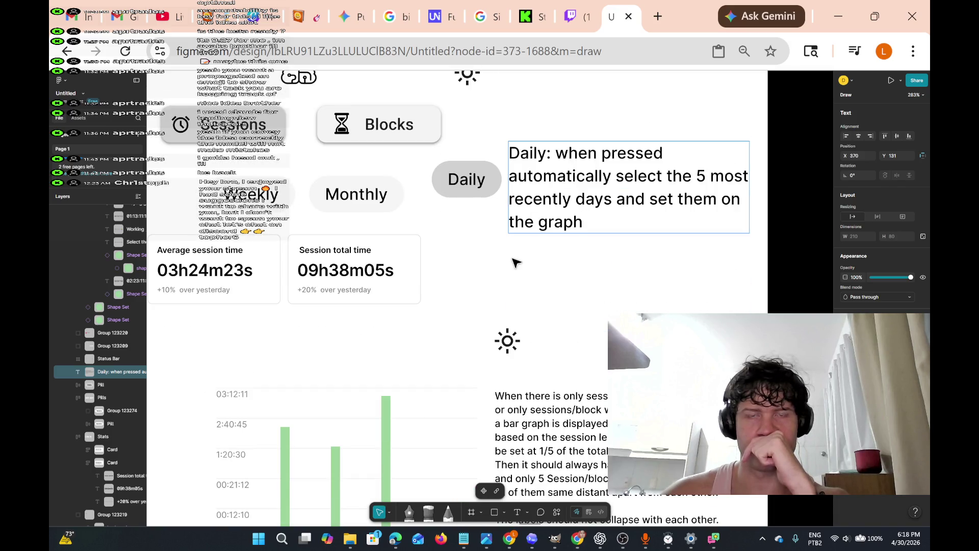
scroll(515, 262, down, 2)
scroll(515, 262, up, 2)
right_click(515, 262)
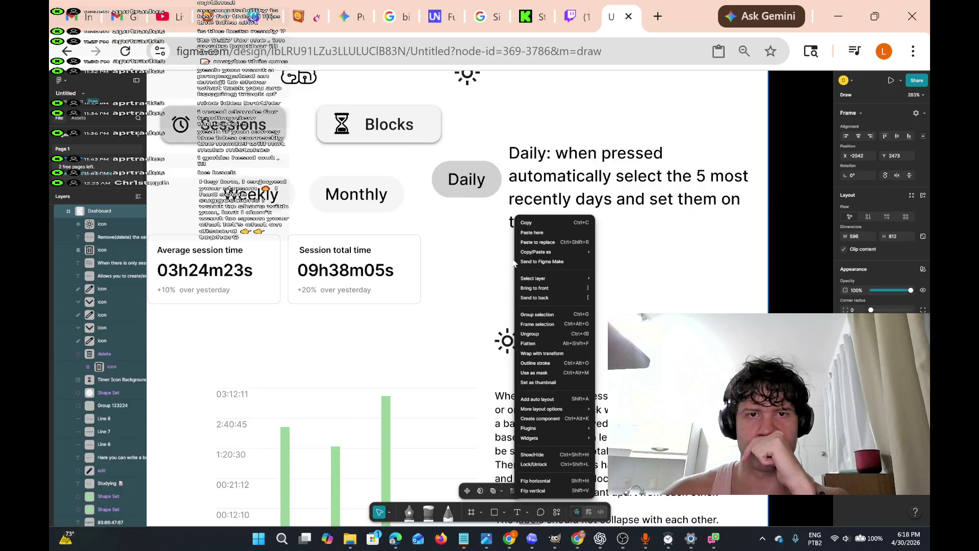
click(451, 243)
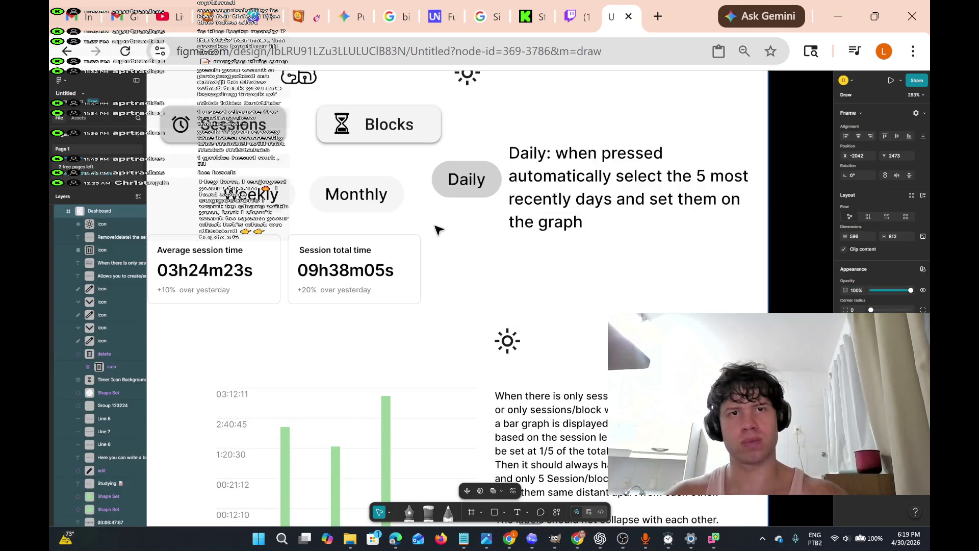
scroll(439, 230, down, 5)
scroll(470, 171, up, 3)
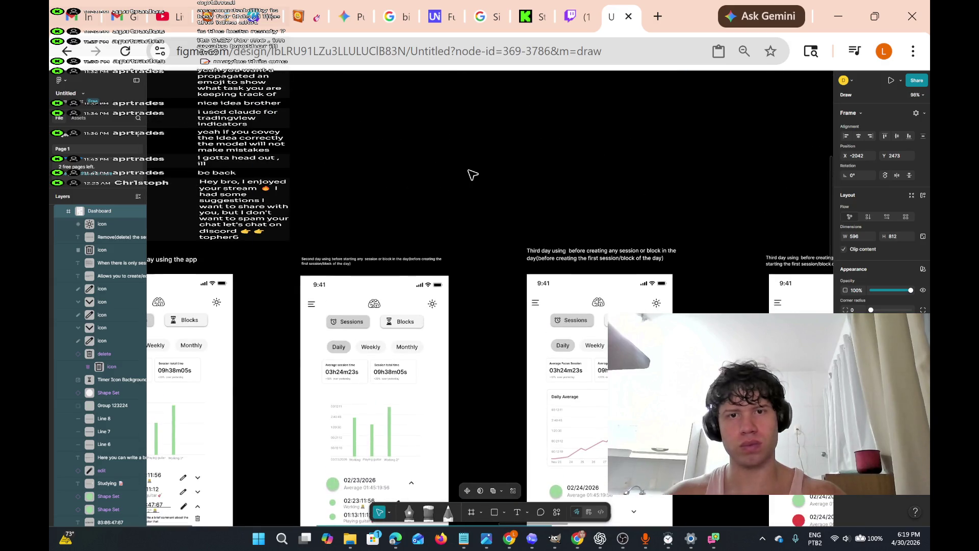
scroll(533, 273, down, 2)
scroll(605, 241, up, 5)
scroll(604, 235, down, 2)
scroll(603, 235, up, 3)
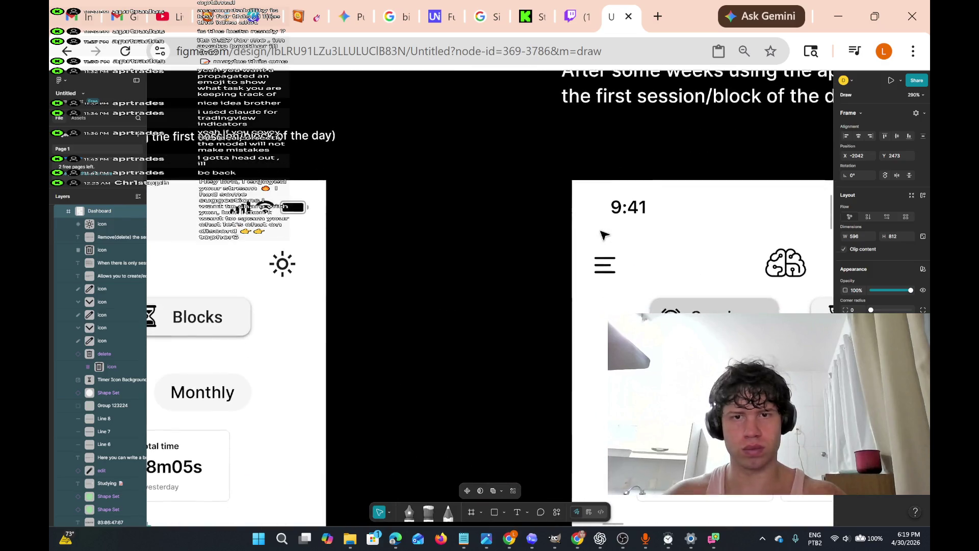
scroll(604, 234, right, 3)
scroll(566, 357, down, 2)
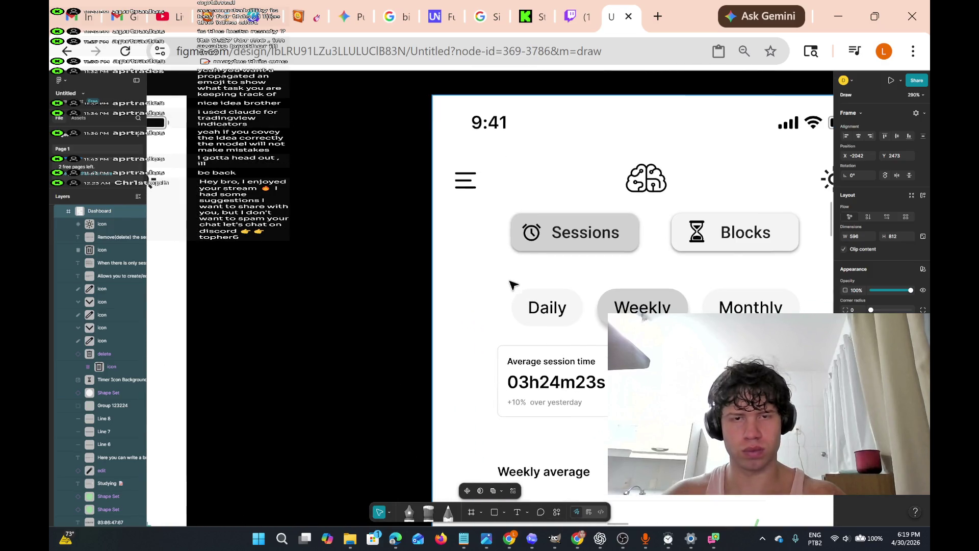
drag(506, 280, 589, 338)
right_click(572, 314)
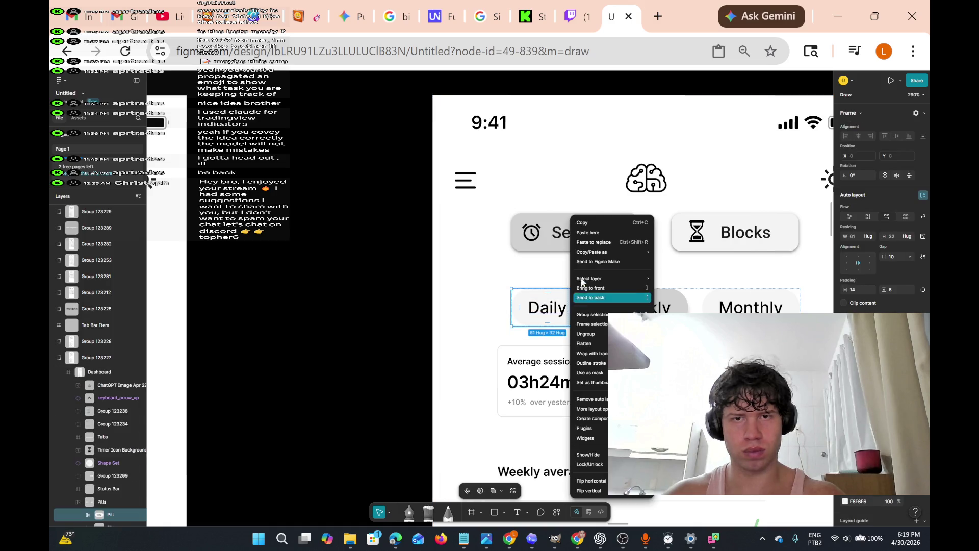
click(601, 221)
Zoom in on the annotation area and paste a duplicate Daily pill there
key(shift+1)
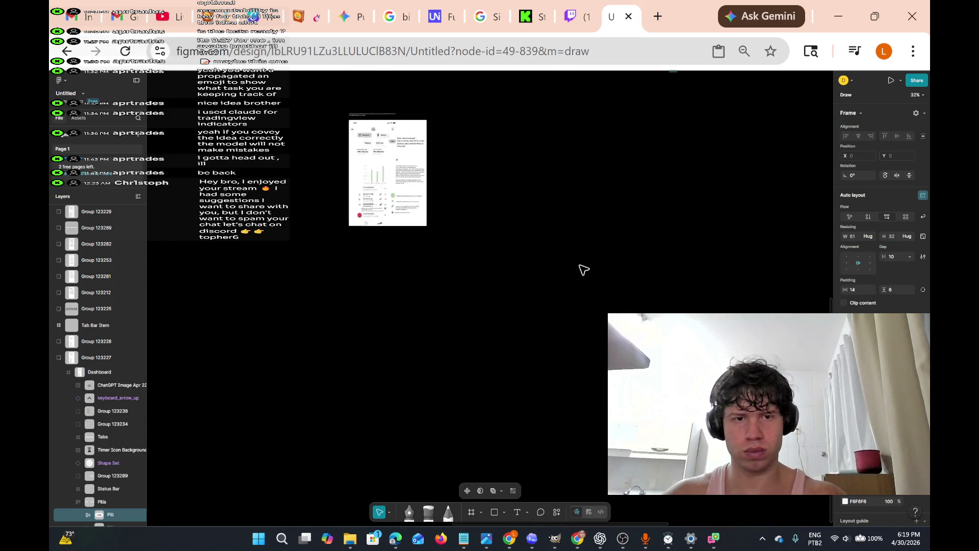
key(shift+2)
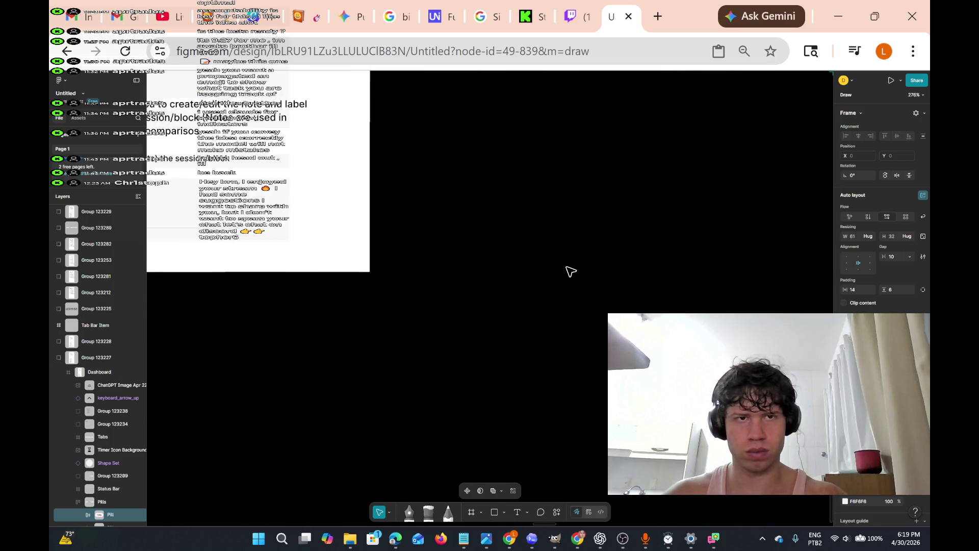
scroll(569, 271, up, 3)
scroll(570, 271, left, 3)
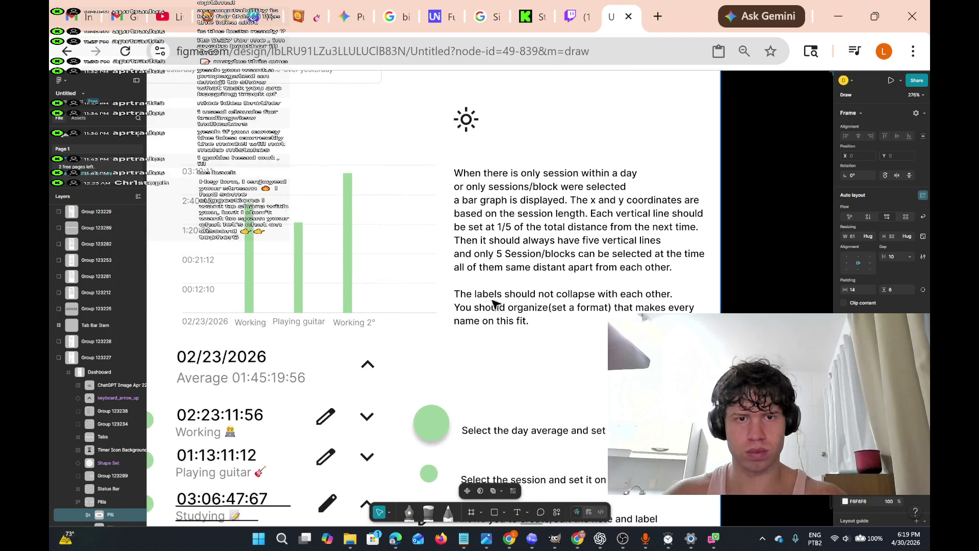
scroll(452, 302, up, 5)
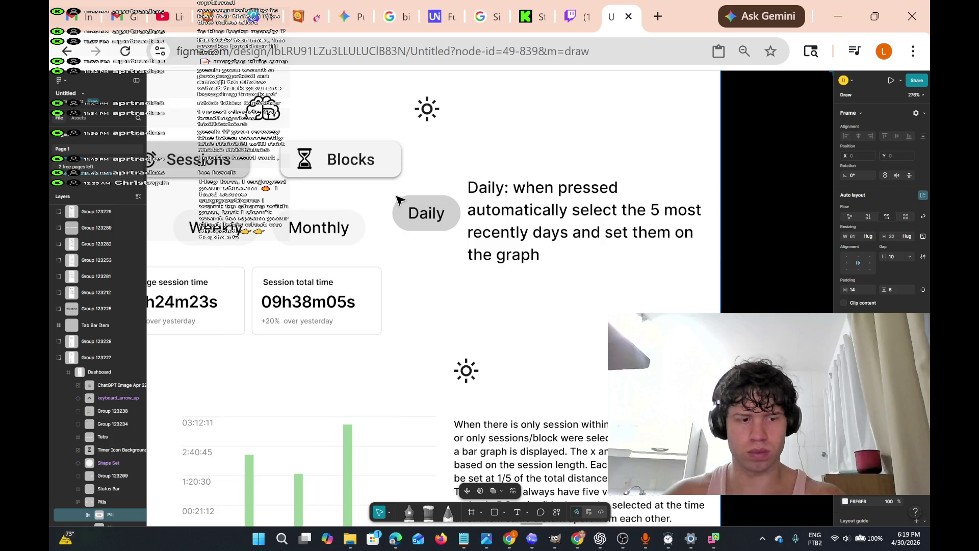
right_click(527, 128)
click(551, 149)
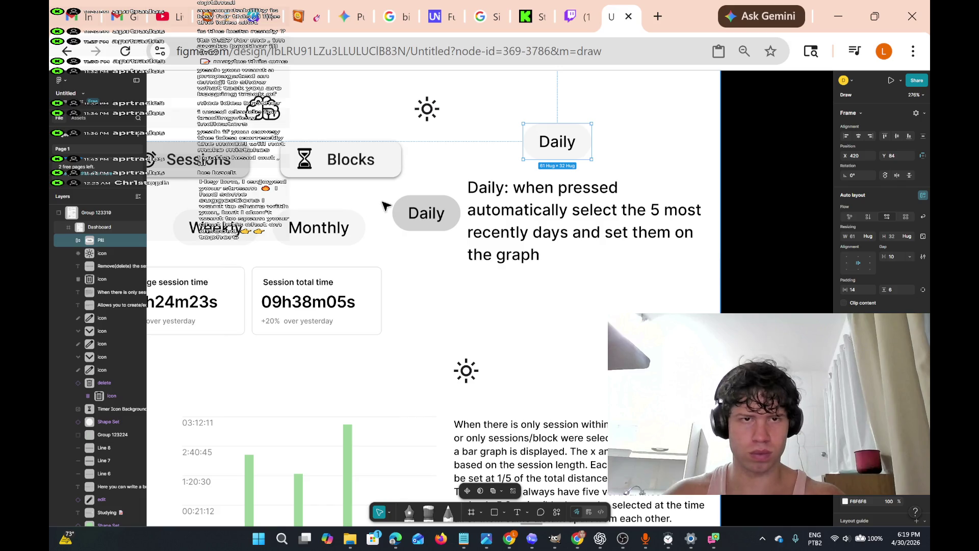
Delete the old Daily pill, both its label and the grey pill shape
double_click(425, 213)
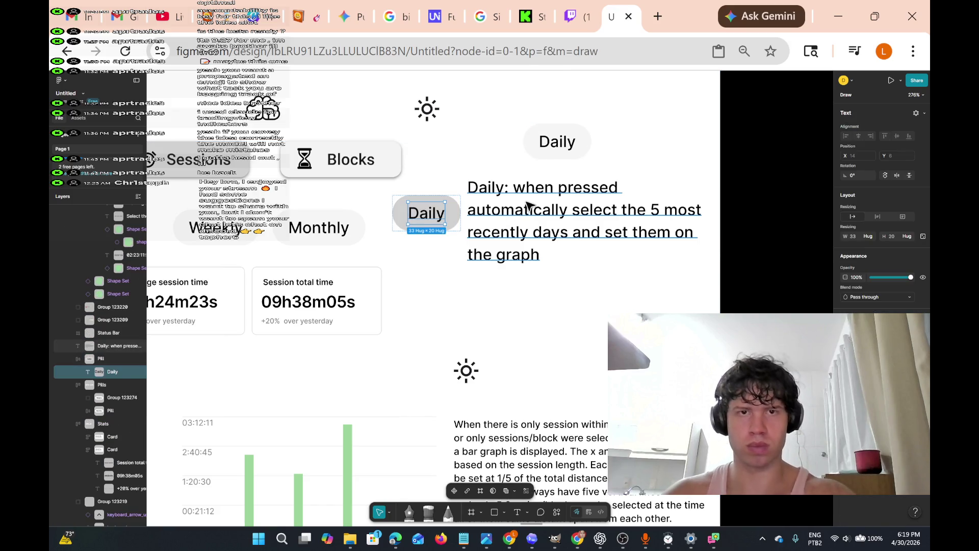
key(Delete)
click(414, 218)
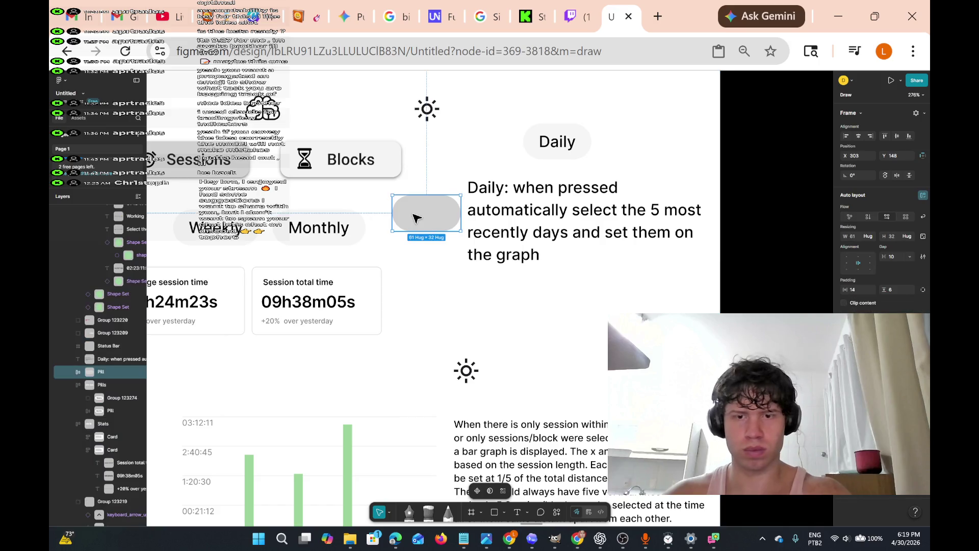
key(Delete)
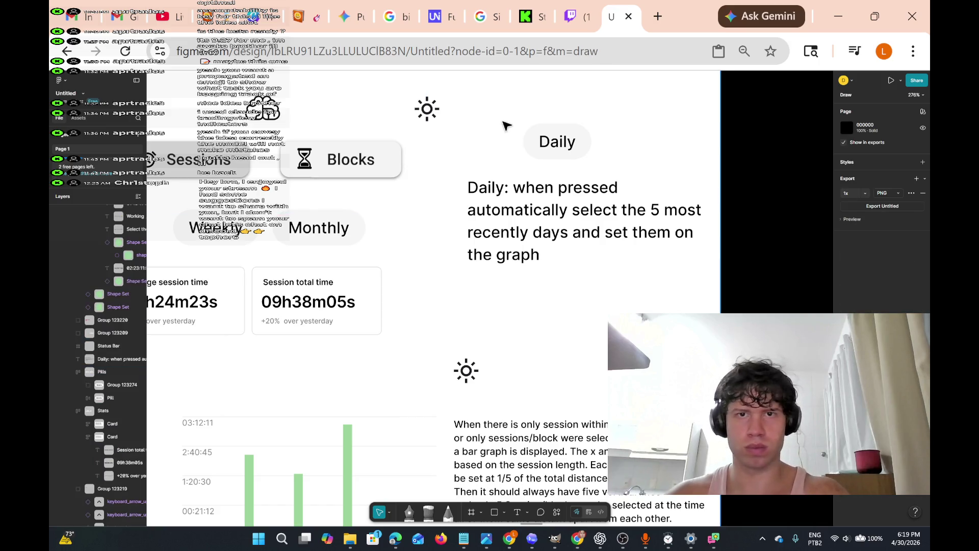
Move the new Daily pill beside its explanatory note
click(557, 142)
double_click(591, 144)
drag(582, 142, 446, 214)
ctrl+scroll(479, 236, down, 5)
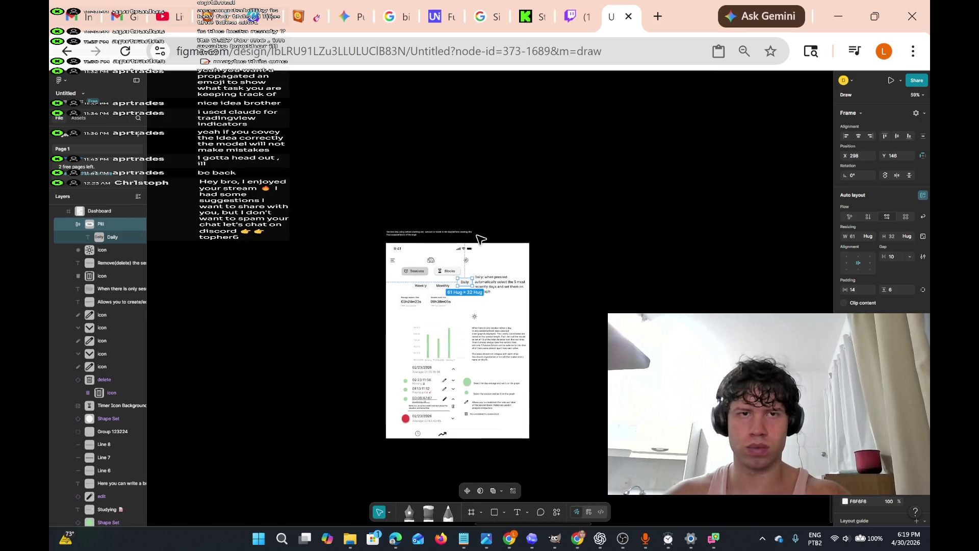
scroll(481, 238, up, 2)
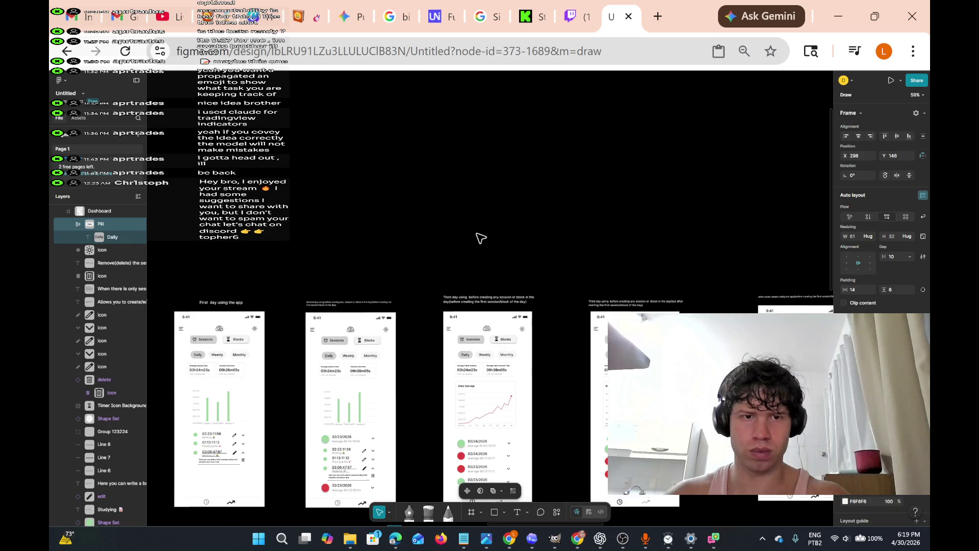
scroll(481, 237, down, 5)
scroll(480, 237, left, 2)
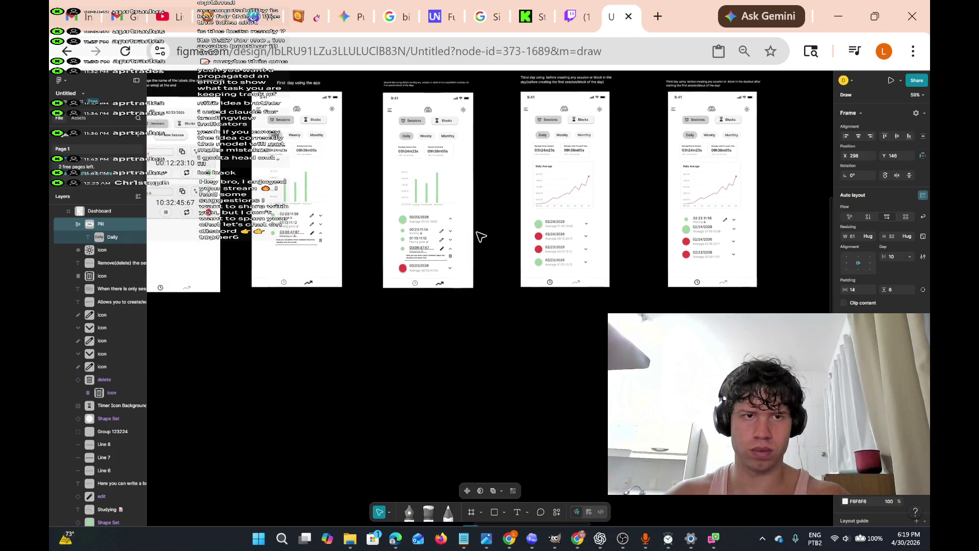
scroll(480, 236, down, 1)
scroll(478, 235, down, 2)
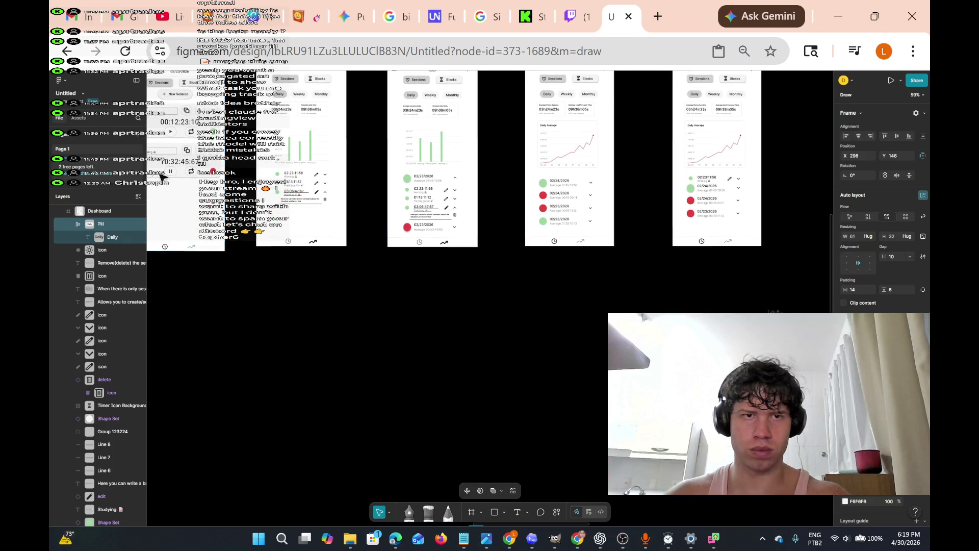
scroll(438, 210, down, 10)
key(shift+2)
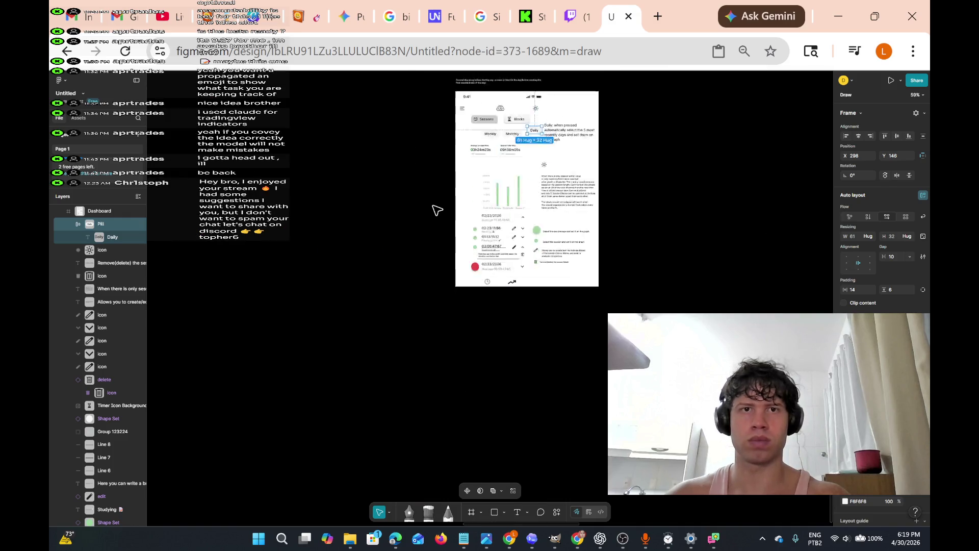
scroll(436, 209, down, 5)
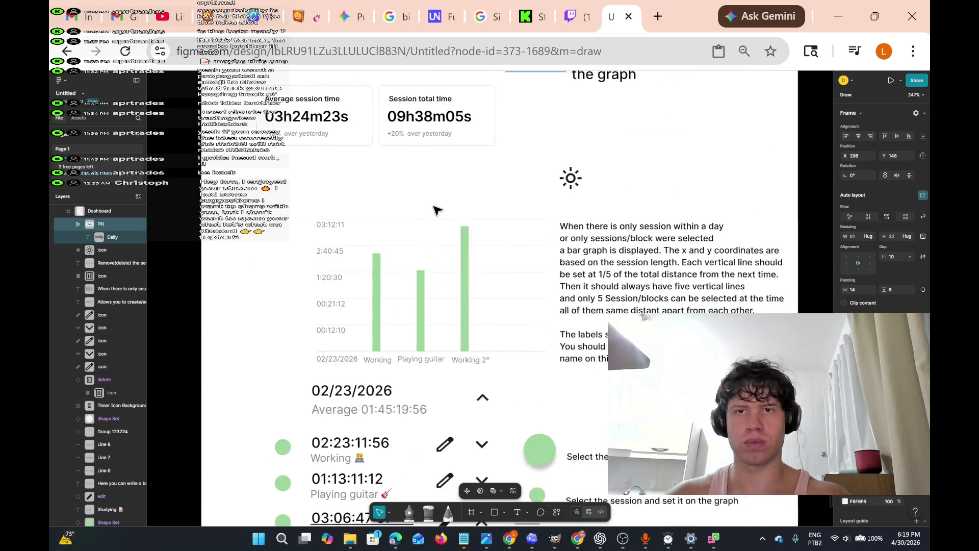
scroll(438, 211, up, 4)
scroll(436, 209, up, 5)
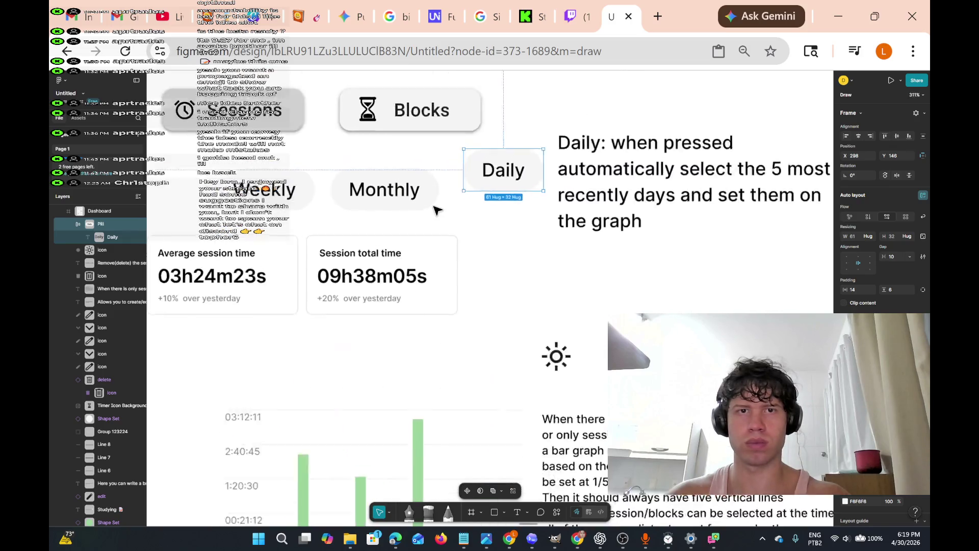
scroll(439, 215, down, 4)
scroll(466, 270, up, 2)
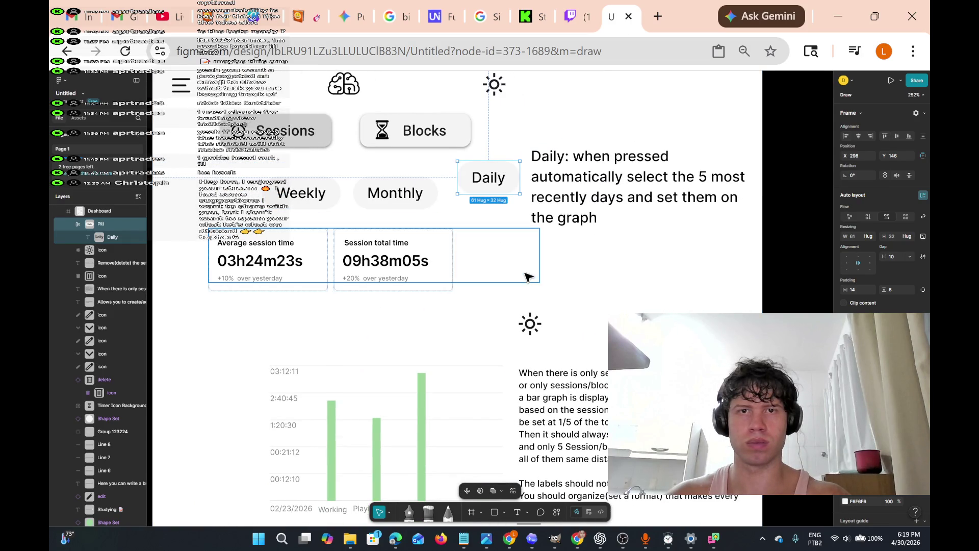
Move the stat cards row lower on the screen
mouse_move(476, 262)
mouse_down()
mouse_move(483, 256)
mouse_move(487, 295)
mouse_move(436, 285)
mouse_move(480, 130)
mouse_move(466, 193)
mouse_move(514, 228)
mouse_move(537, 377)
mouse_move(521, 414)
mouse_up()
scroll(492, 250, left, 3)
scroll(492, 255, right, 5)
scroll(475, 153, up, 3)
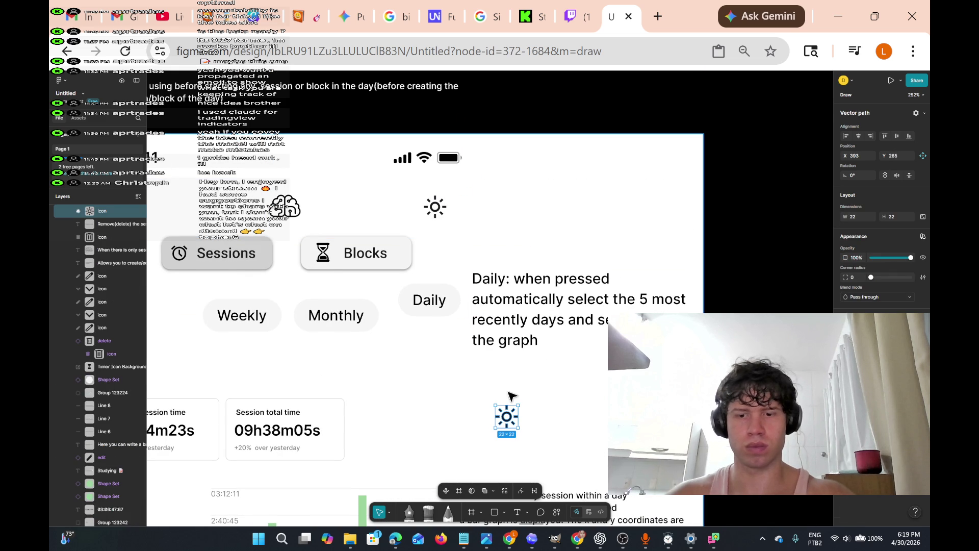
Delete the selected sun icon and move the Blocks chip up near the top
key(Delete)
scroll(500, 377, down, 10)
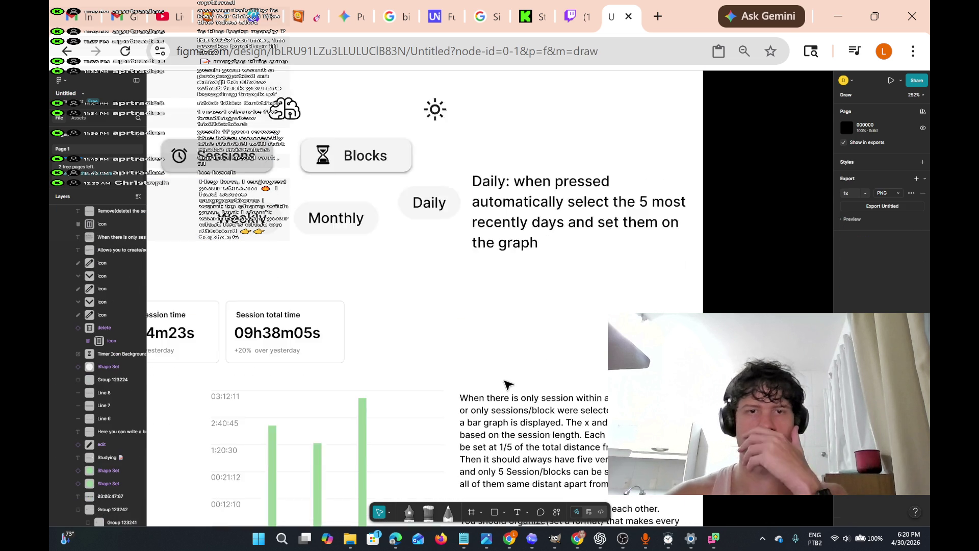
scroll(497, 348, down, 6)
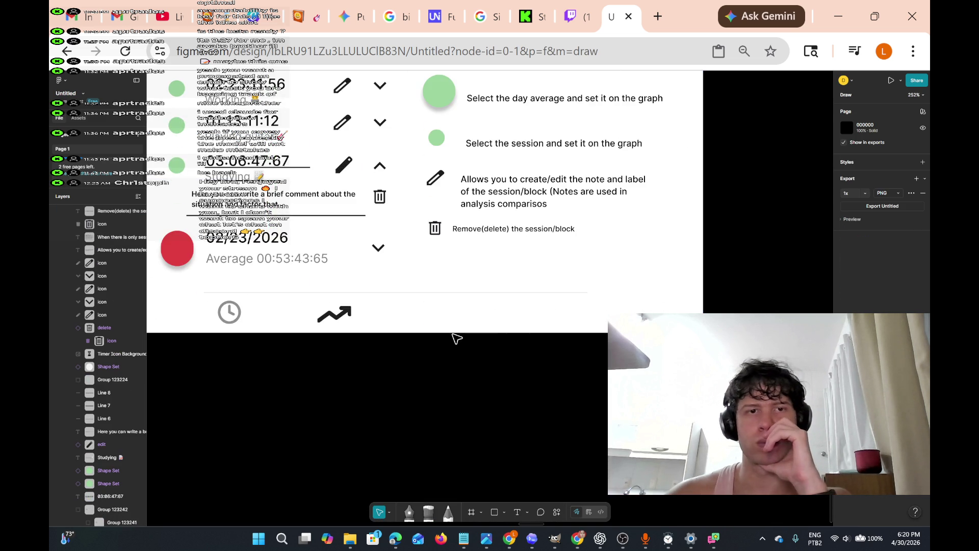
scroll(456, 338, up, 8)
scroll(454, 338, up, 6)
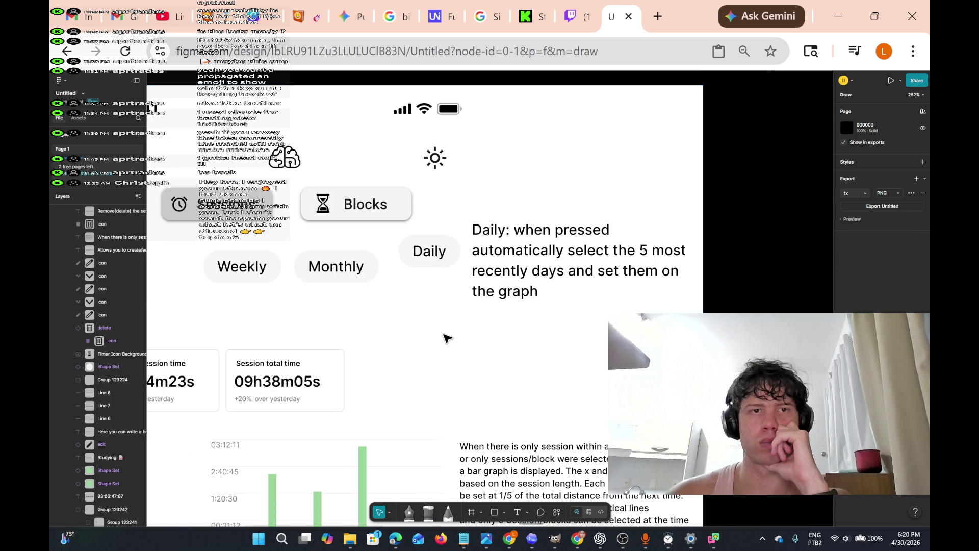
scroll(446, 338, down, 1)
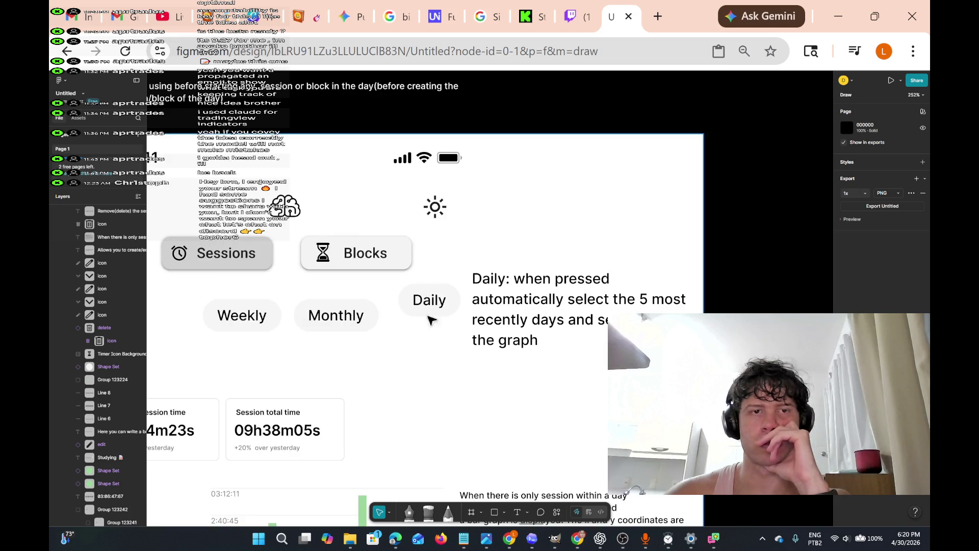
click(401, 261)
double_click(400, 261)
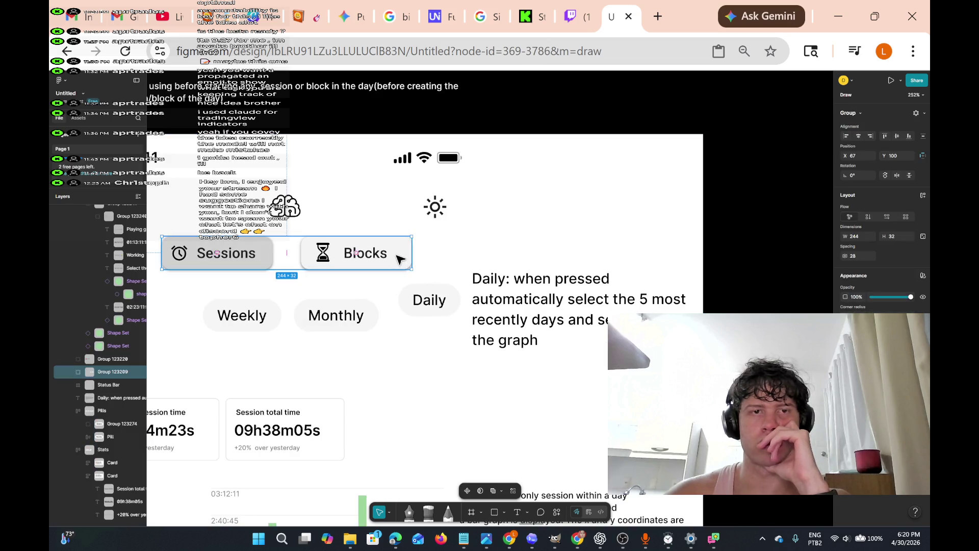
mouse_move(401, 260)
mouse_down()
mouse_move(553, 175)
mouse_move(574, 199)
mouse_up()
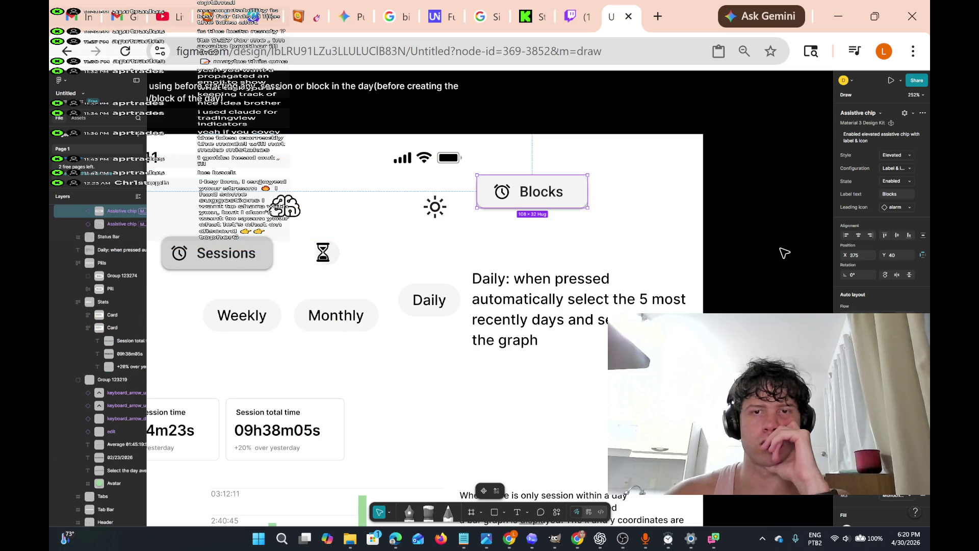
Widen the Dashboard frame from 596 to 874 px to include the notes
click(701, 273)
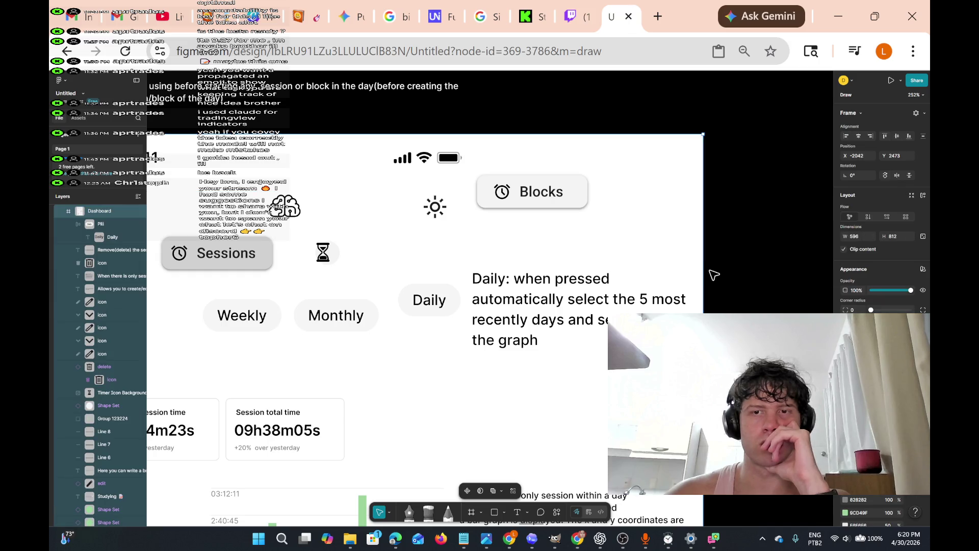
scroll(696, 275, down, 5)
scroll(658, 291, up, 1)
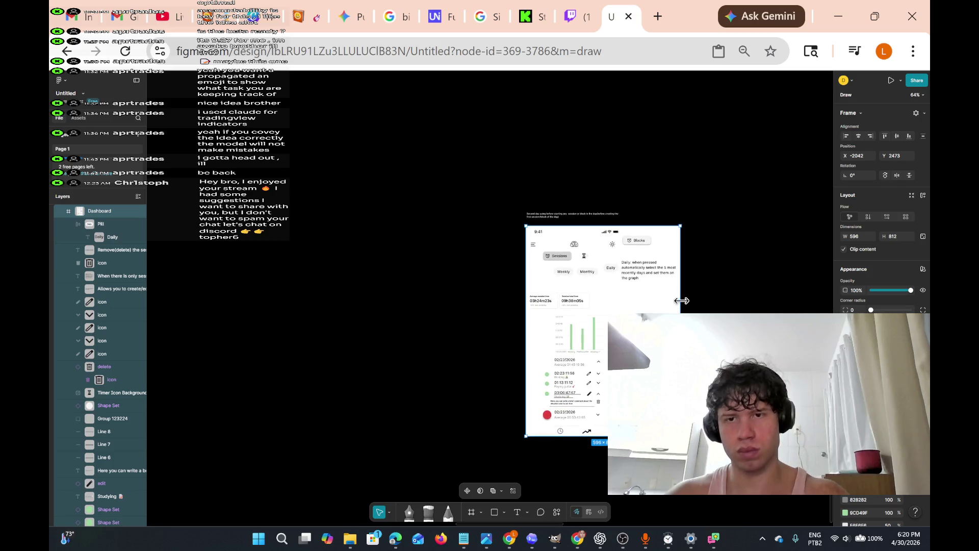
mouse_move(708, 292)
mouse_down()
mouse_move(778, 293)
mouse_move(750, 306)
mouse_up()
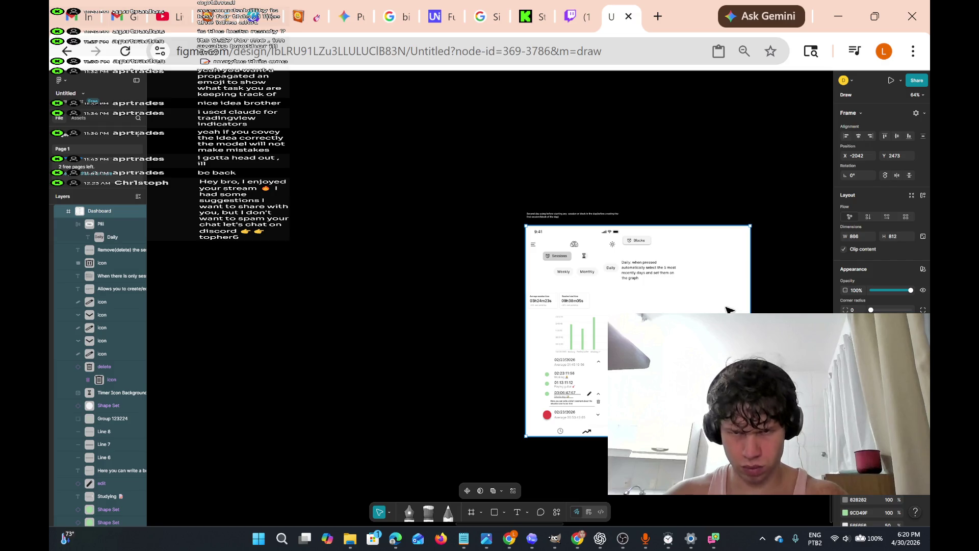
mouse_move(793, 313)
mouse_down()
mouse_move(832, 312)
mouse_move(687, 326)
mouse_up()
scroll(589, 336, up, 6)
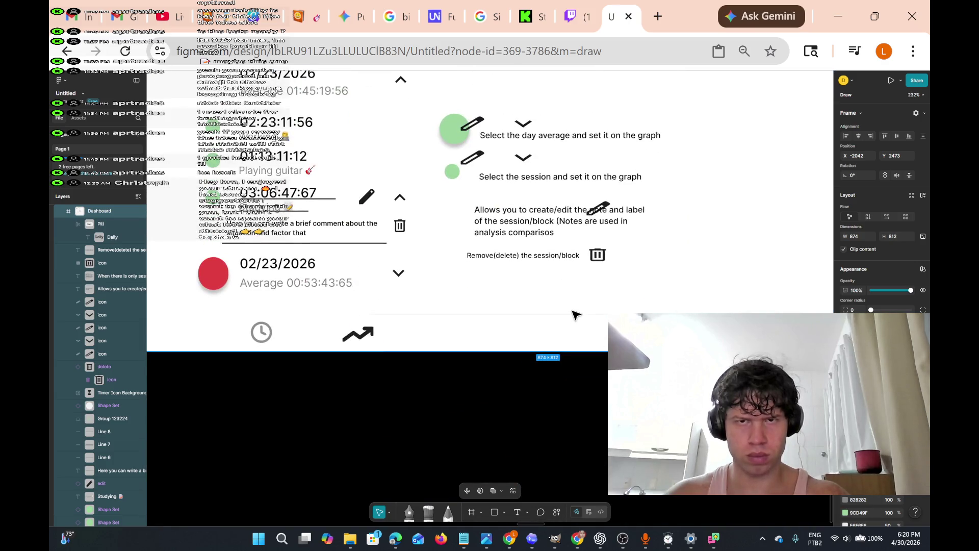
Restore the Dashboard frame to 596 px wide and shift it to X −2013
scroll(582, 319, up, 3)
drag(604, 330, 604, 331)
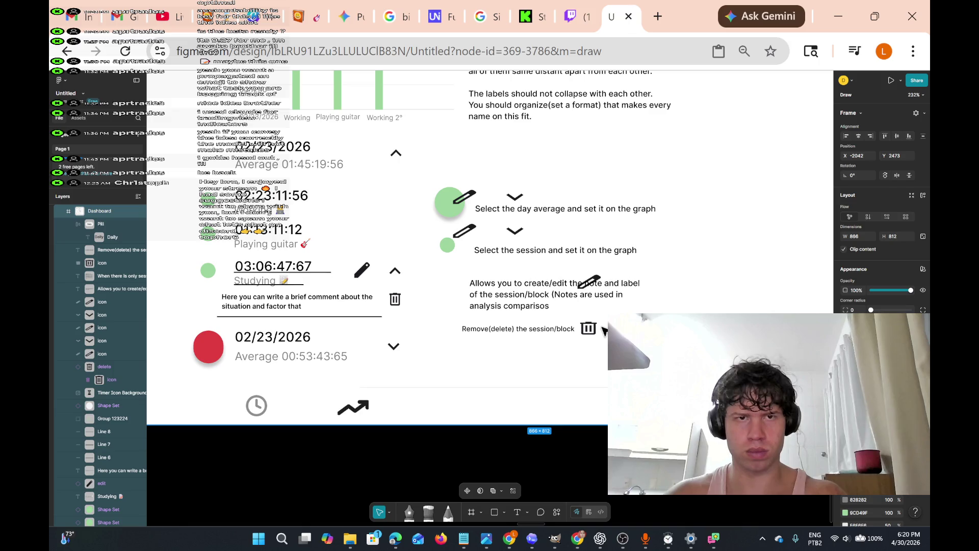
key(ctrl+z)
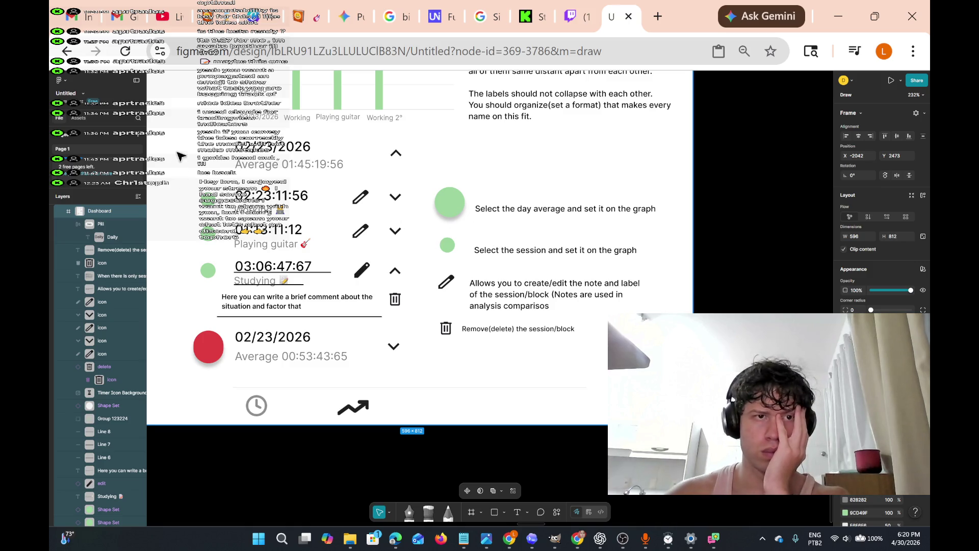
drag(179, 136, 219, 214)
scroll(356, 251, up, 5)
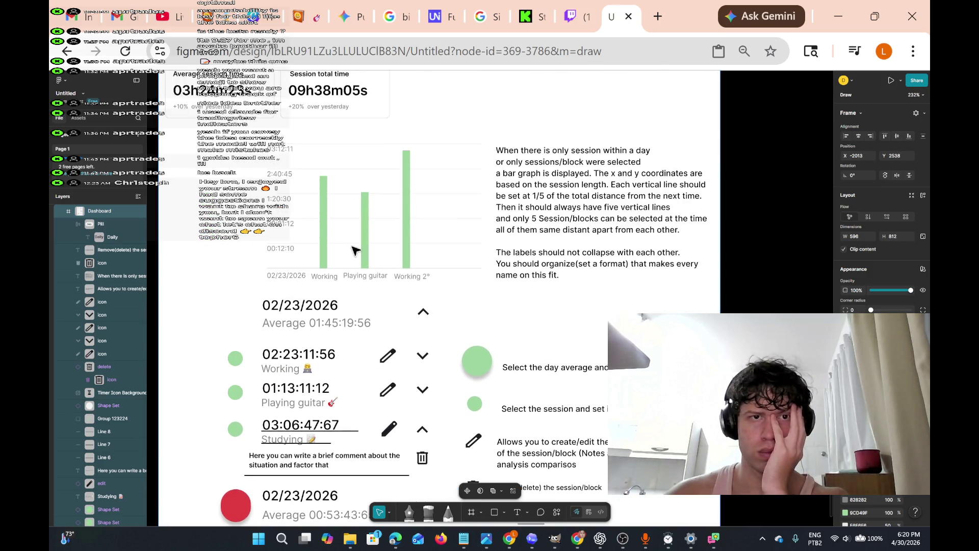
scroll(441, 213, up, 2)
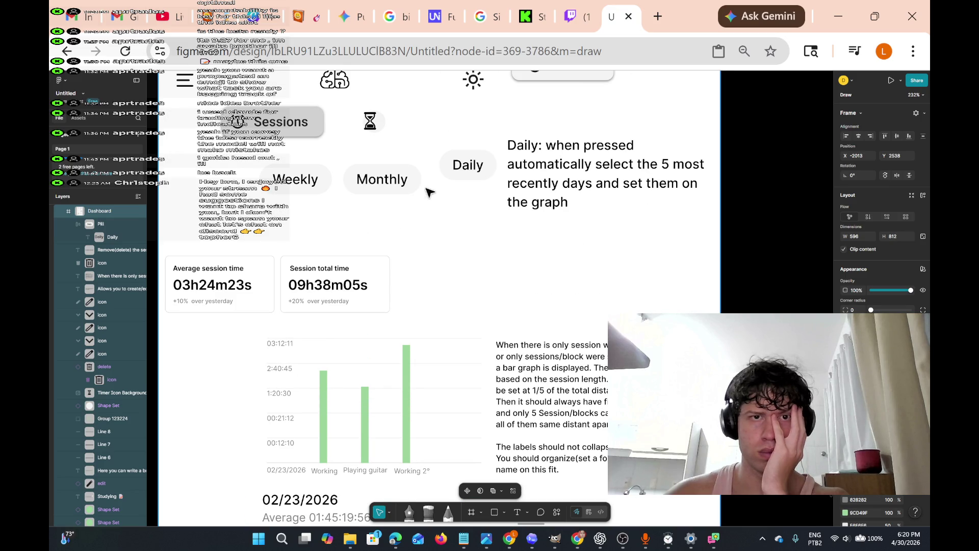
Pull the Monthly pill out of the row and place it below the Daily pill
click(401, 184)
click(400, 185)
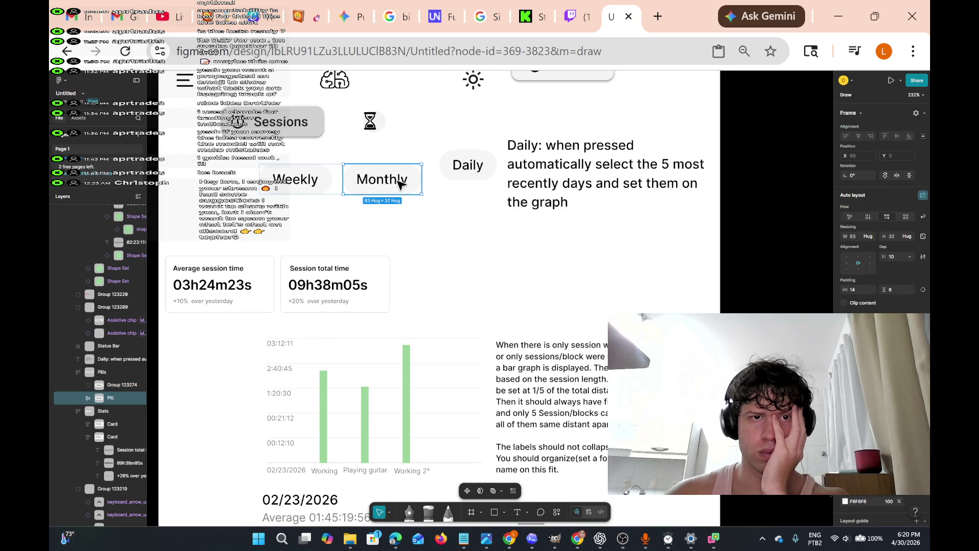
click(397, 187)
mouse_move(395, 187)
mouse_down()
mouse_move(418, 216)
mouse_move(411, 205)
mouse_up()
key(ctrl+z)
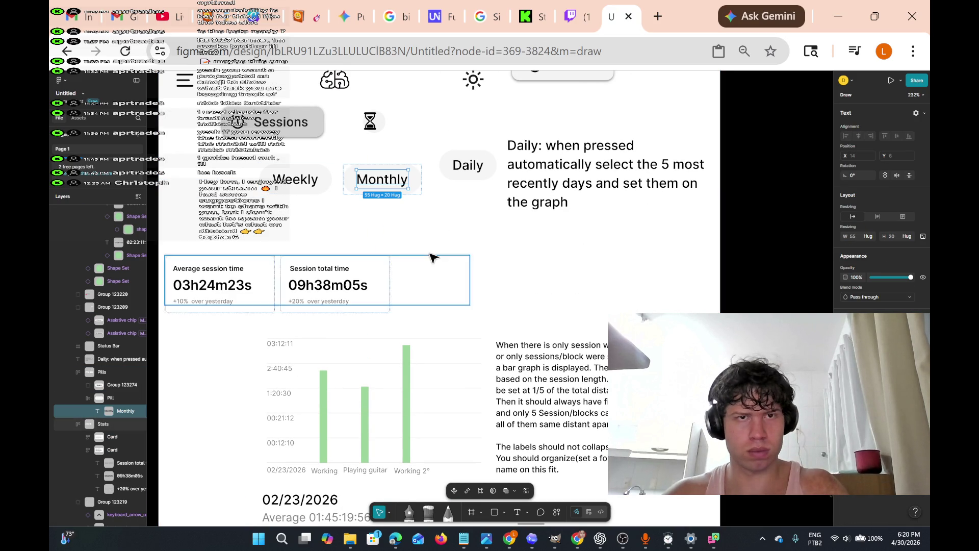
mouse_move(344, 152)
mouse_down()
mouse_move(400, 219)
mouse_move(438, 233)
mouse_up()
mouse_move(408, 195)
mouse_down()
mouse_move(424, 224)
mouse_move(507, 267)
mouse_move(476, 272)
mouse_move(473, 258)
mouse_up()
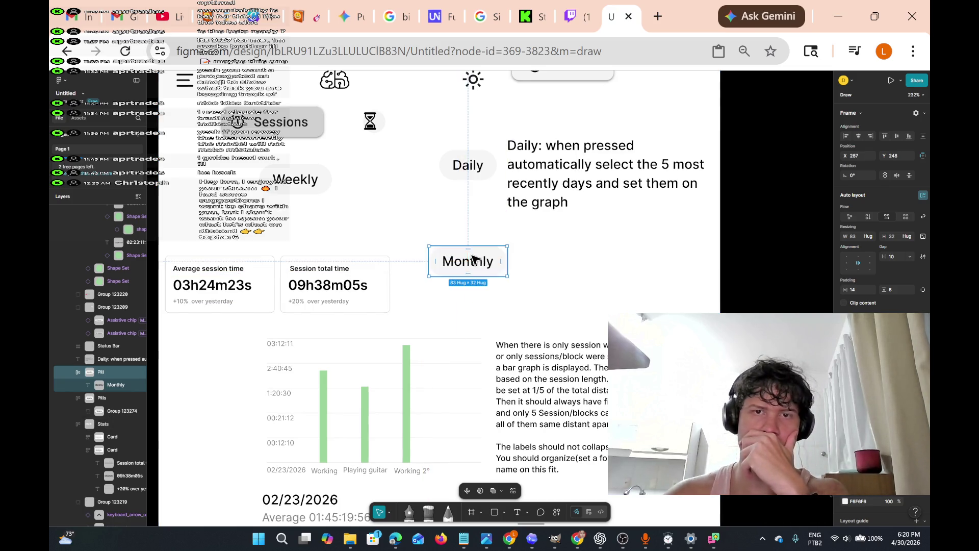
Move the Weekly pill lower under the Sessions button, to X 128, Y 201
click(536, 265)
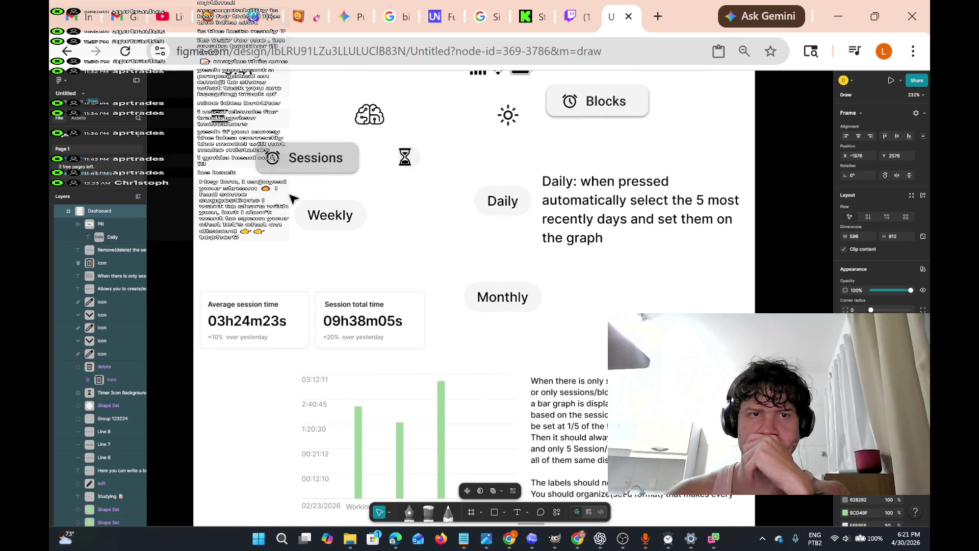
click(257, 168)
mouse_move(328, 185)
mouse_down()
mouse_move(365, 222)
mouse_move(344, 221)
mouse_up()
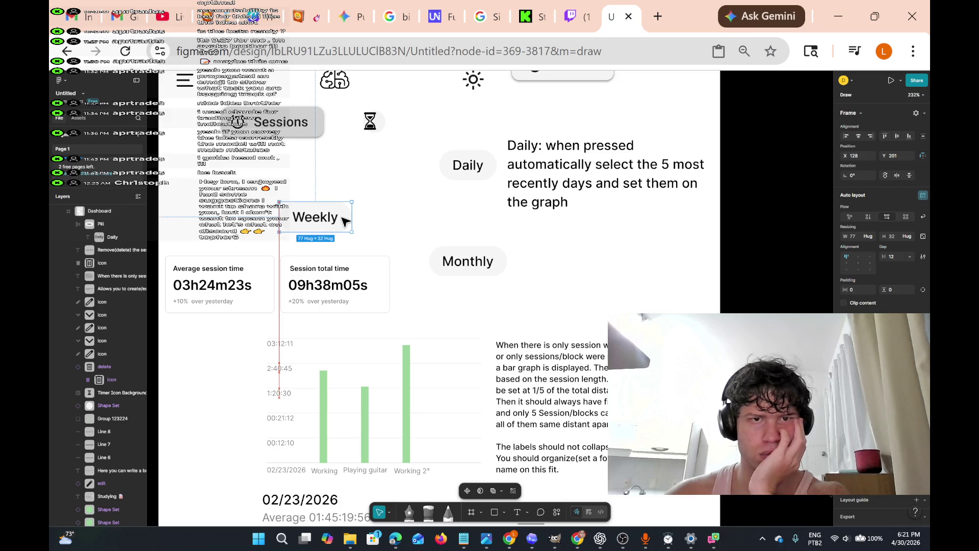
Delete the hourglass icon from the dashboard header
scroll(534, 226, up, 3)
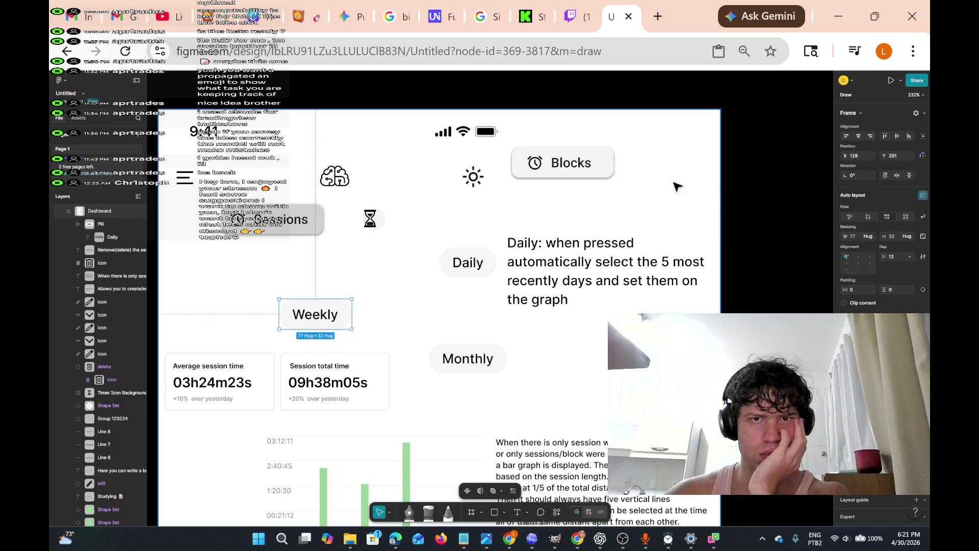
scroll(638, 190, right, 3)
click(616, 233)
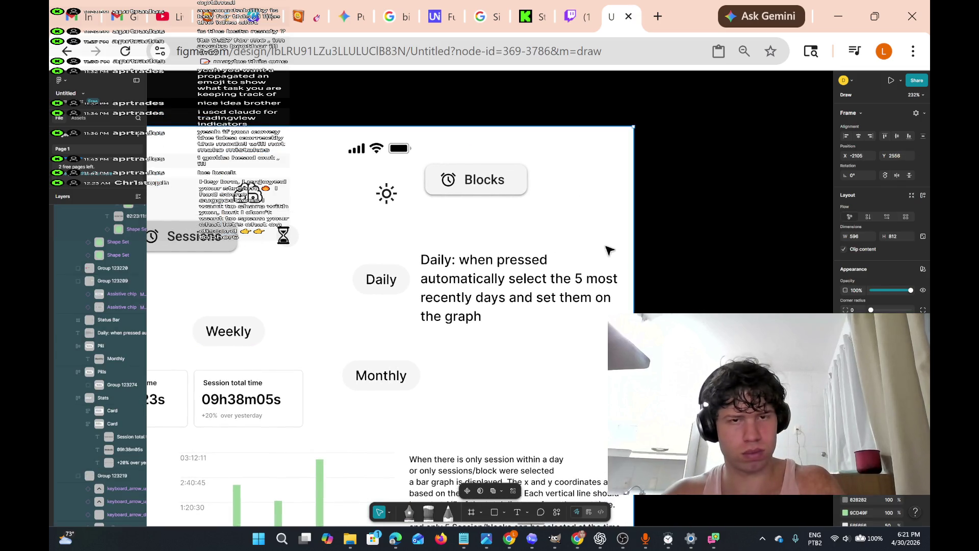
scroll(428, 290, down, 4)
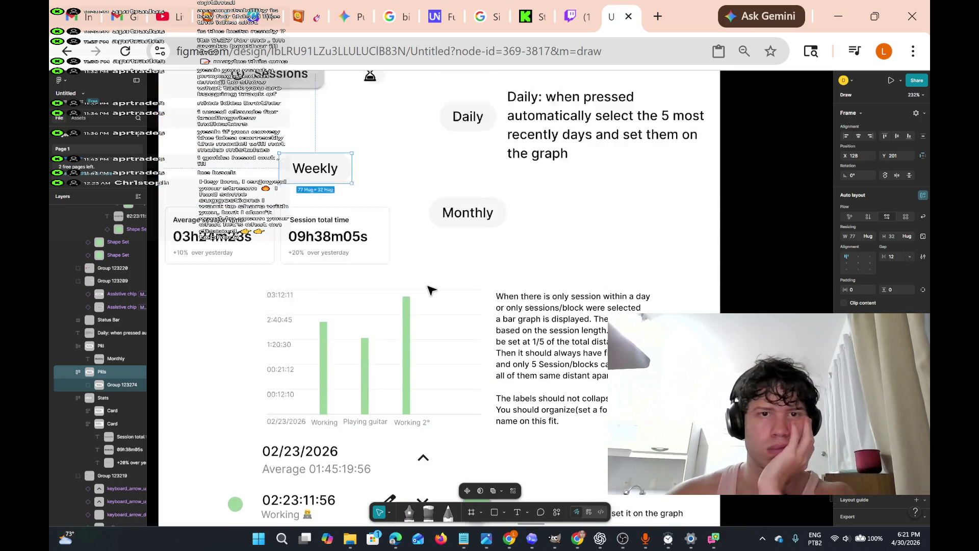
scroll(403, 214, up, 2)
double_click(382, 176)
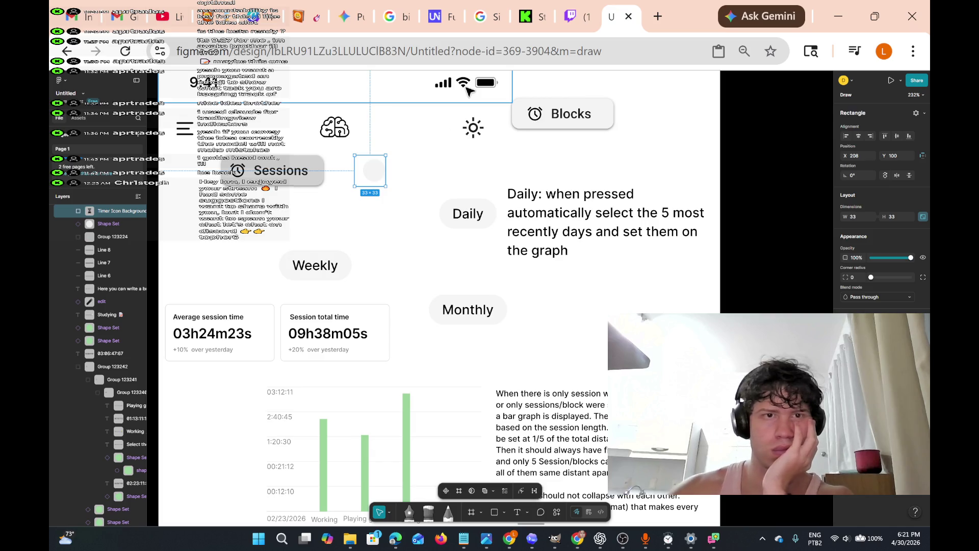
key(Delete)
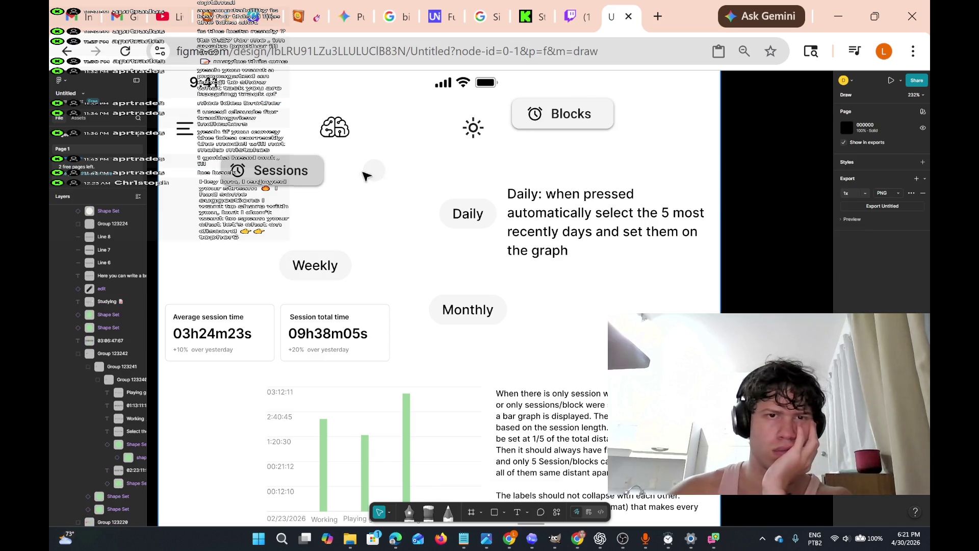
Remove the brain icon with its circle, nudging the Dashboard frame slightly left and down
click(362, 156)
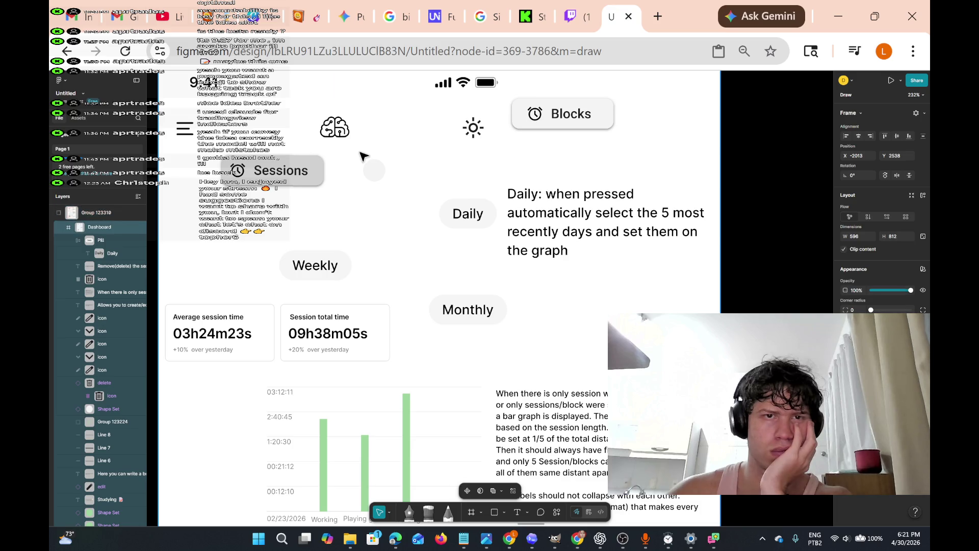
double_click(364, 159)
mouse_move(408, 193)
mouse_down()
mouse_move(383, 215)
mouse_move(320, 106)
mouse_up()
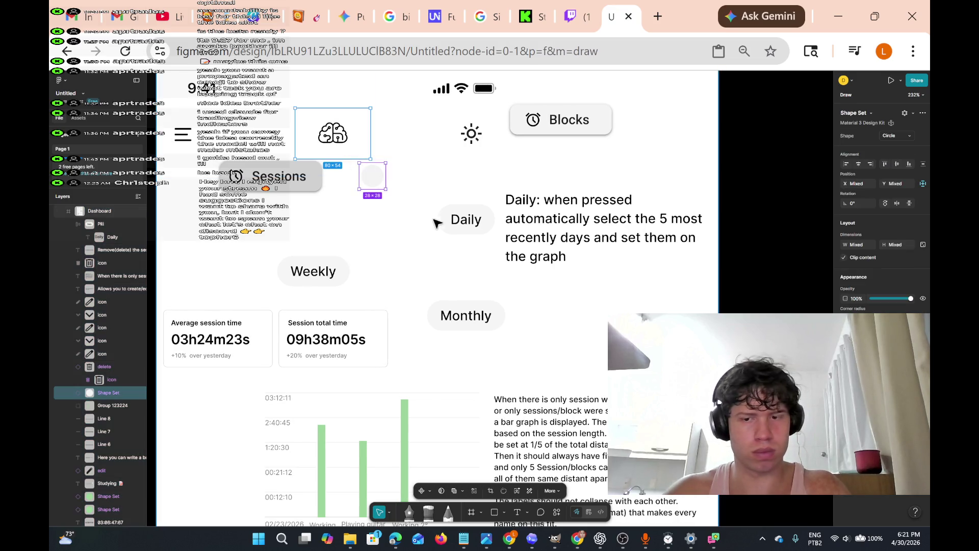
key(Escape)
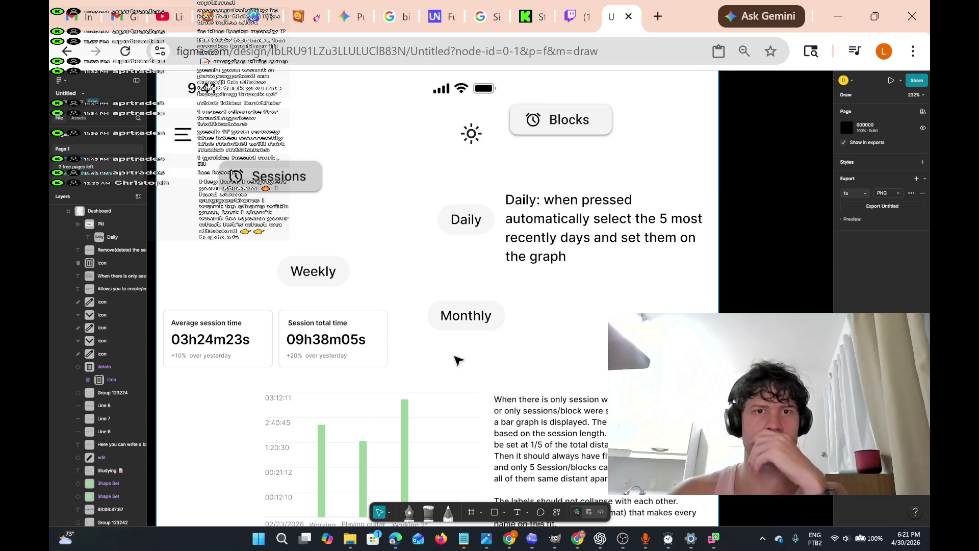
scroll(458, 361, down, 10)
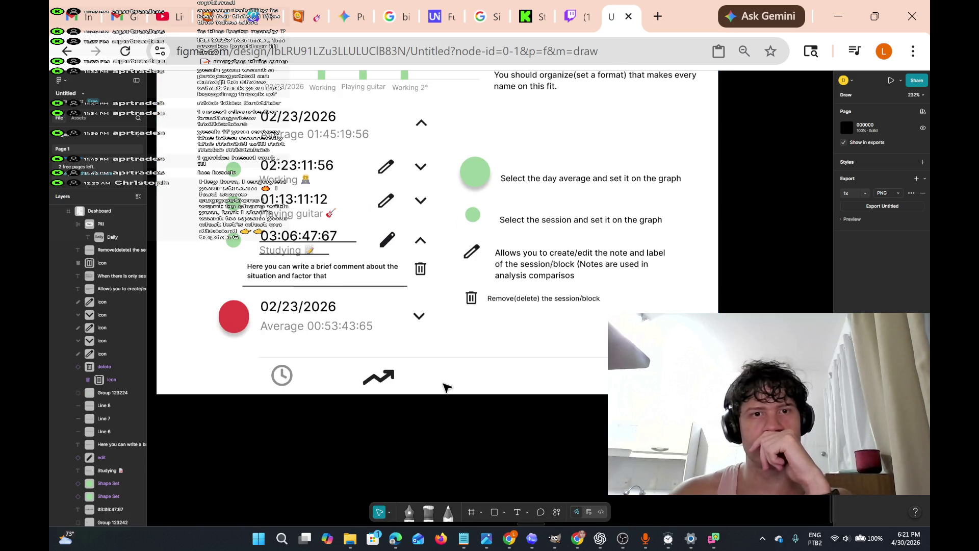
scroll(556, 307, up, 8)
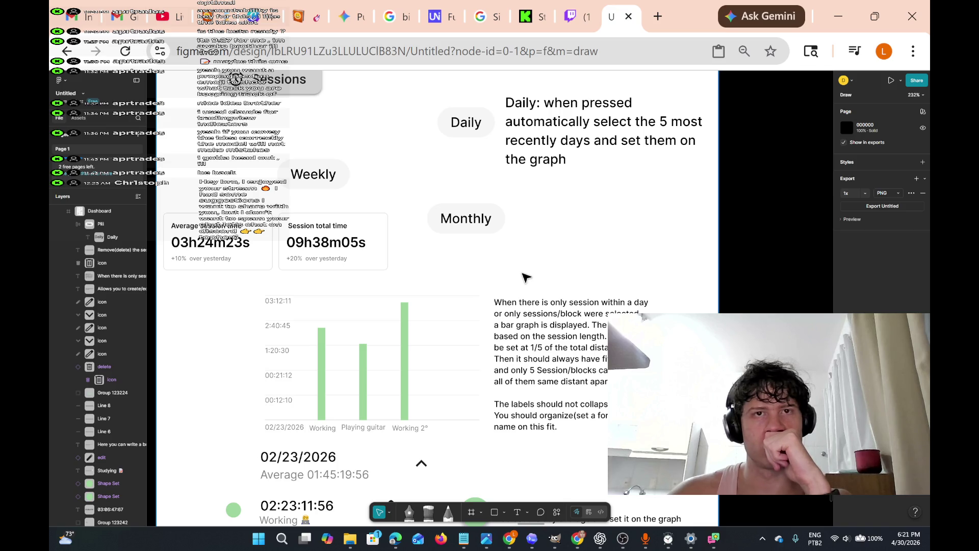
Switch the browser to the Twitch stream tab
click(576, 17)
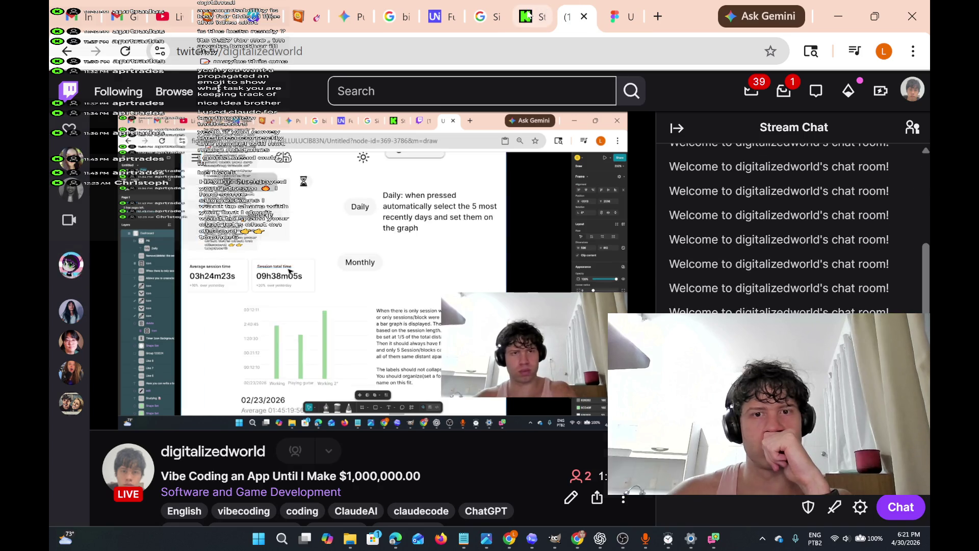
Check the Kick and YouTube Studio stream dashboards, then go back to the Twitch channel
click(530, 16)
click(169, 16)
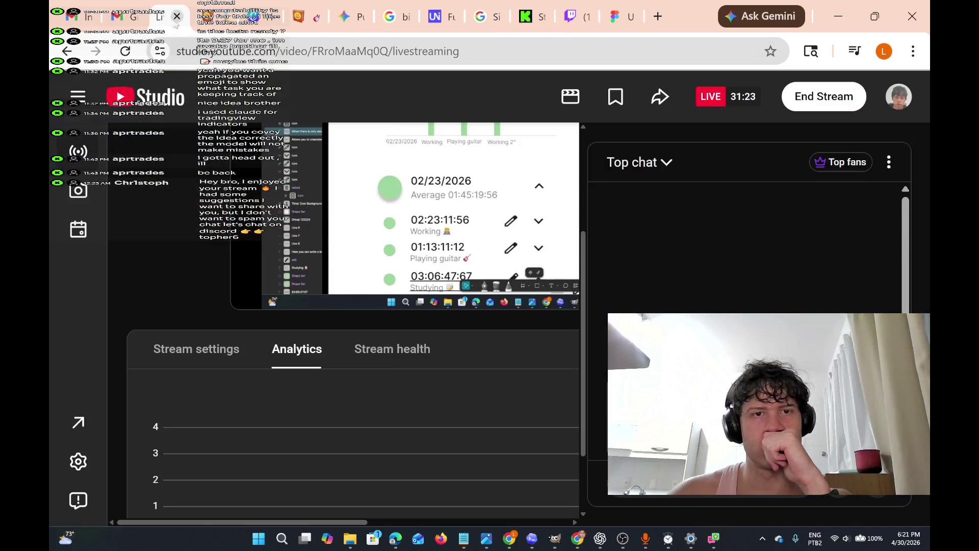
click(577, 17)
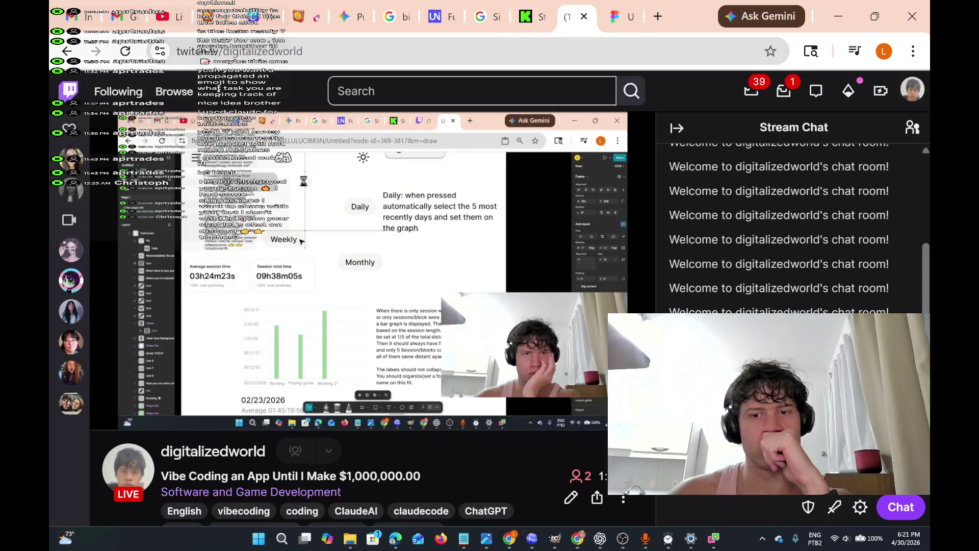
Bring up Stopwatch & Timer, then minimize both the browser and the timer window
mouse_move(671, 532)
click(672, 508)
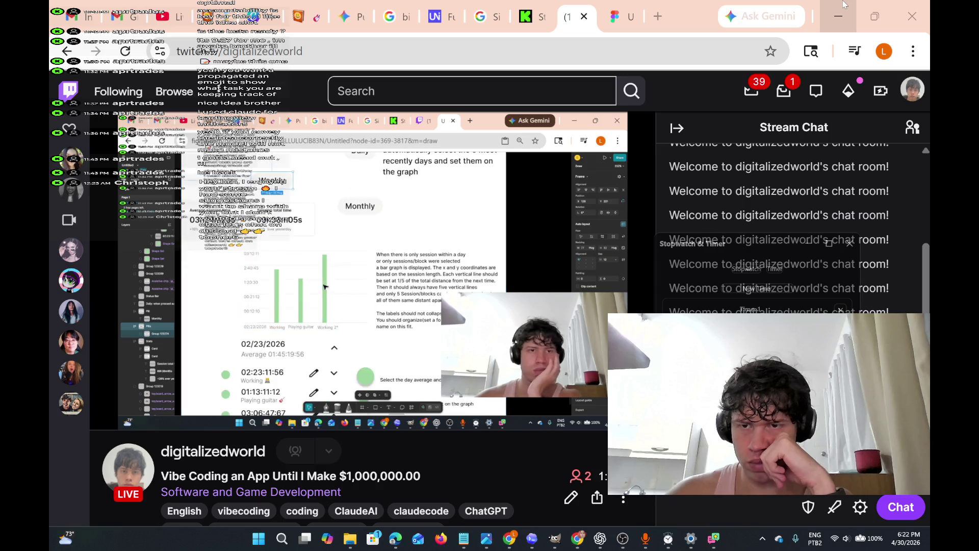
click(844, 5)
click(810, 243)
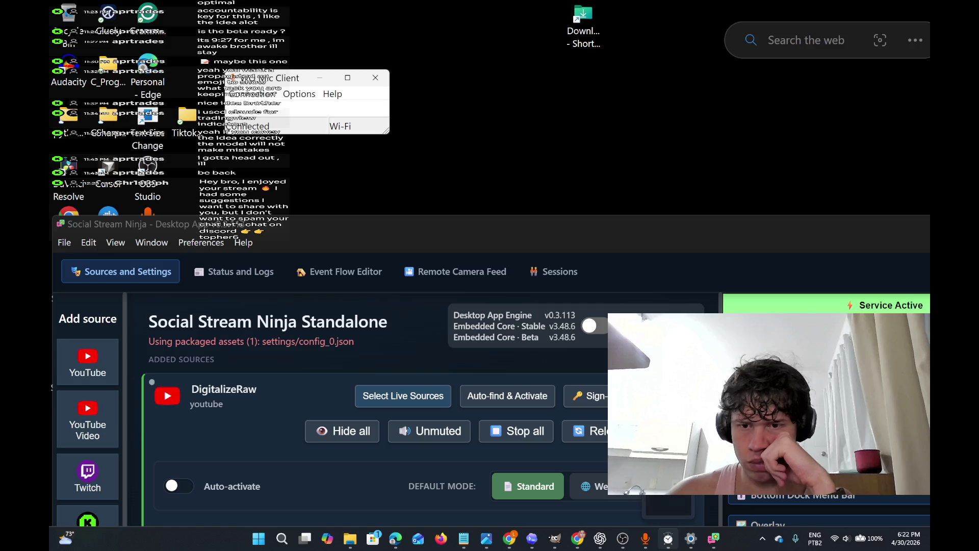
Move the Stopwatch & Timer window higher up the screen, then minimize it
click(668, 538)
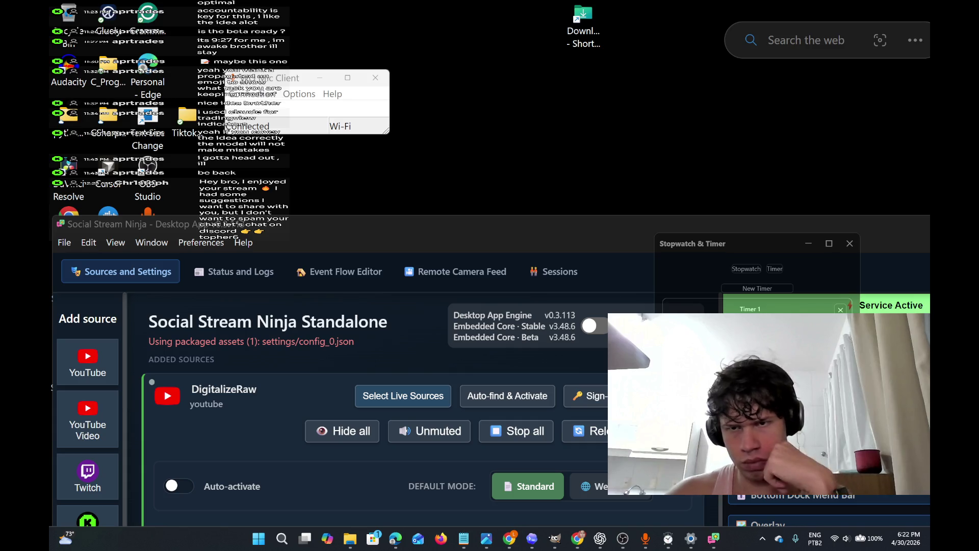
mouse_move(759, 245)
mouse_down()
mouse_move(574, 49)
mouse_move(607, 97)
mouse_move(654, 122)
mouse_up()
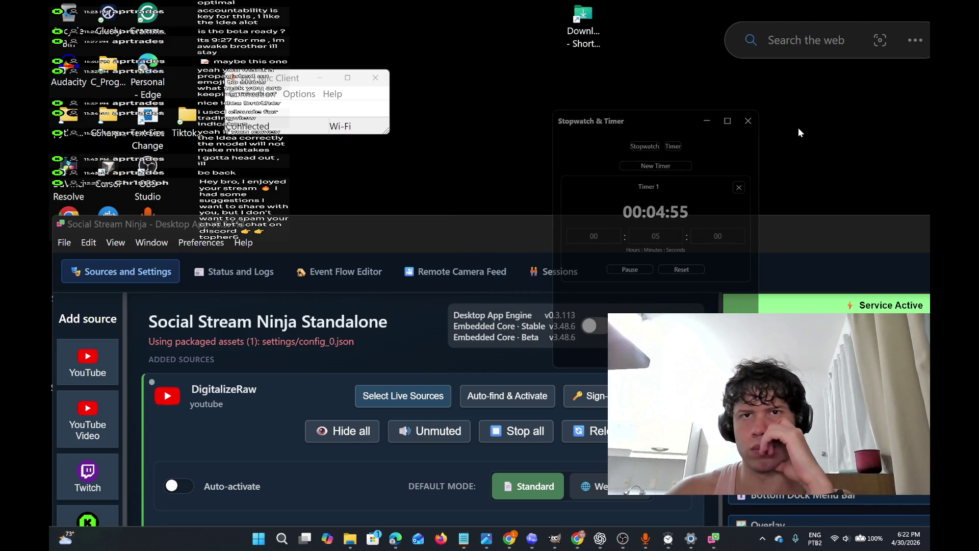
click(706, 120)
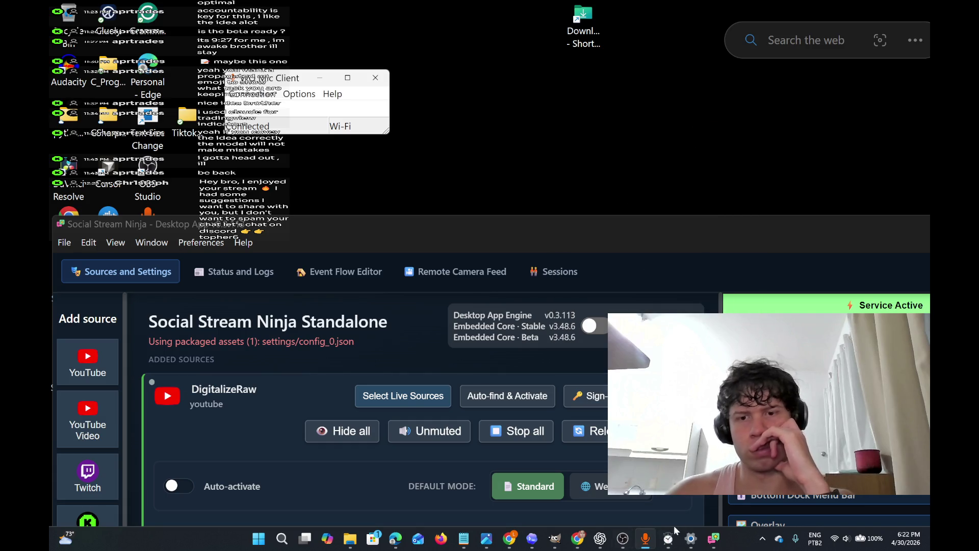
Restore the browser, check YouTube Studio, and return to the Figma dashboard design
mouse_move(648, 546)
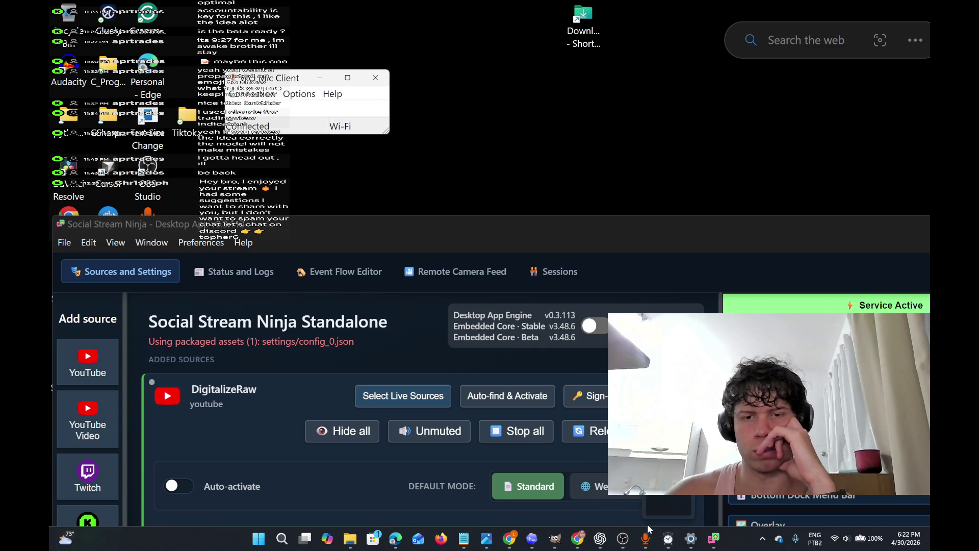
mouse_move(601, 539)
mouse_move(589, 505)
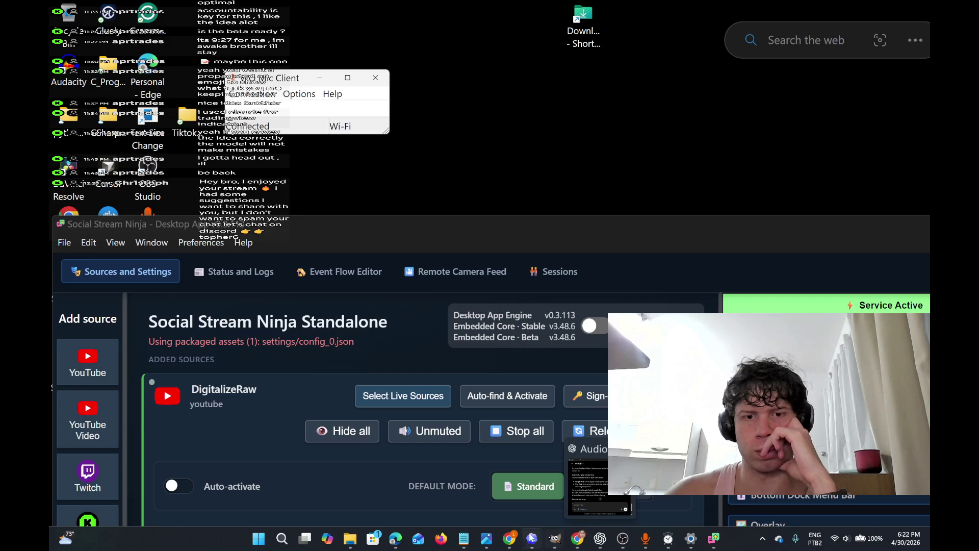
mouse_move(509, 539)
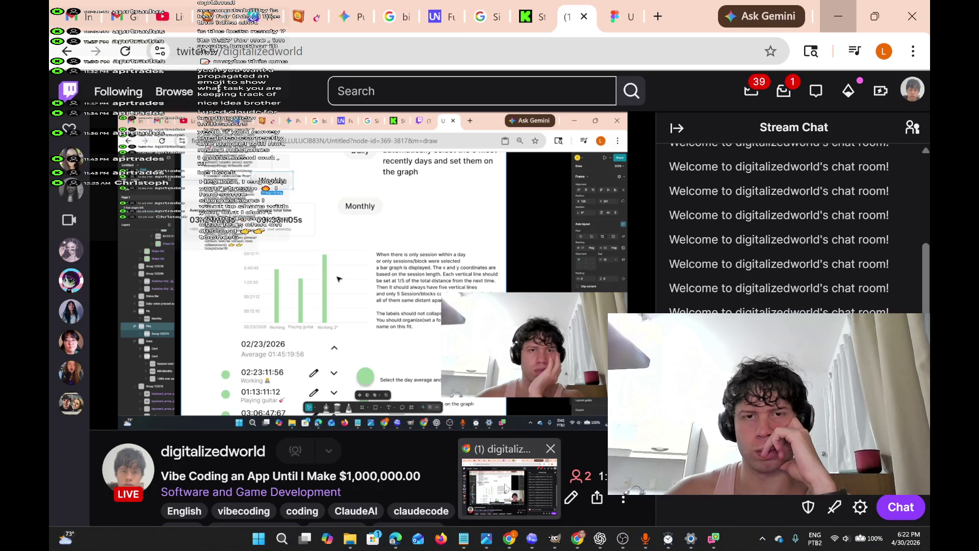
click(507, 489)
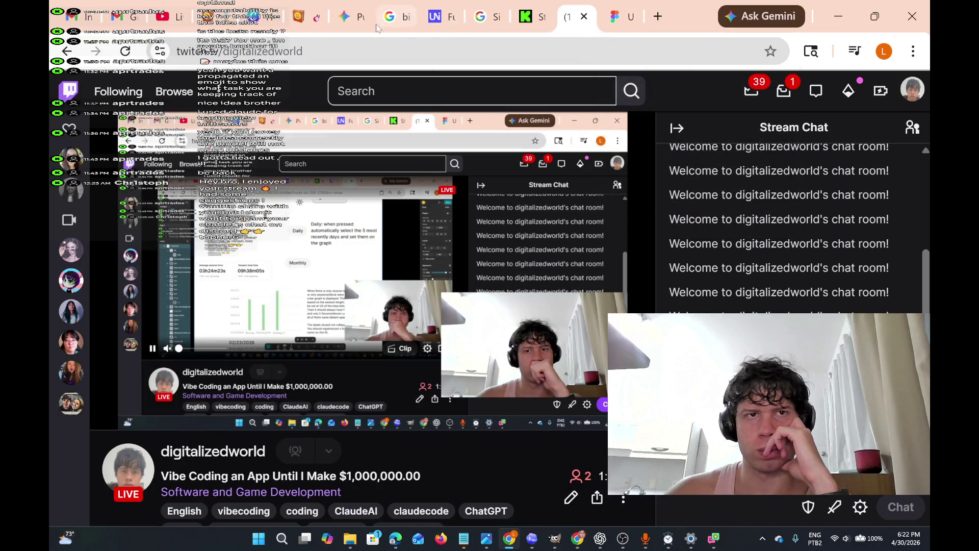
key(ctrl+3)
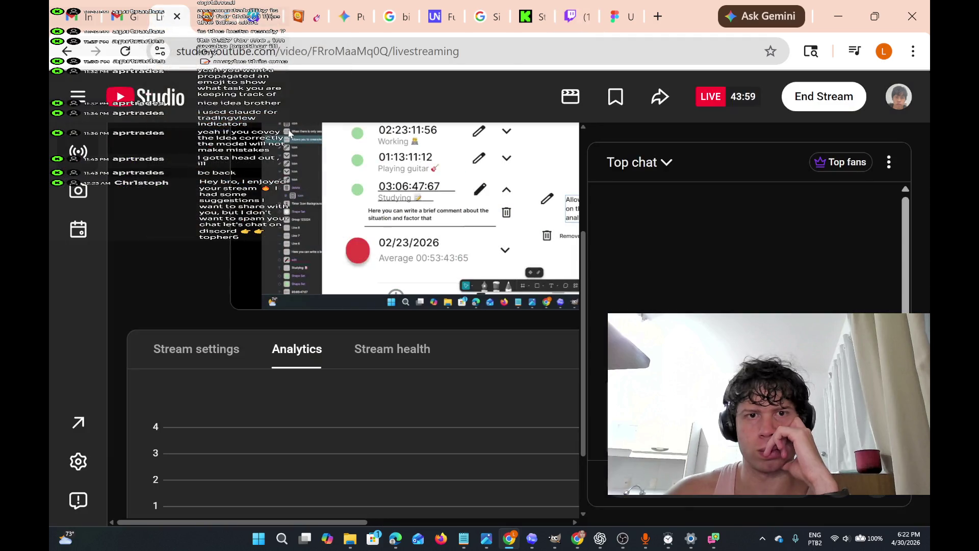
click(616, 16)
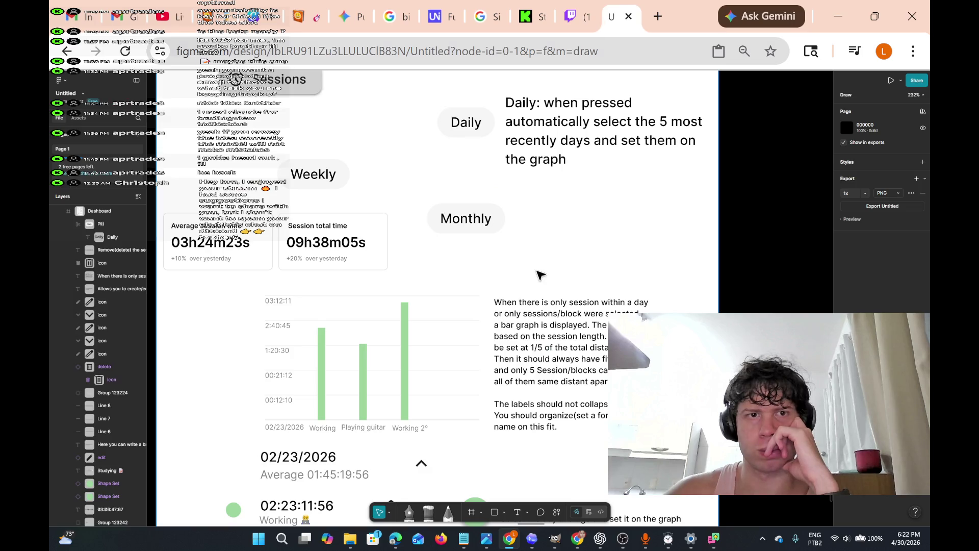
scroll(516, 264, down, 5)
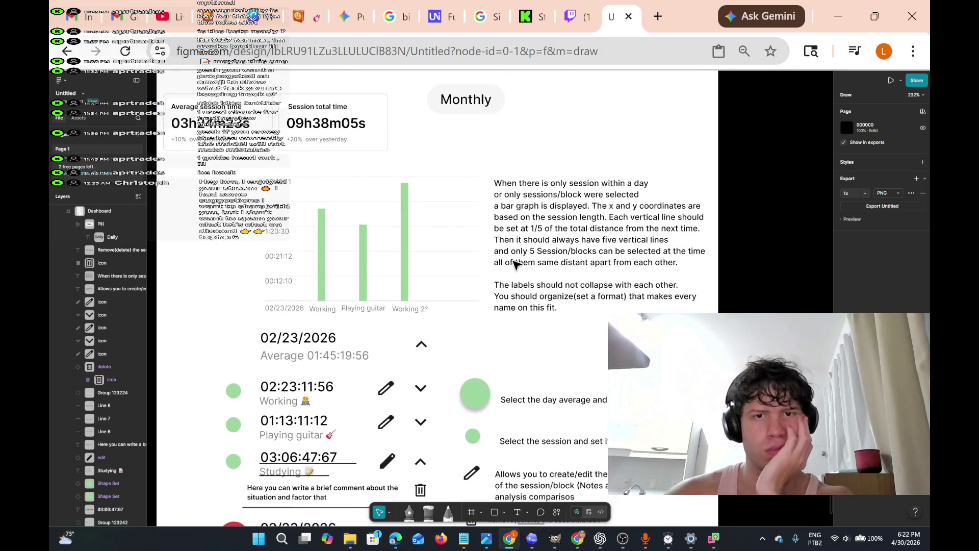
scroll(515, 264, left, 5)
scroll(515, 265, down, 3)
scroll(515, 264, up, 3)
scroll(515, 264, down, 3)
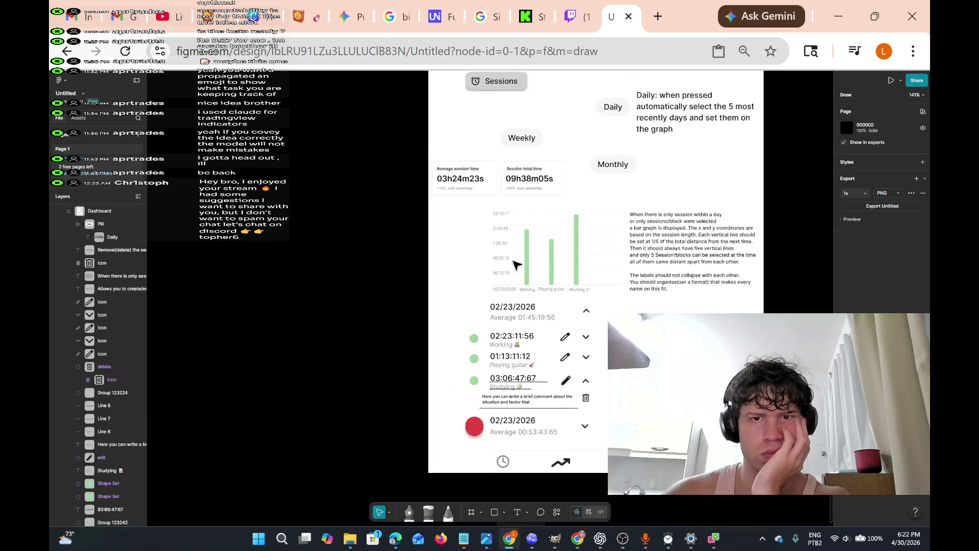
scroll(515, 264, right, 3)
scroll(515, 265, up, 1)
scroll(515, 265, up, 4)
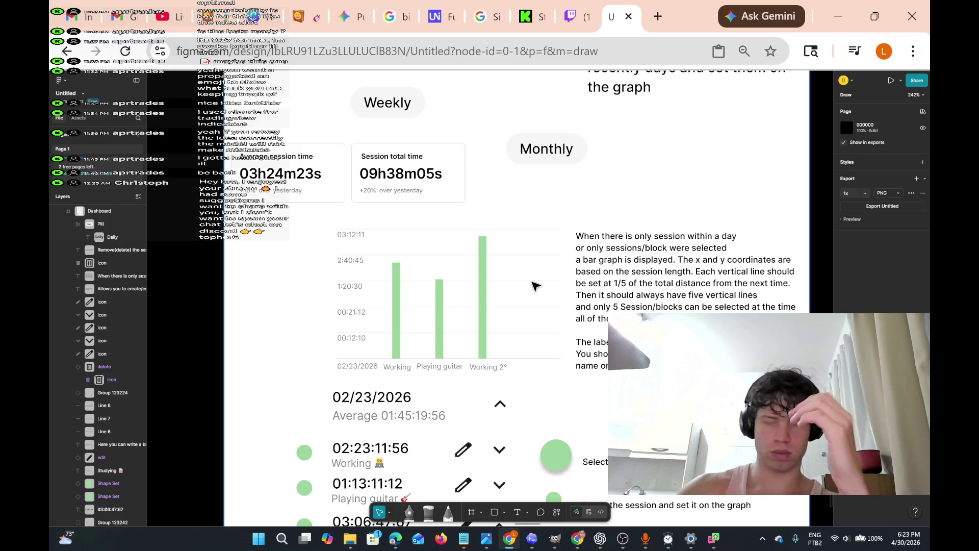
scroll(528, 285, right, 1)
scroll(528, 284, right, 3)
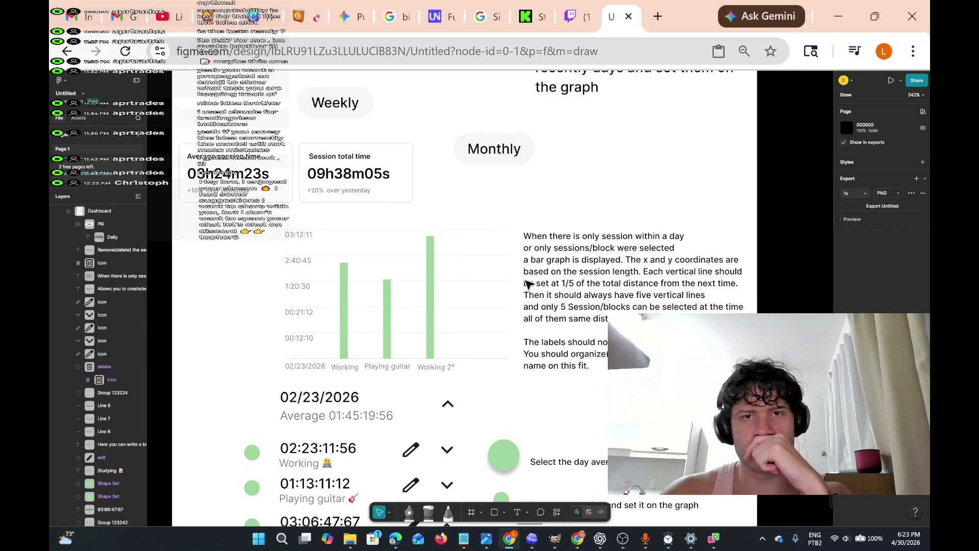
scroll(528, 284, left, 4)
scroll(528, 284, up, 3)
scroll(528, 284, up, 3)
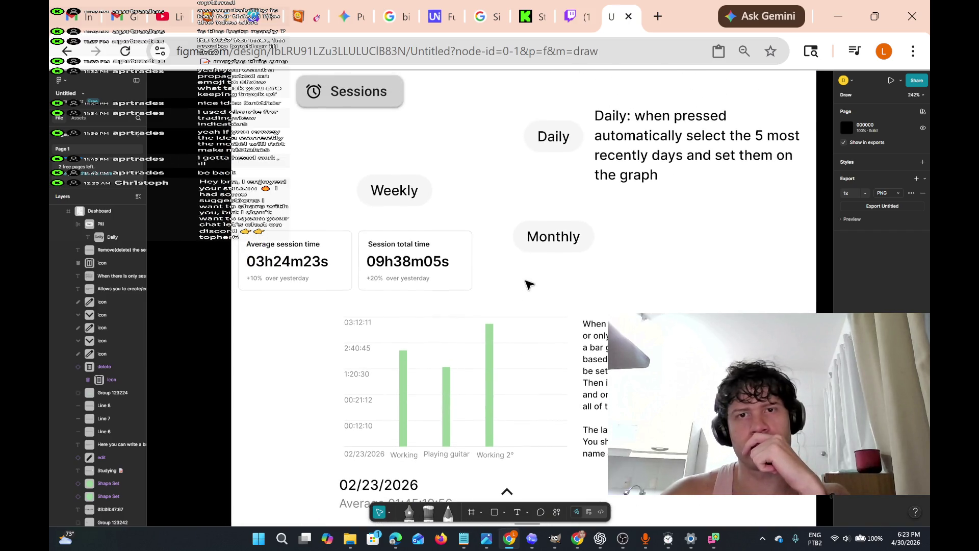
scroll(528, 284, down, 5)
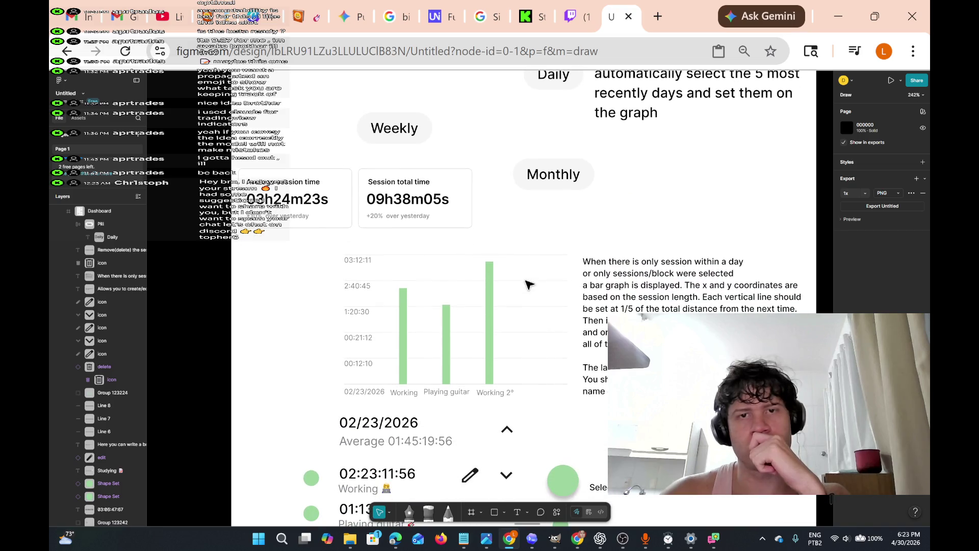
scroll(528, 284, down, 10)
scroll(528, 285, up, 3)
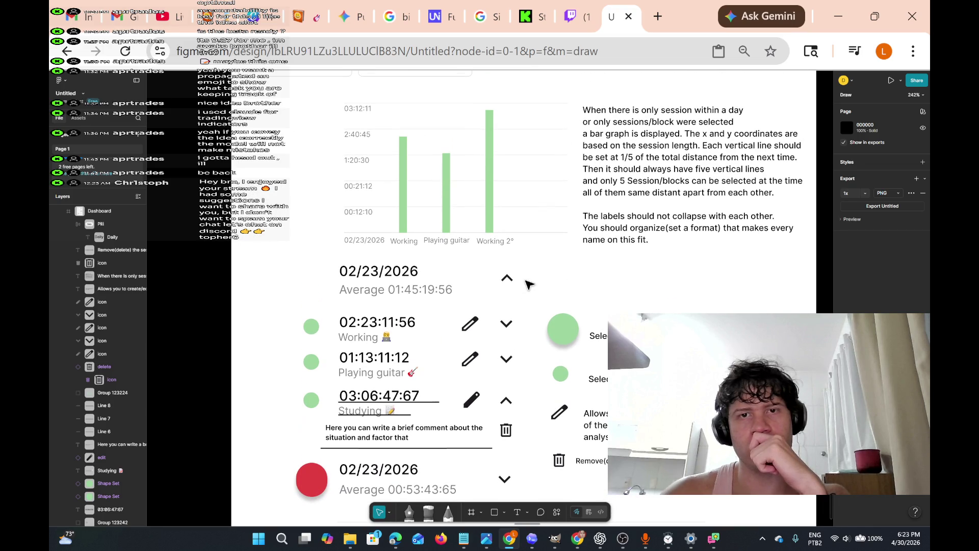
scroll(528, 285, down, 3)
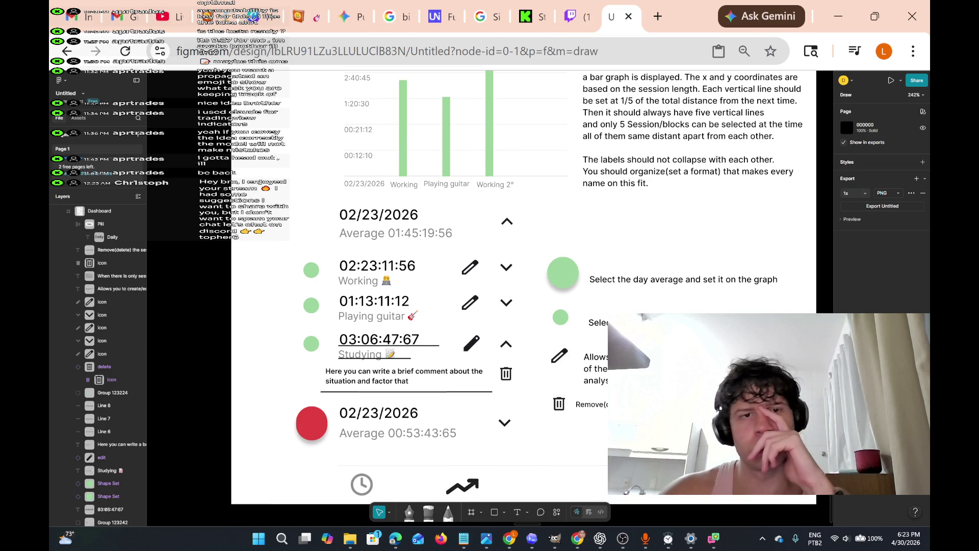
drag(299, 203, 327, 221)
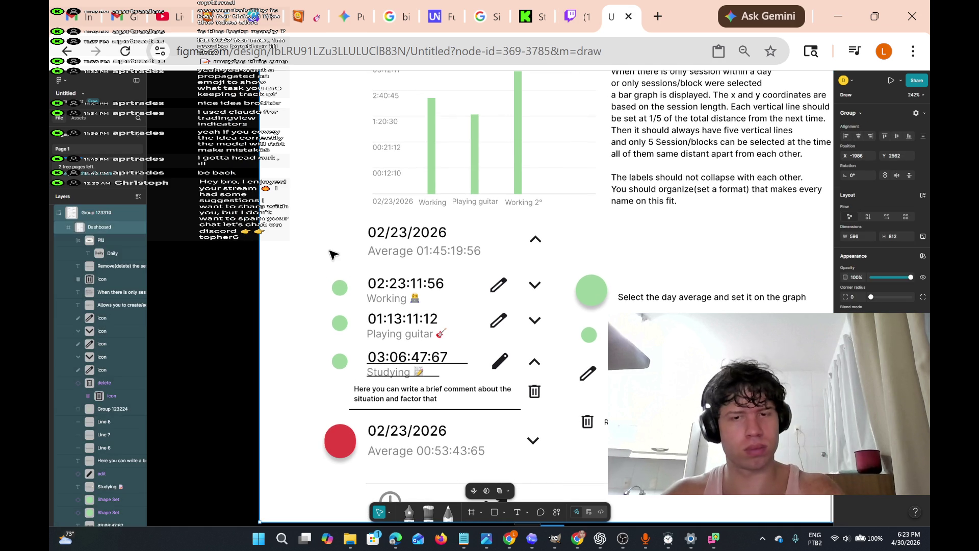
key(ctrl+z)
click(328, 207)
mouse_move(297, 207)
mouse_down()
mouse_move(418, 244)
mouse_move(574, 252)
mouse_up()
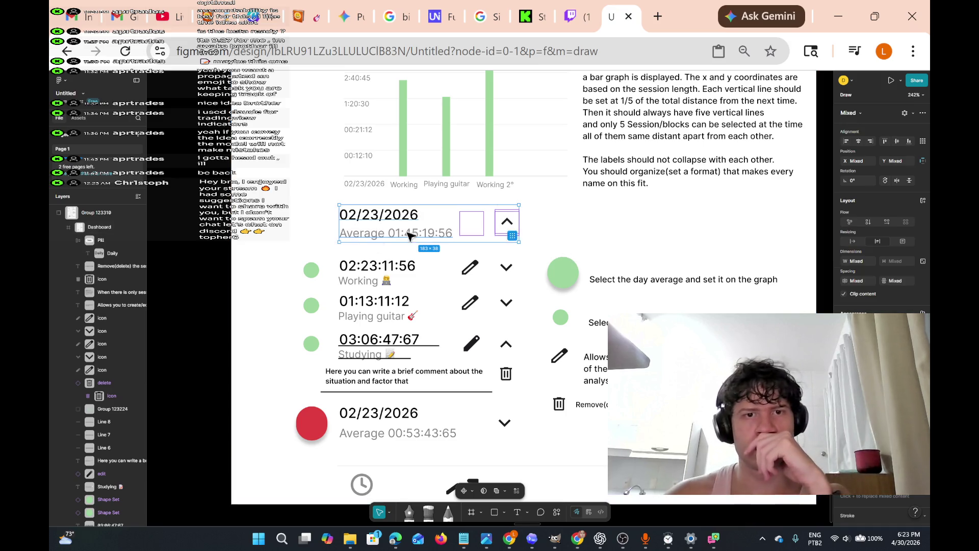
scroll(436, 276, up, 4)
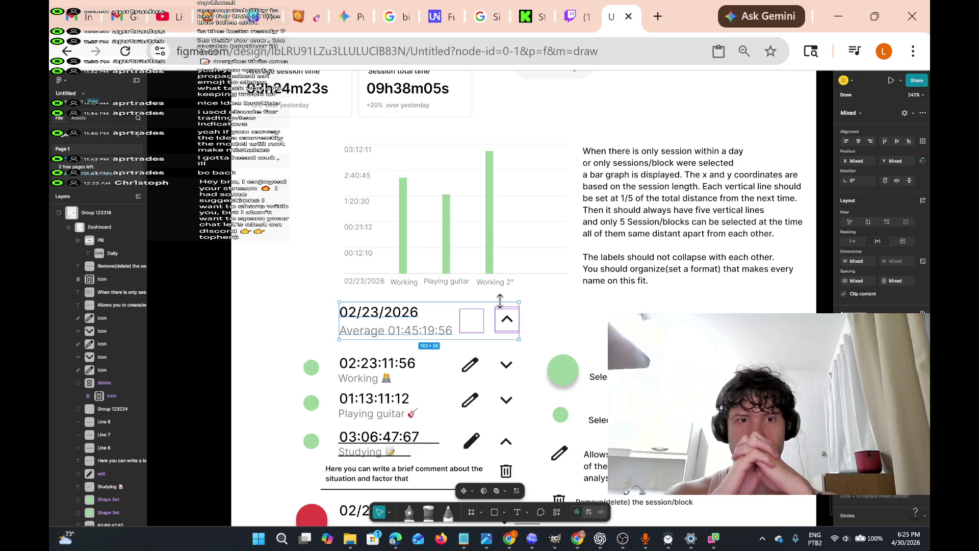
scroll(503, 309, down, 4)
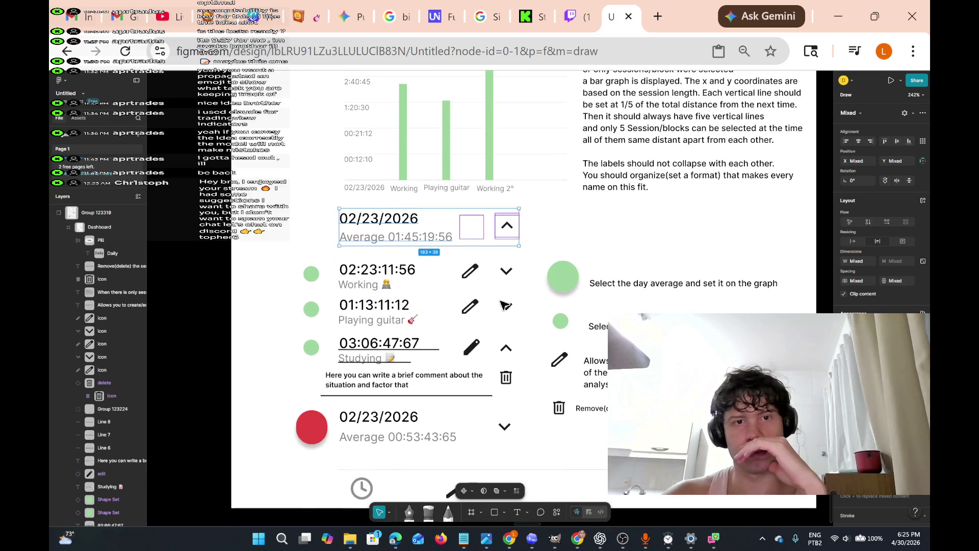
scroll(505, 305, down, 5)
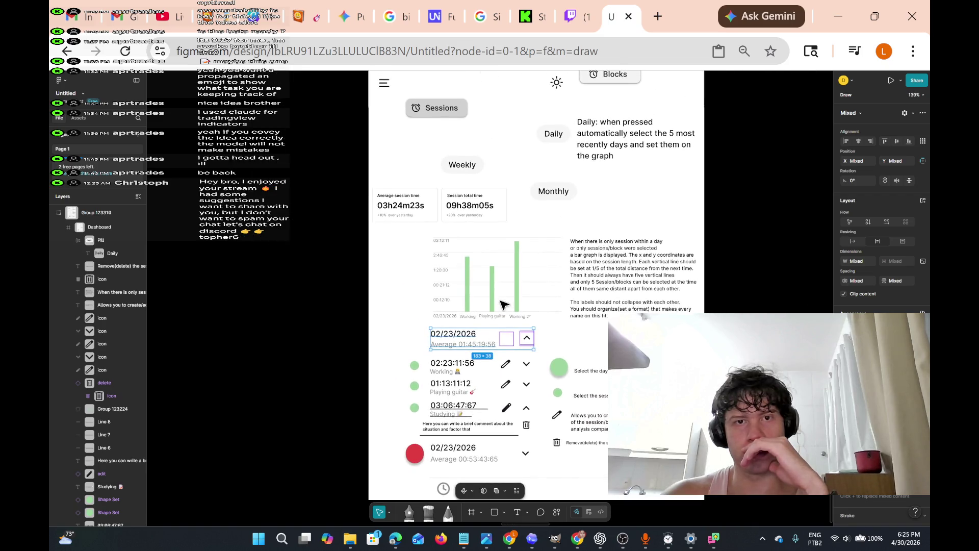
scroll(503, 305, down, 5)
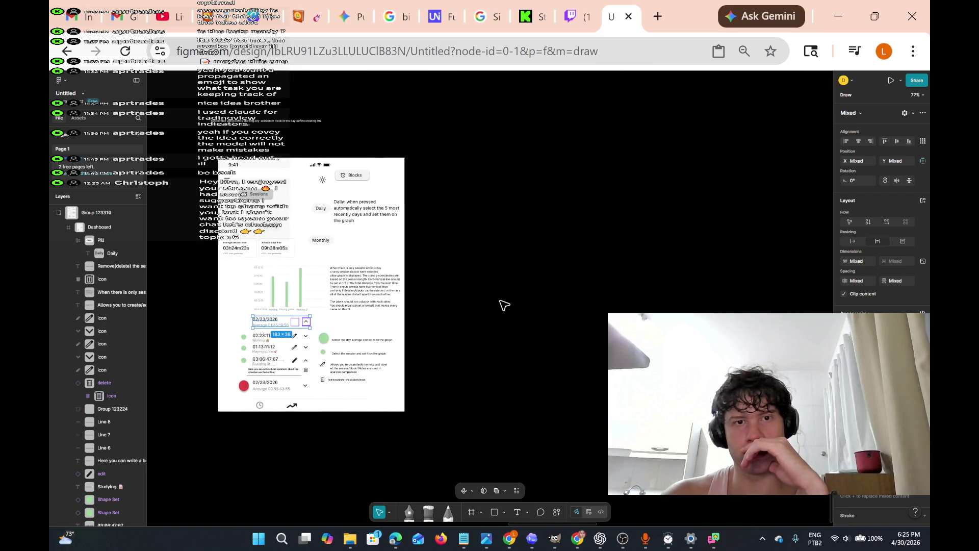
scroll(502, 304, left, 1)
scroll(502, 305, up, 7)
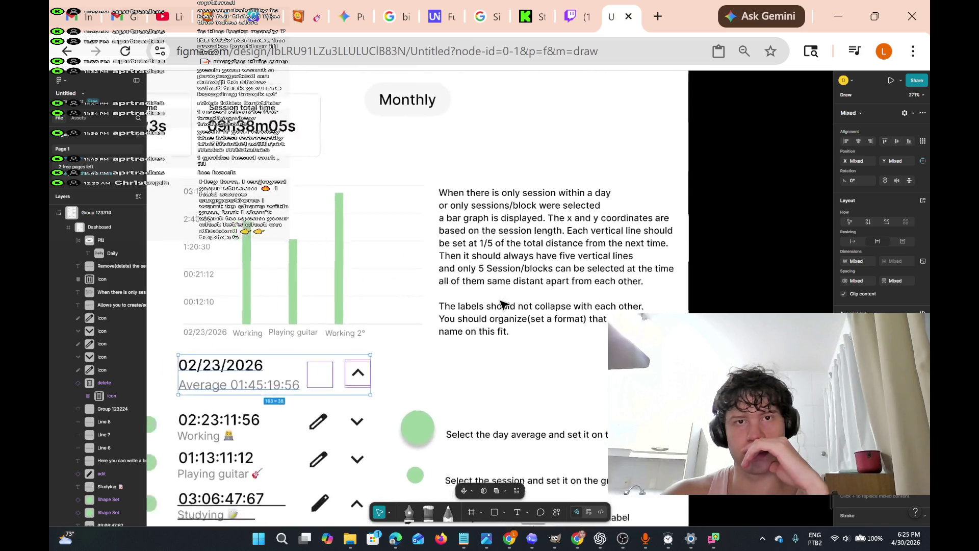
scroll(503, 305, up, 3)
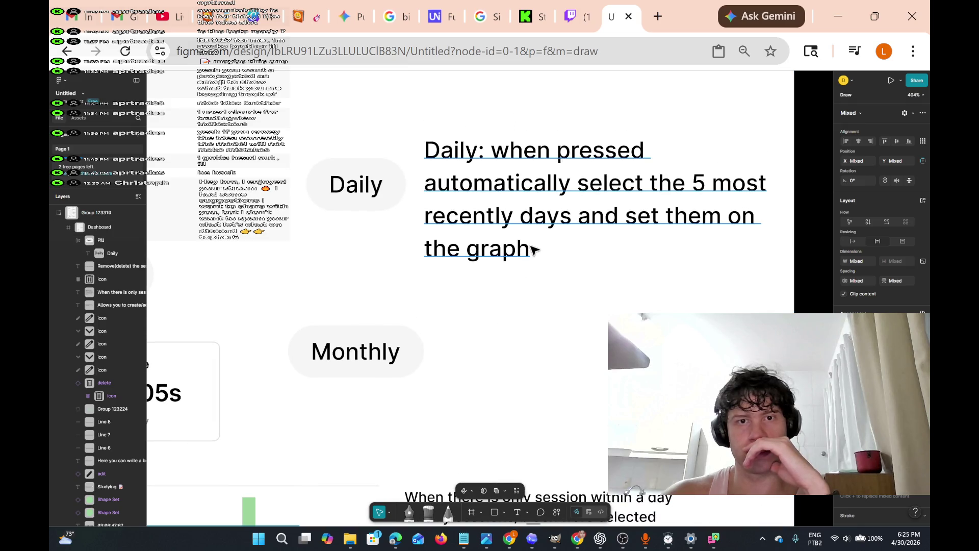
Continue the Daily note after "the graph" with ". It is automatically" and a line break
click(529, 248)
double_click(528, 249)
click(530, 249)
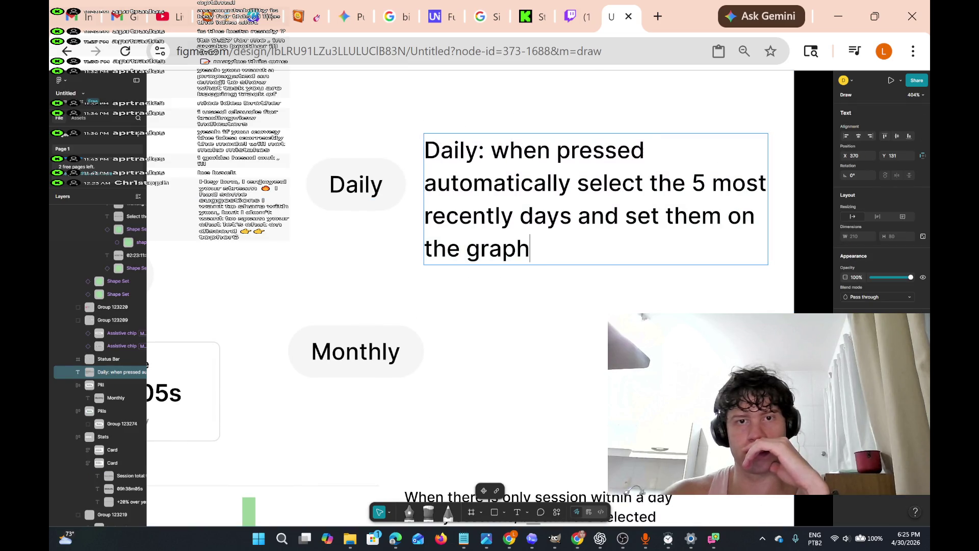
text(. I)
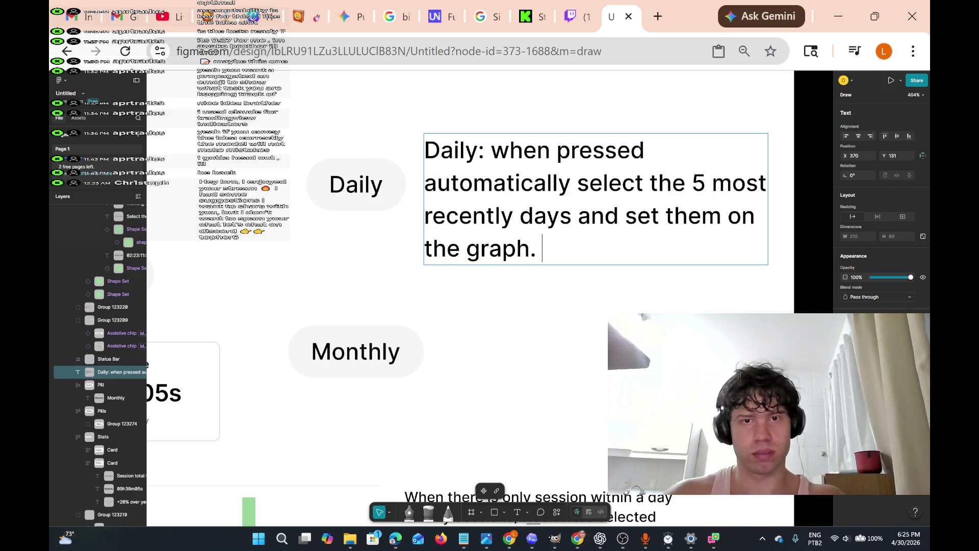
text(t is)
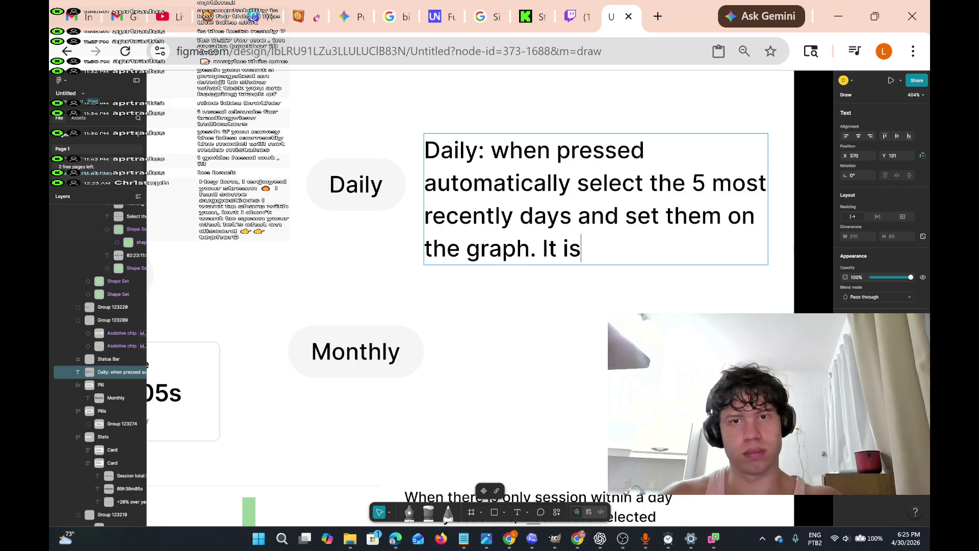
text( auto)
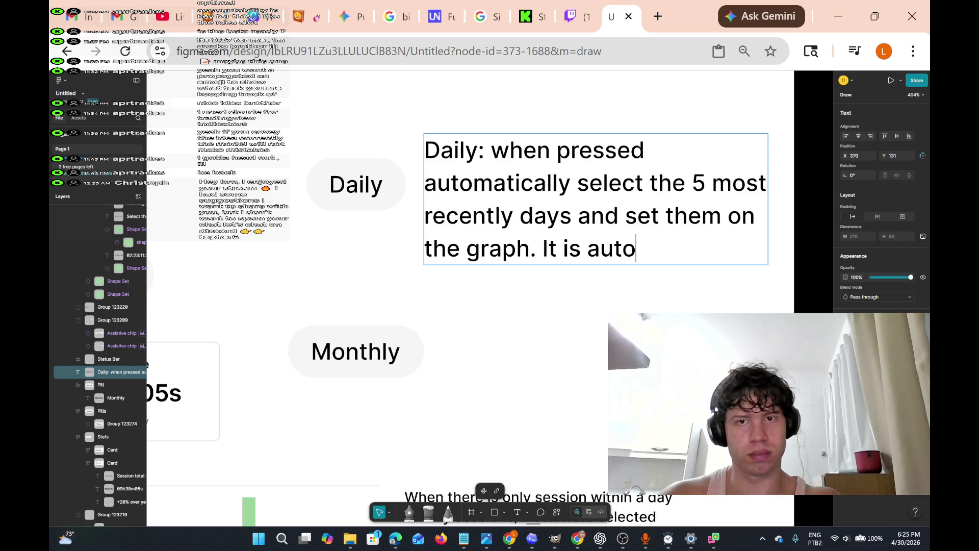
text(maticall)
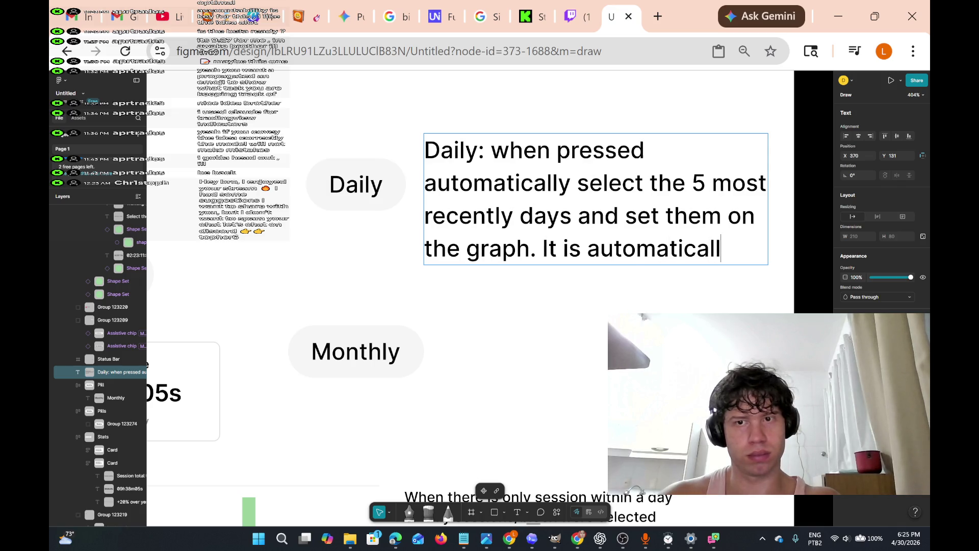
text(y sele)
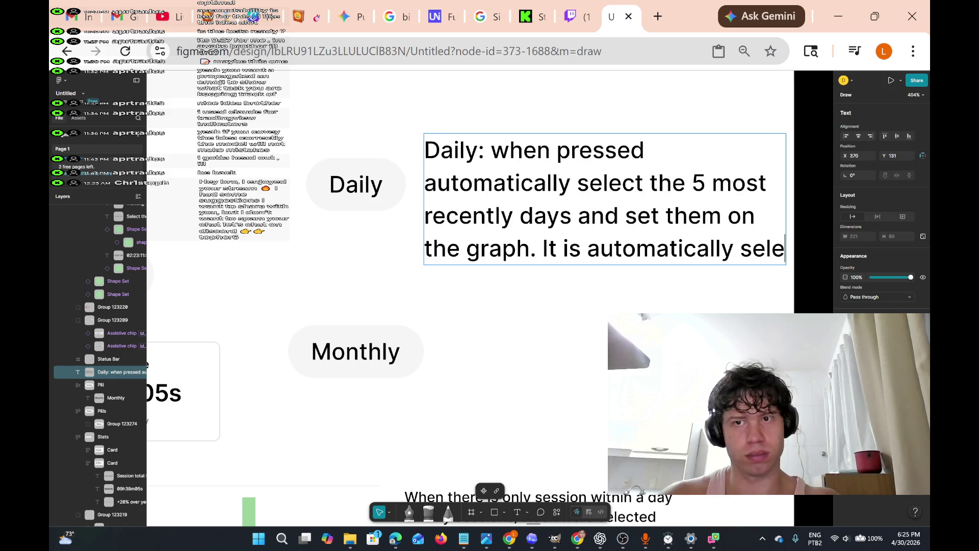
key(BackSpace)
key(BackSpace)
key(BackSpace)
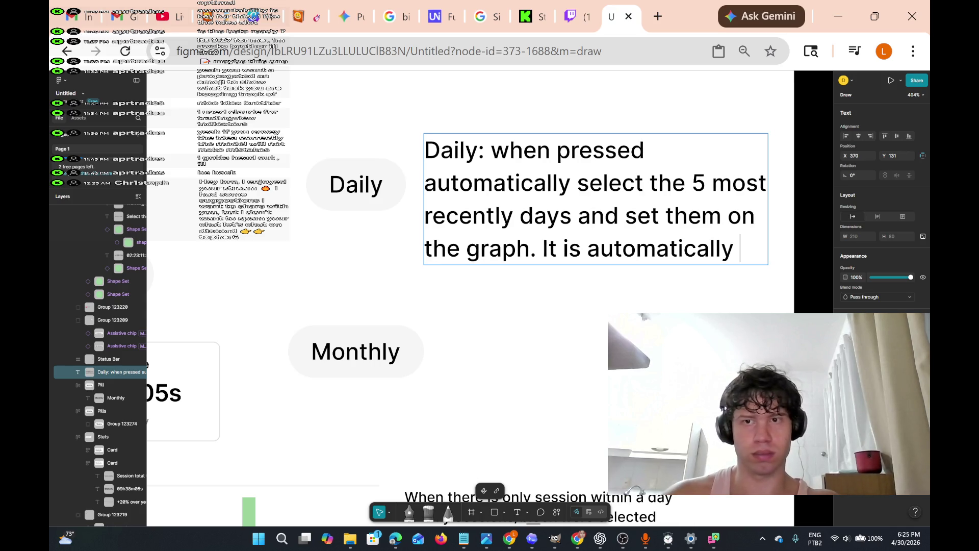
key(Return)
Add "'selected' after user selects" and "a day" on new lines, fixing typos
text("selected)
text(wh)
key(BackSpace)
key(BackSpace)
text(after usr)
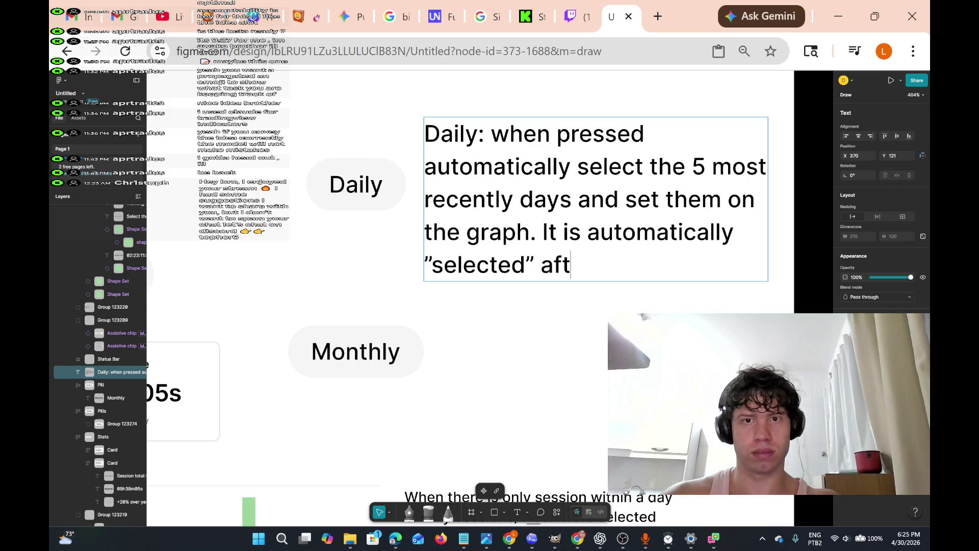
text(er user)
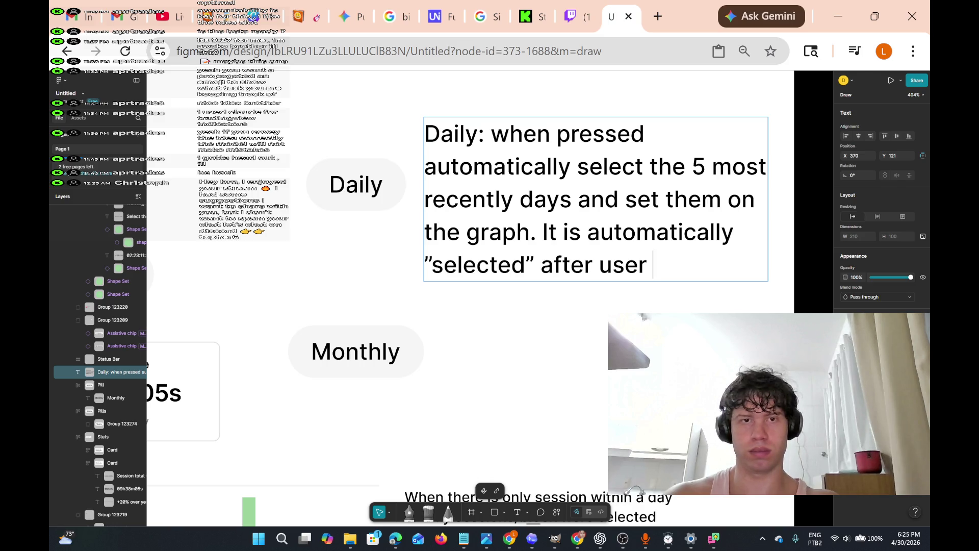
text(selects)
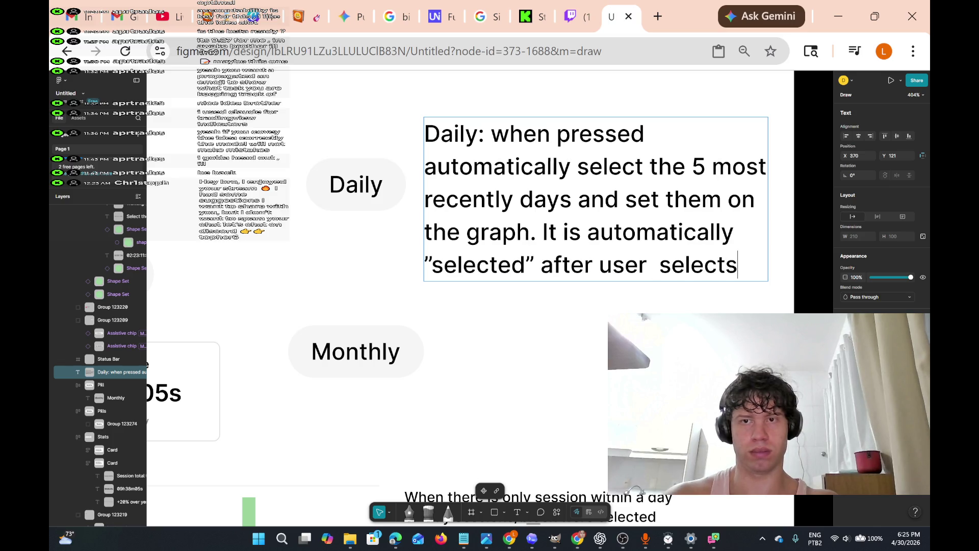
key(Return)
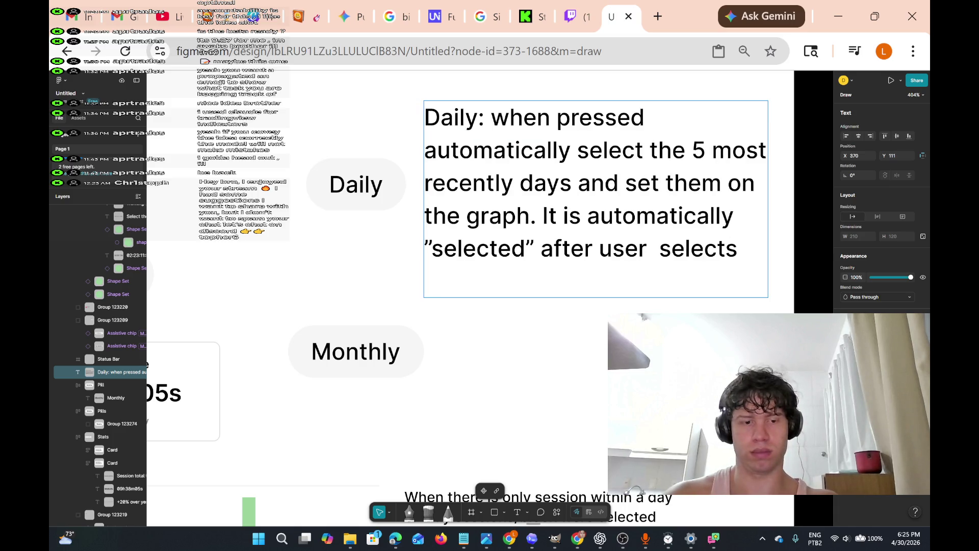
text(´5)
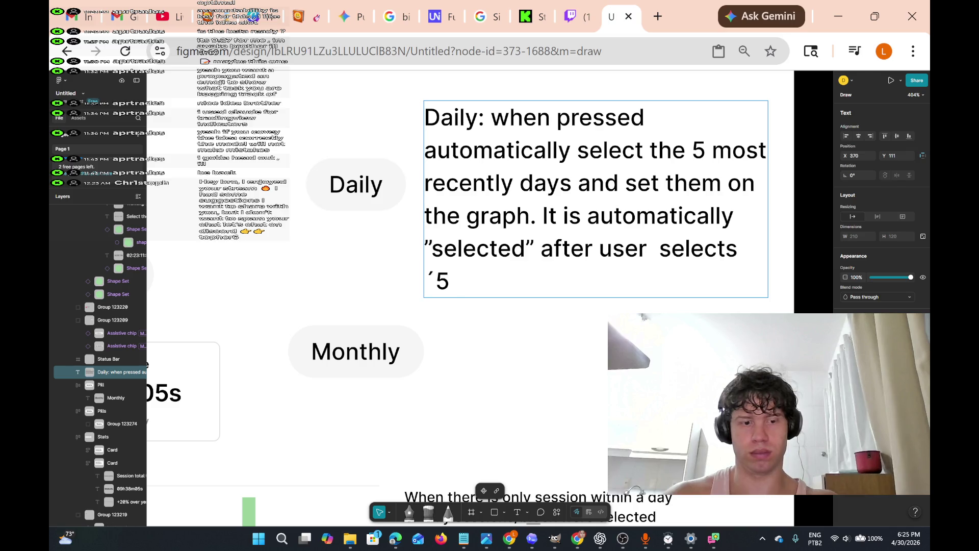
key(BackSpace)
text(a day)
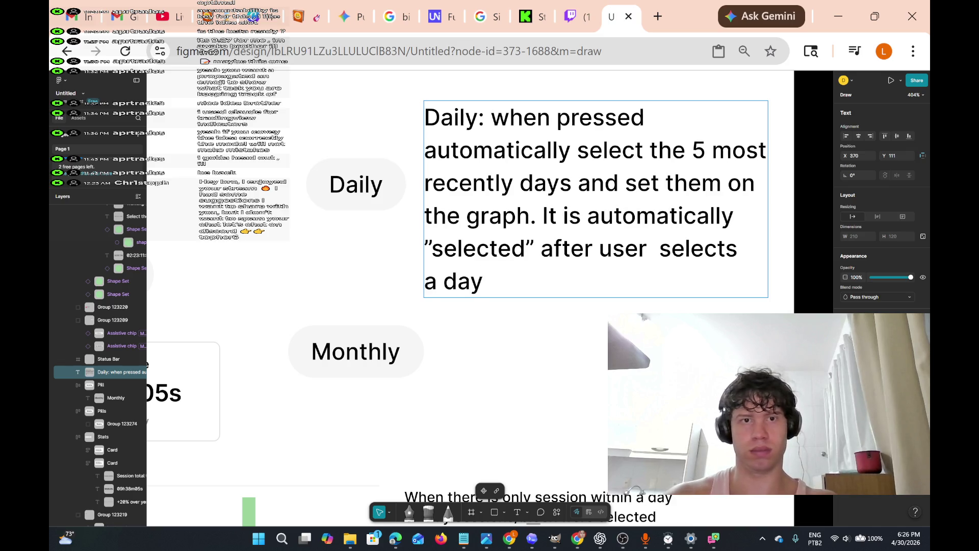
text( av)
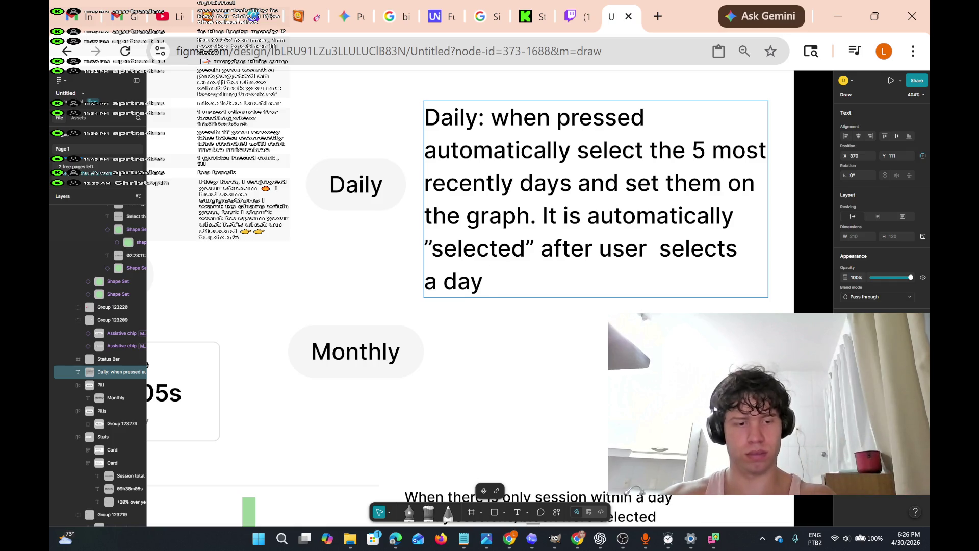
key(BackSpace)
key(BackSpace)
key(BackSpace)
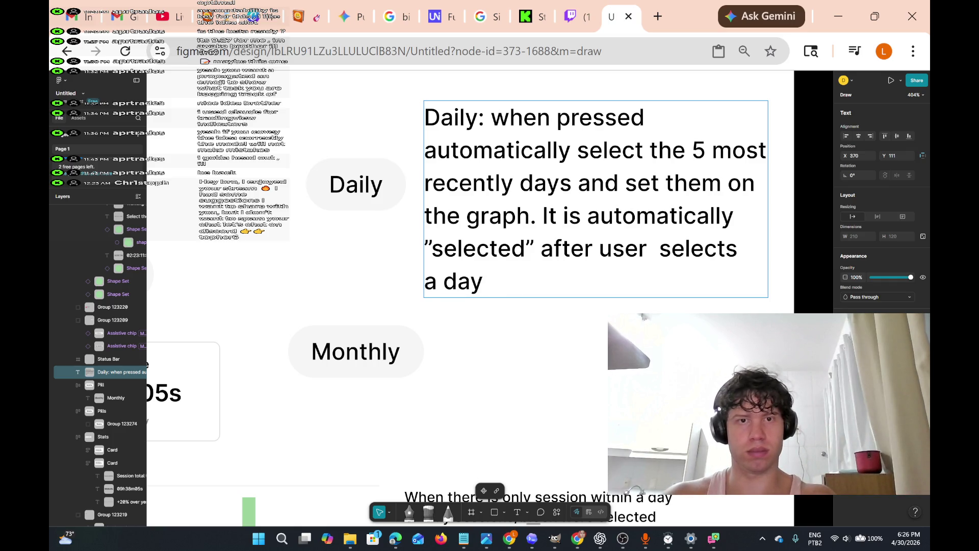
scroll(531, 249, down, 8)
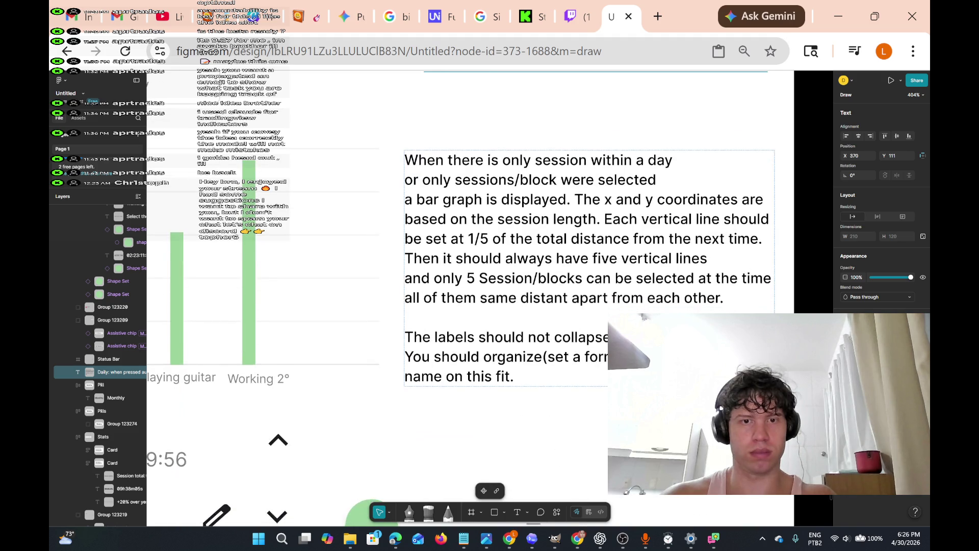
Append "average" after "a day" in the Daily note and exit text editing
scroll(531, 249, down, 3)
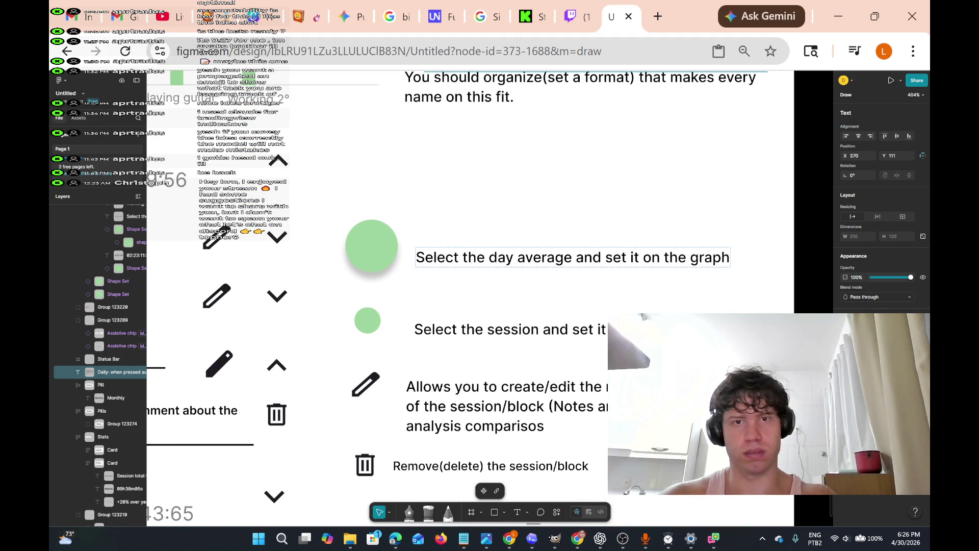
scroll(531, 250, up, 10)
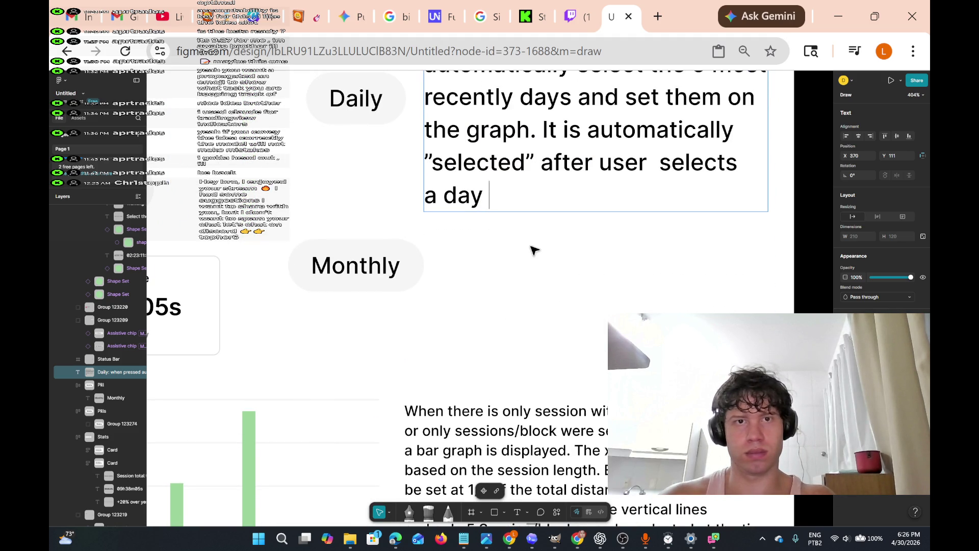
text(a)
text(erage)
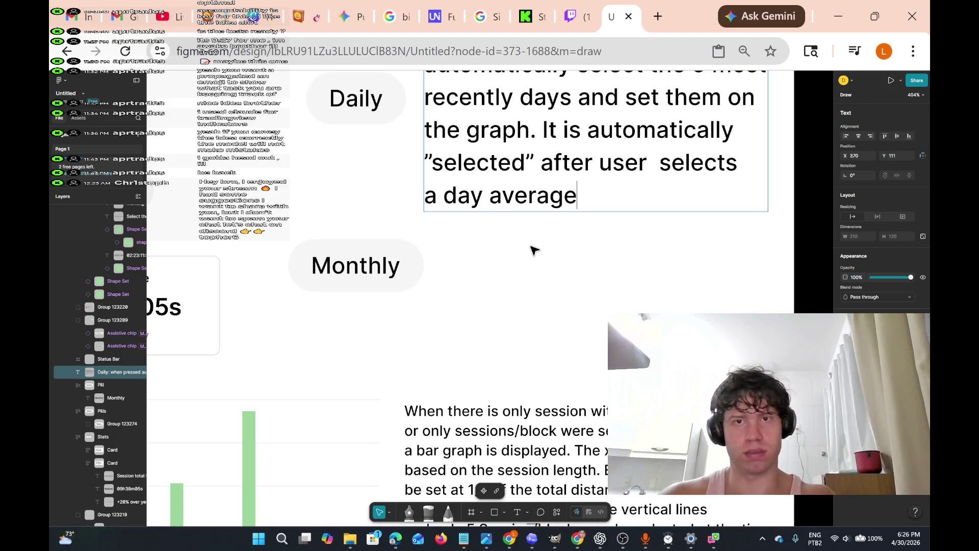
scroll(533, 250, down, 3)
scroll(533, 250, down, 8)
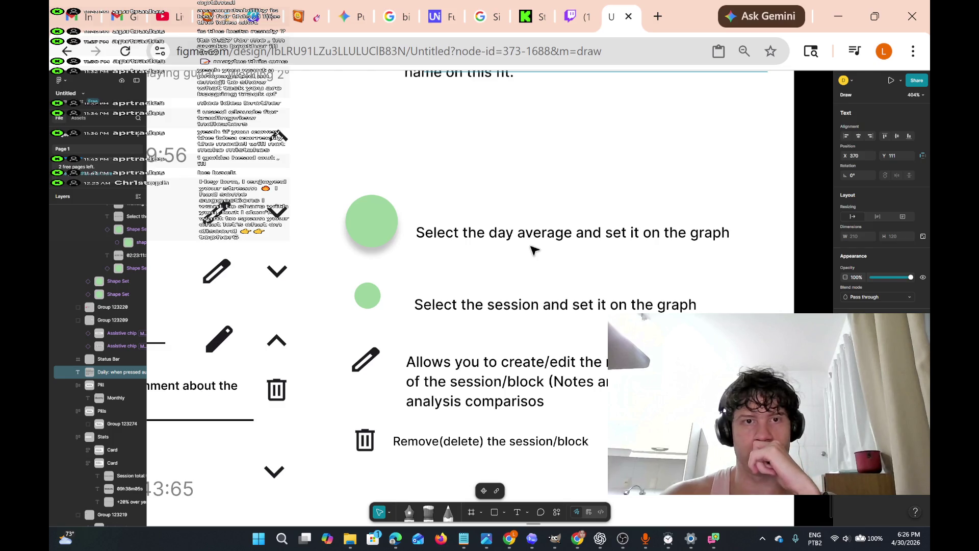
scroll(533, 250, up, 9)
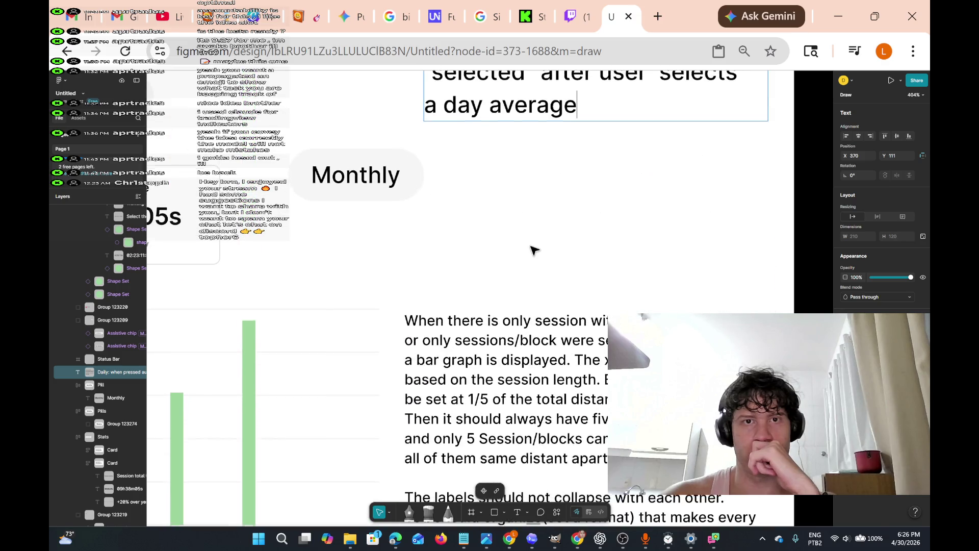
scroll(533, 250, up, 1)
scroll(533, 250, up, 1)
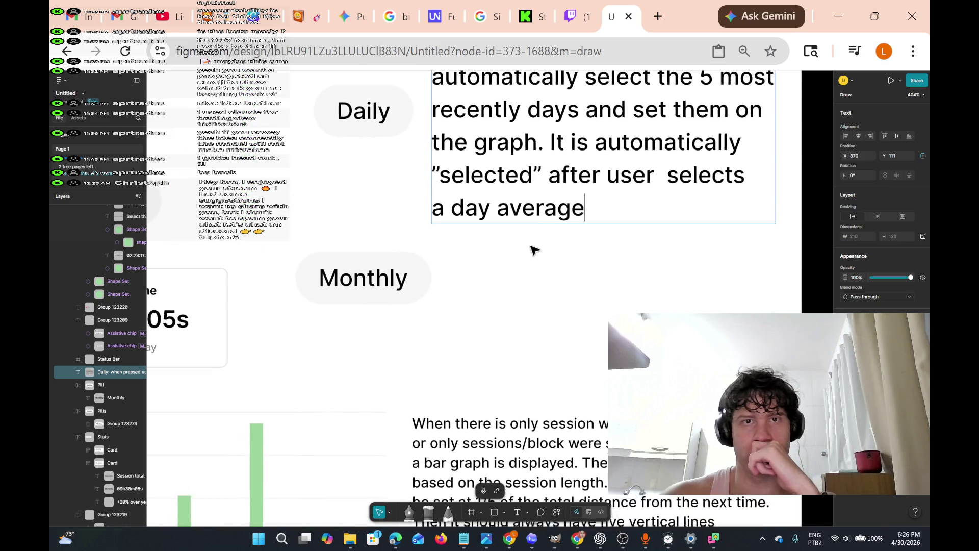
scroll(533, 250, left, 1)
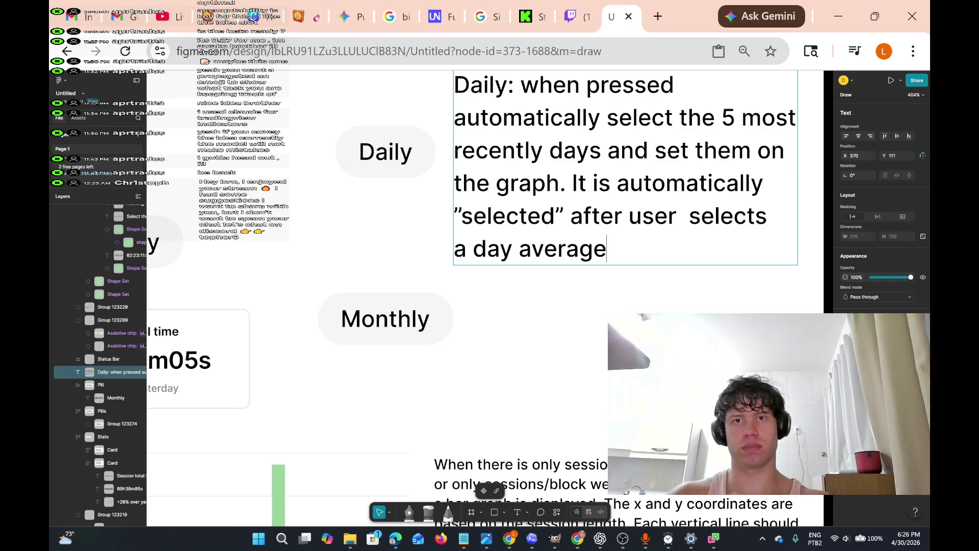
key(shift+Up)
key(shift+Up)
key(shift+Up)
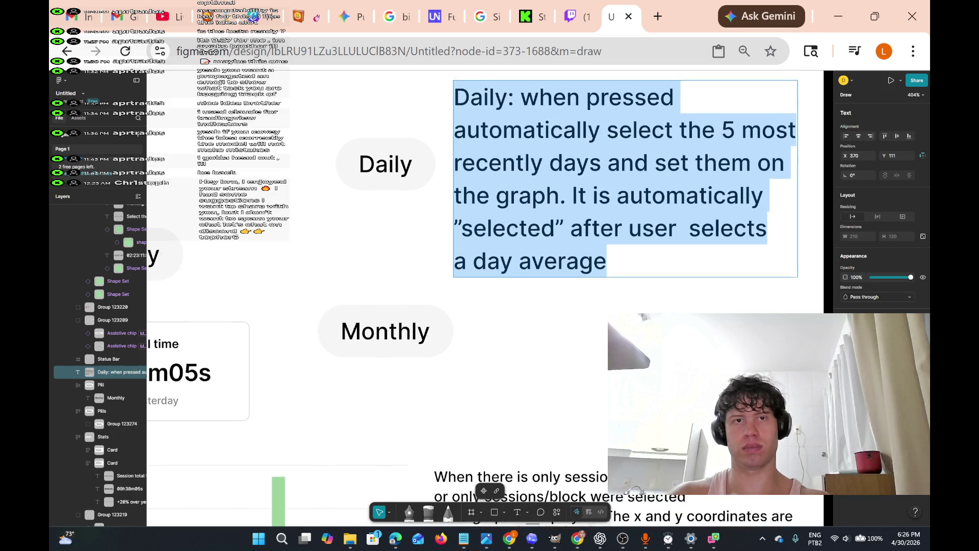
scroll(533, 250, up, 2)
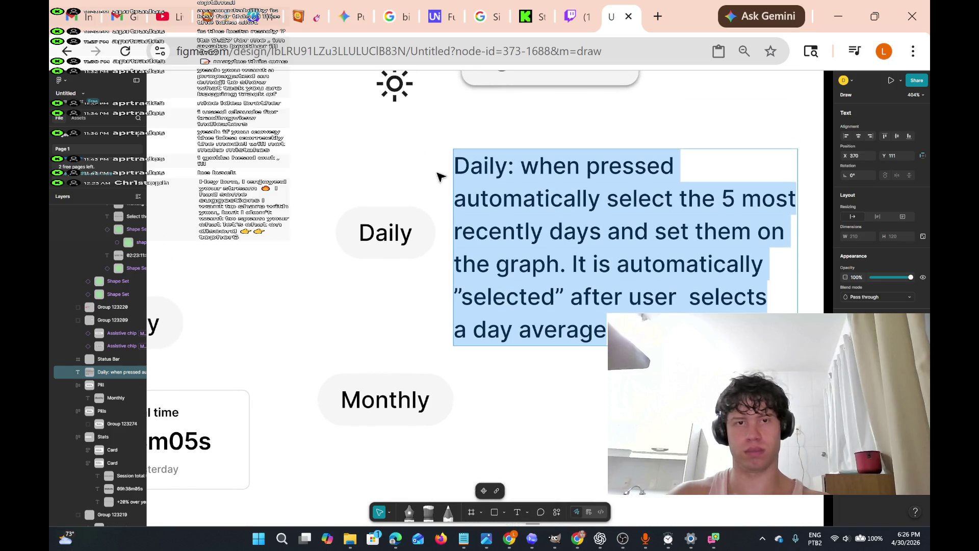
scroll(438, 177, down, 2)
key(Escape)
key(Escape)
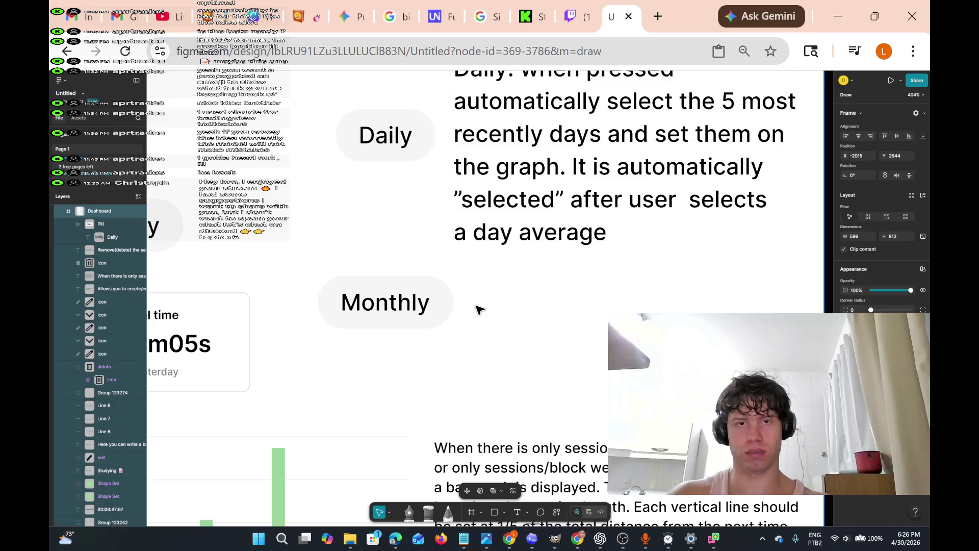
scroll(495, 305, up, 2)
Move the Daily pill and note up together, and move the Blocks chip into the top frame
mouse_move(288, 141)
mouse_down()
mouse_move(382, 229)
mouse_move(376, 204)
mouse_move(365, 203)
mouse_move(516, 293)
mouse_move(836, 387)
mouse_move(846, 426)
mouse_move(804, 411)
mouse_up()
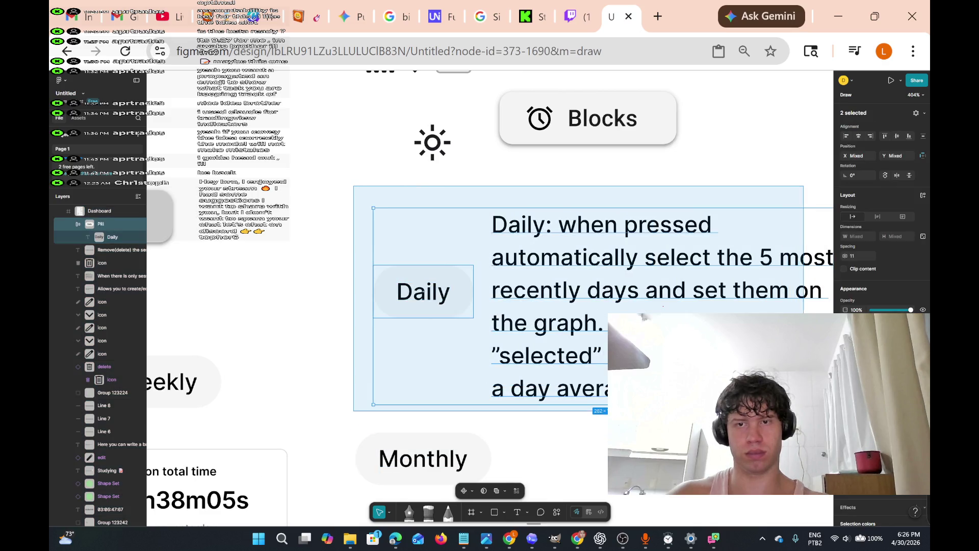
drag(649, 345, 649, 292)
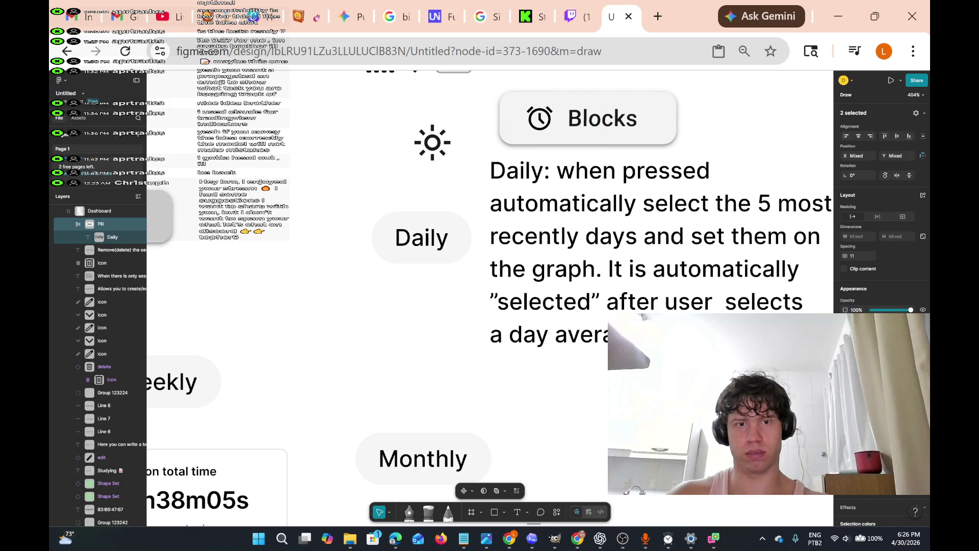
click(643, 108)
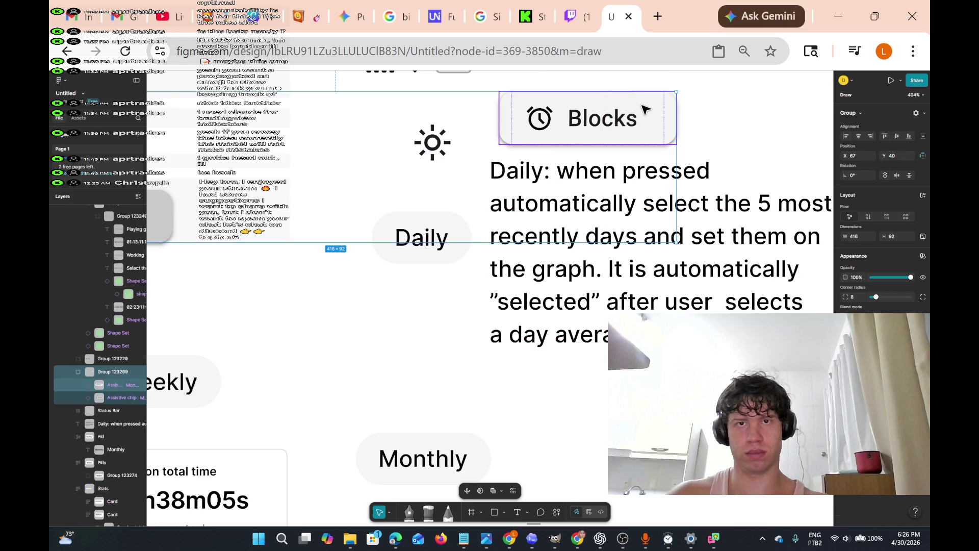
double_click(643, 108)
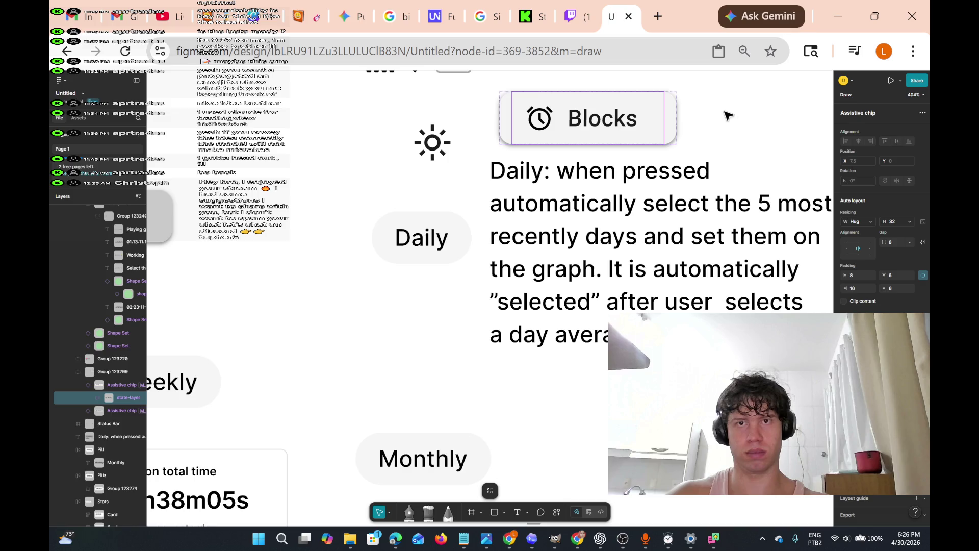
mouse_move(724, 145)
mouse_down()
mouse_move(552, 127)
mouse_move(497, 98)
mouse_up()
scroll(498, 98, up, 1)
mouse_move(666, 138)
mouse_down()
mouse_move(356, 124)
mouse_move(343, 109)
mouse_up()
Place the 22×22 sun icon into the Status Bar
click(429, 150)
double_click(427, 150)
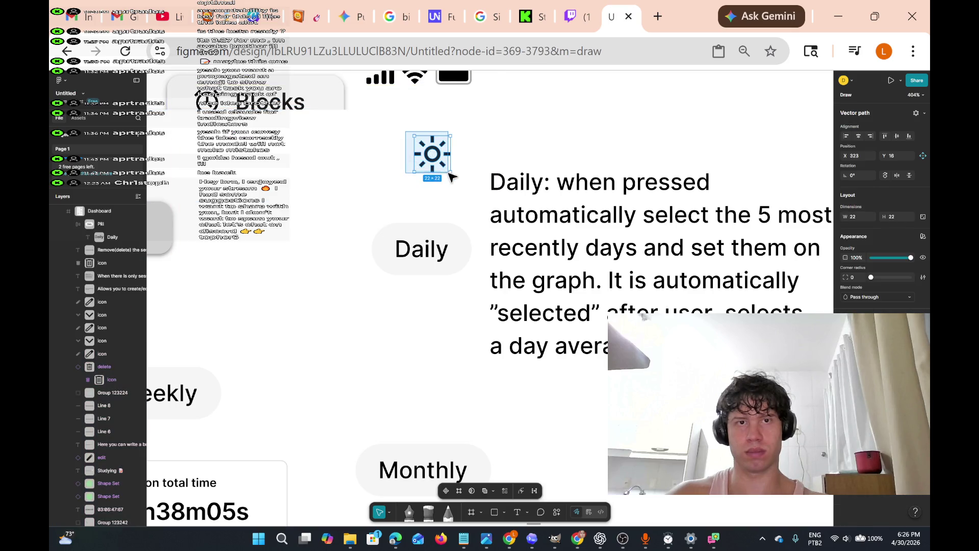
mouse_move(449, 171)
mouse_down()
mouse_move(461, 135)
mouse_move(410, 177)
mouse_move(377, 159)
mouse_up()
key(ctrl+z)
scroll(461, 138, up, 3)
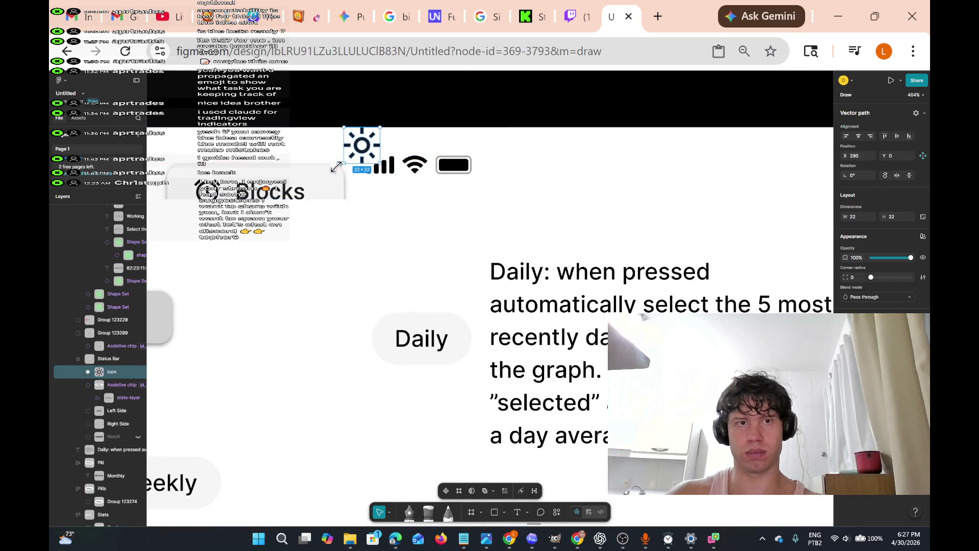
drag(320, 196, 322, 185)
scroll(475, 264, down, 3)
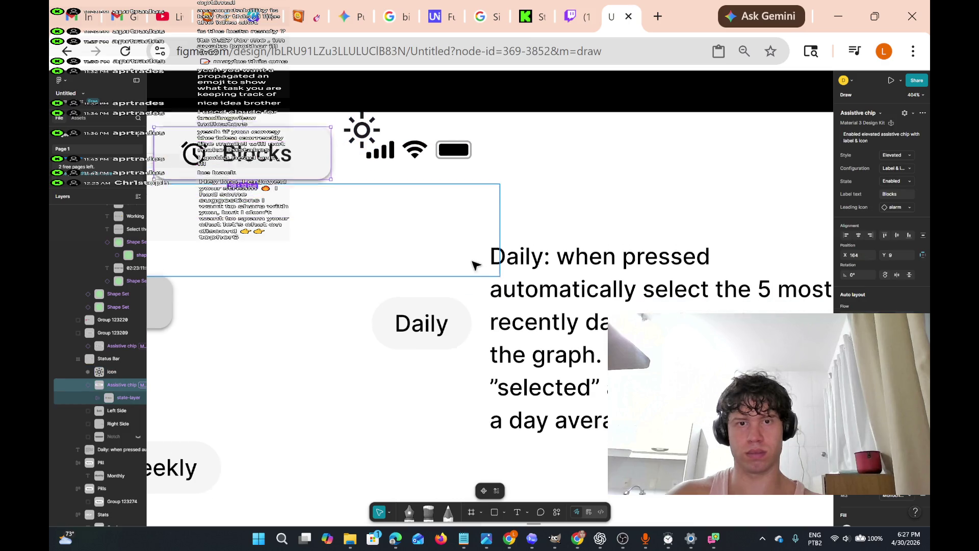
drag(466, 302, 455, 276)
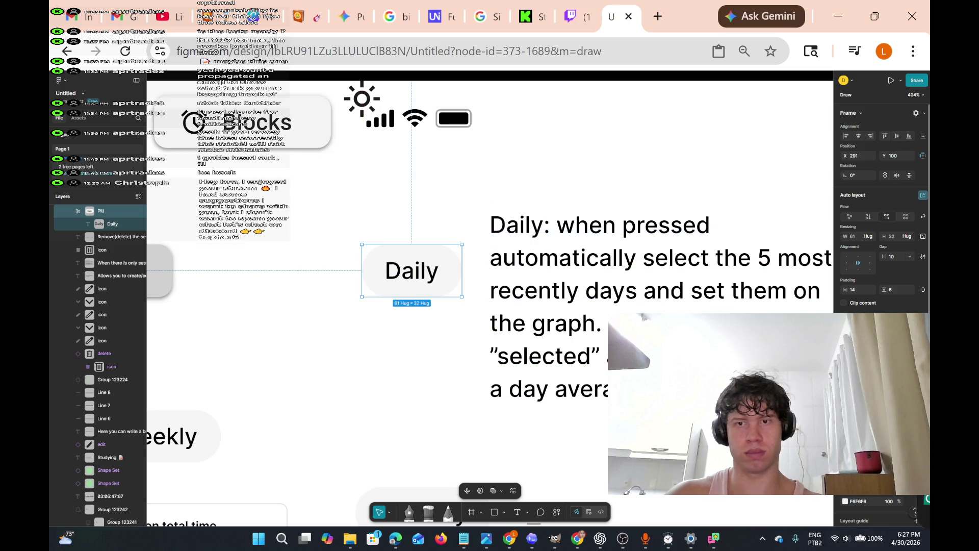
scroll(490, 265, right, 3)
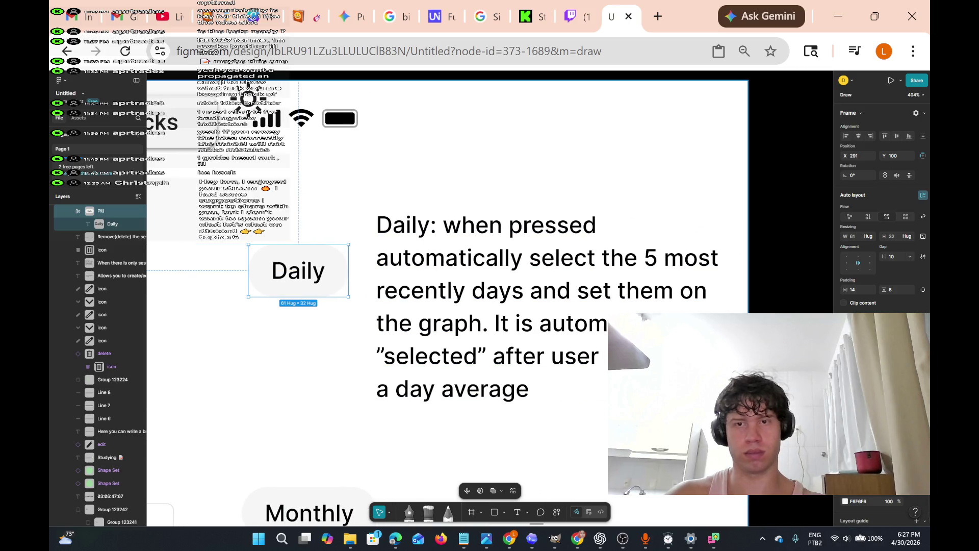
Move the Daily description up about 119 px and the Daily pill near the header, then switch to Twitch
click(388, 387)
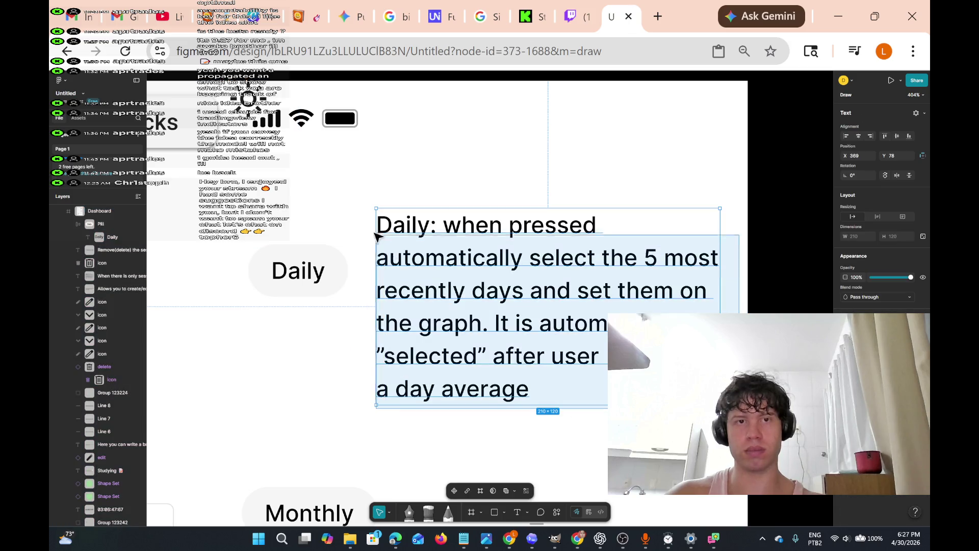
drag(449, 225, 450, 170)
mouse_move(355, 320)
mouse_down()
mouse_move(300, 337)
mouse_move(237, 257)
mouse_move(250, 206)
mouse_up()
mouse_move(336, 284)
mouse_down()
mouse_move(348, 196)
mouse_move(351, 213)
mouse_up()
scroll(516, 357, down, 2)
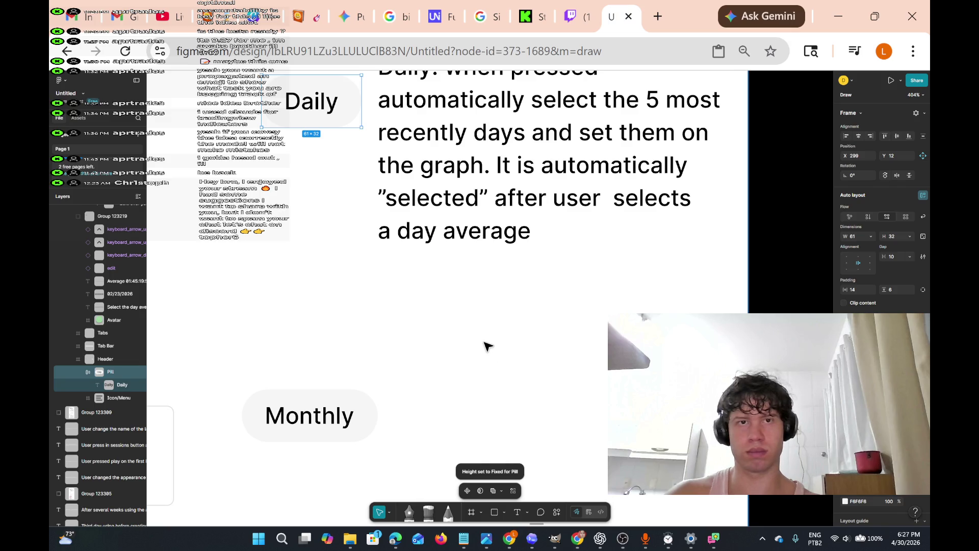
scroll(486, 345, up, 1)
scroll(485, 343, left, 3)
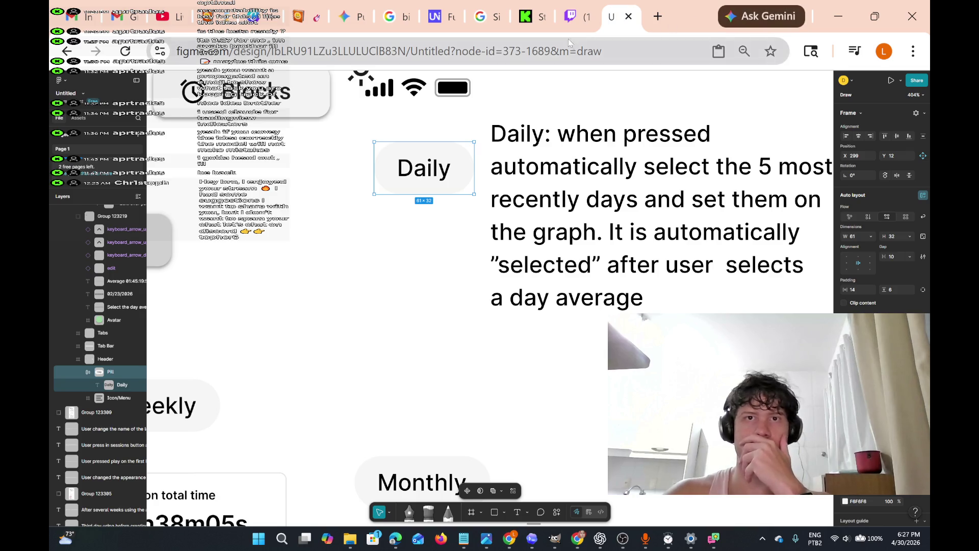
click(575, 16)
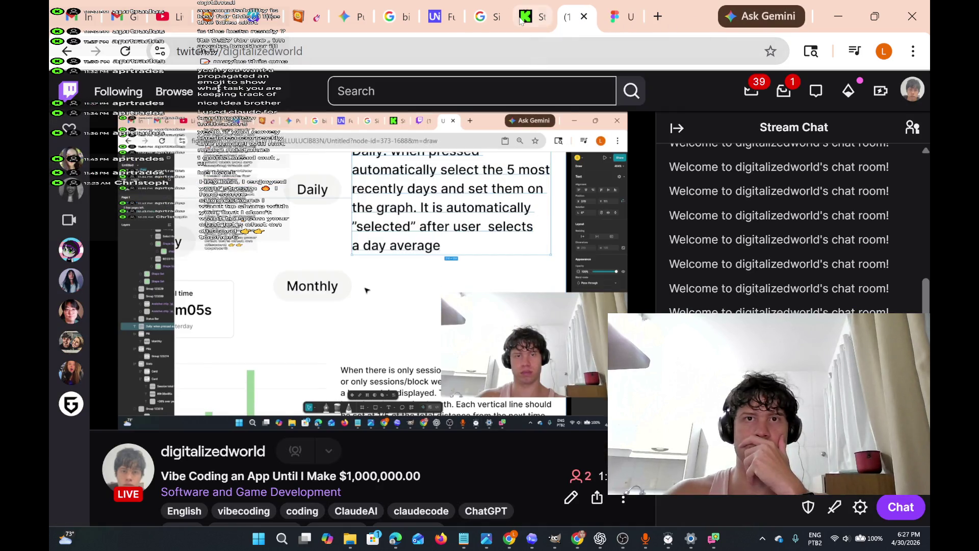
Check the Kick and YouTube Studio dashboards, then return to the Figma design
click(520, 19)
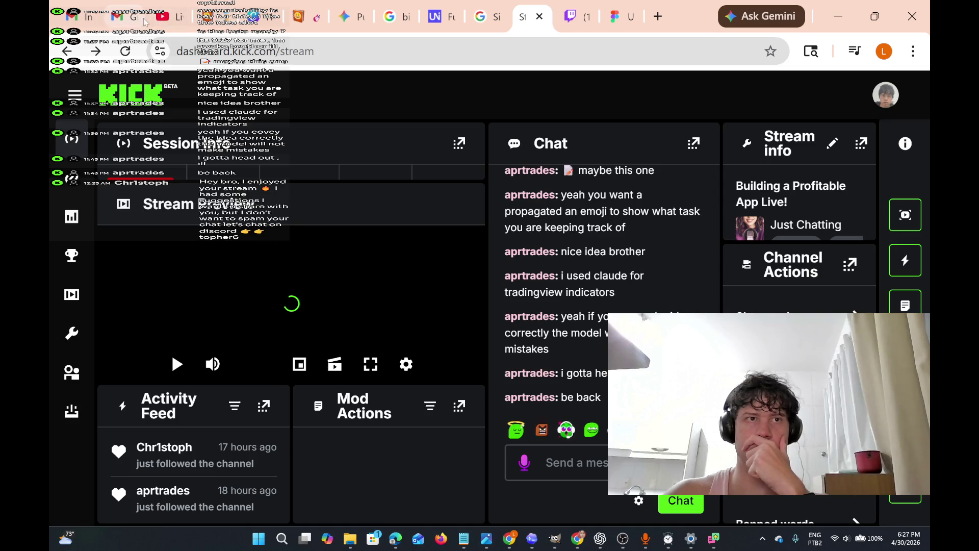
click(158, 17)
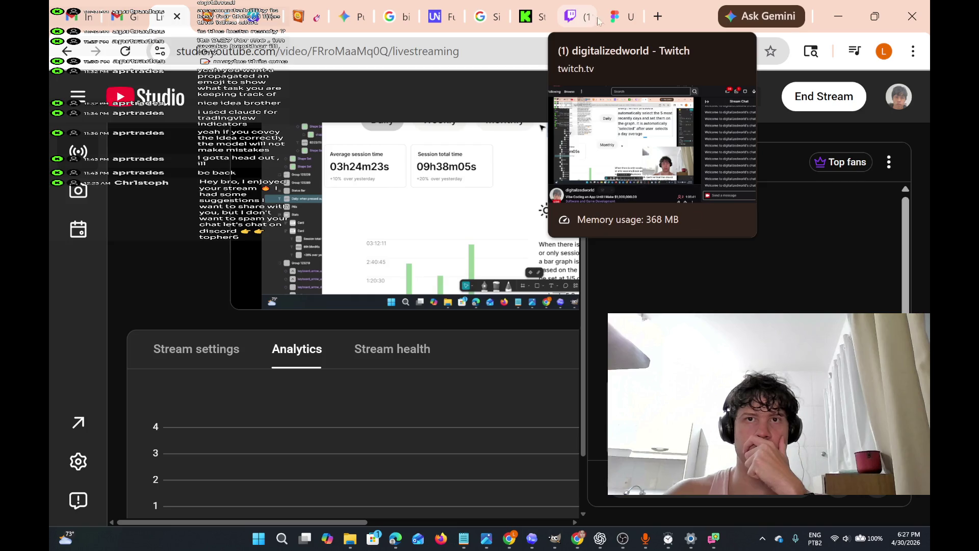
click(620, 19)
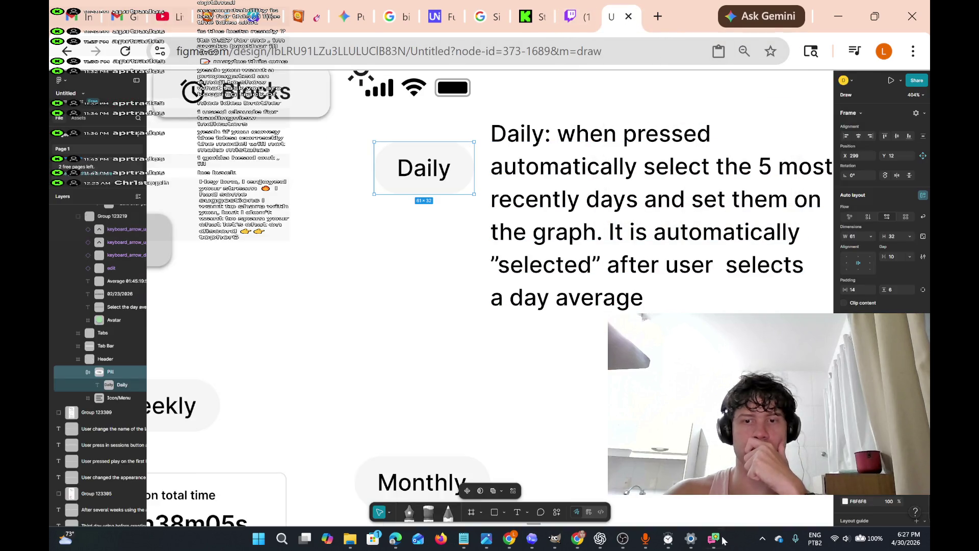
Dismiss the "Timer 1 finished!" alert
mouse_move(670, 540)
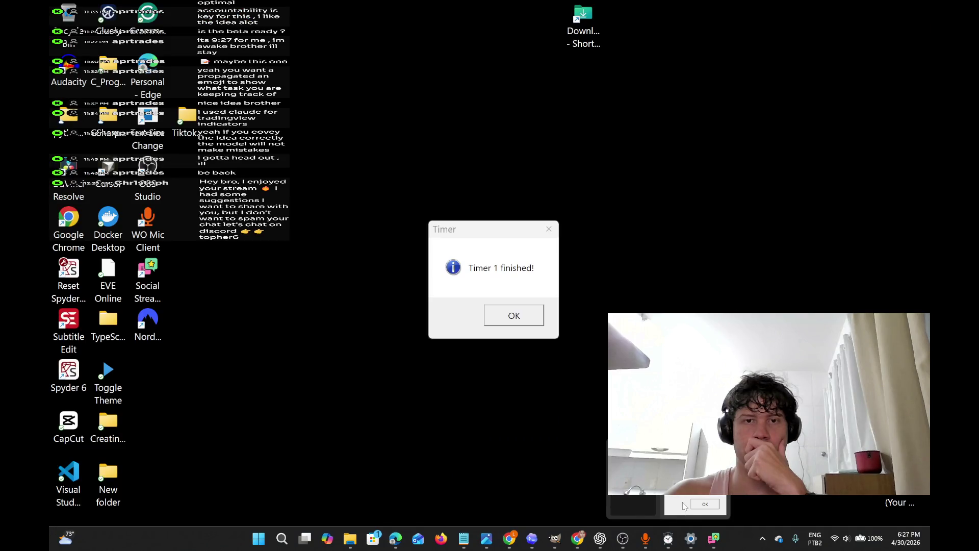
click(684, 505)
click(533, 315)
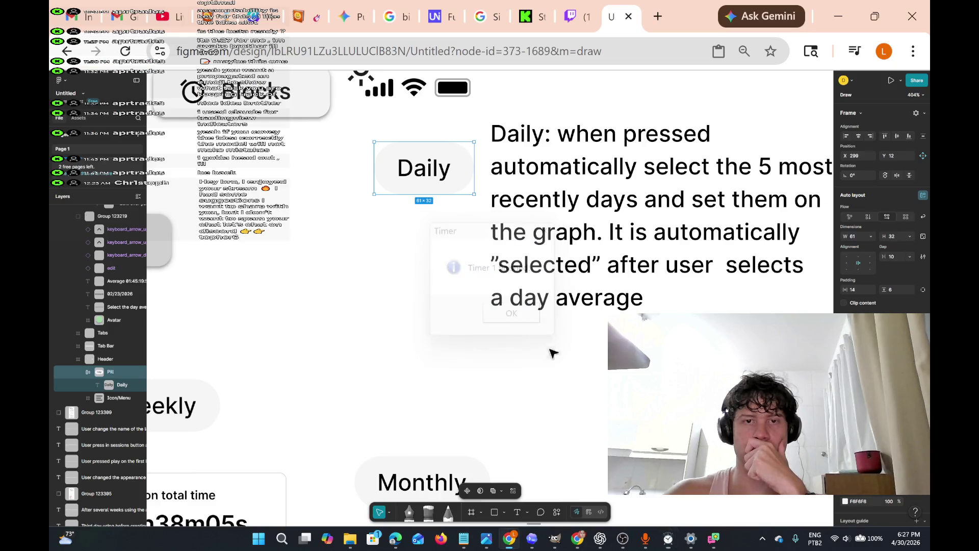
Clear the invalid-time warning, enter a new Timer 1 countdown, and hide the timer window
mouse_move(669, 541)
click(662, 496)
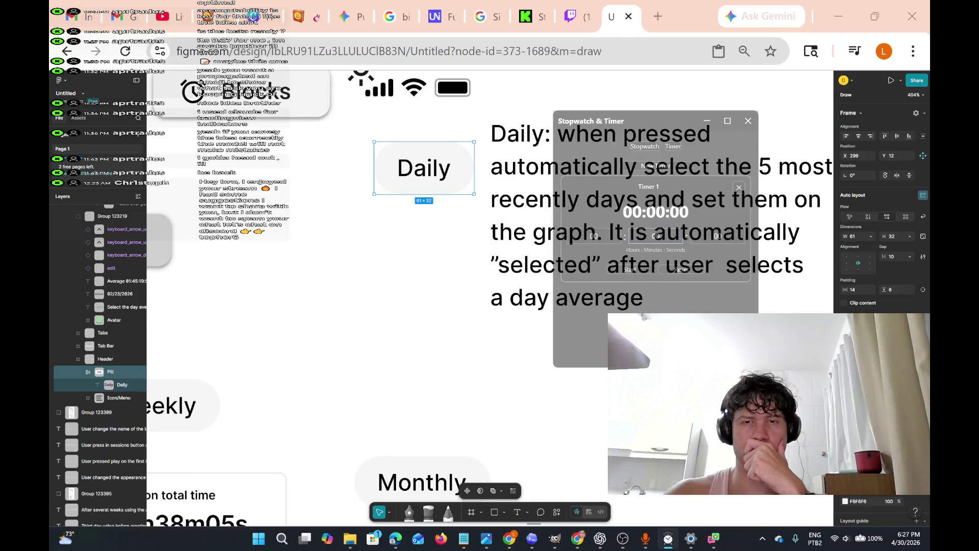
click(620, 274)
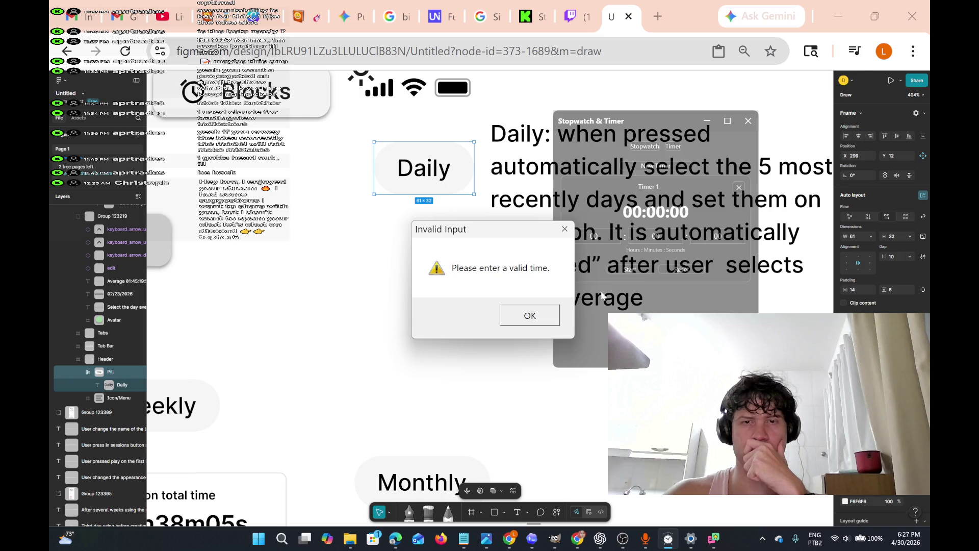
click(549, 314)
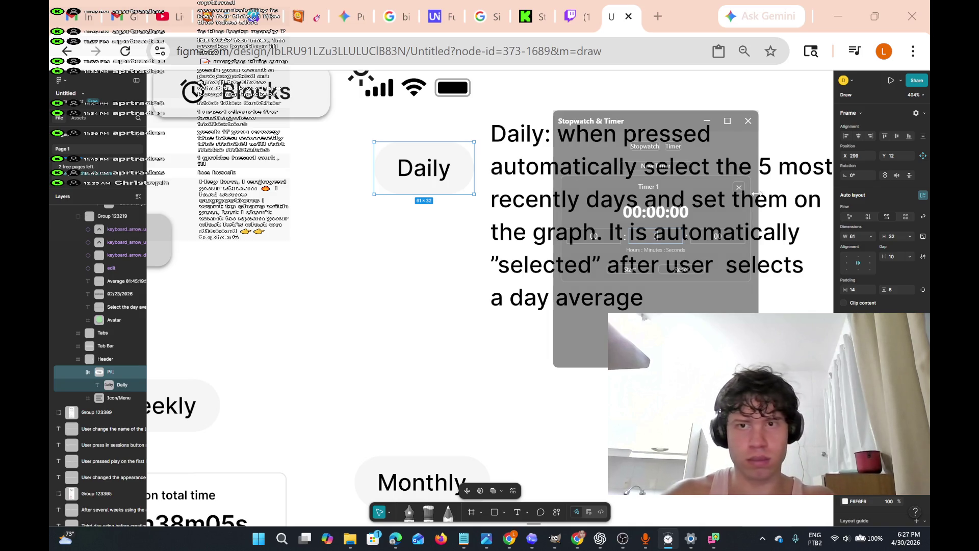
text(3)
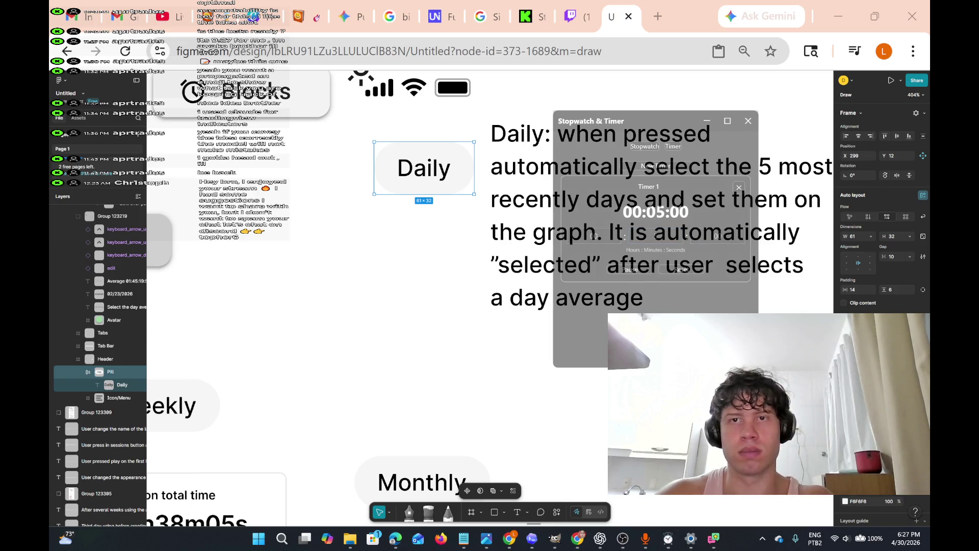
click(708, 127)
scroll(709, 168, down, 5)
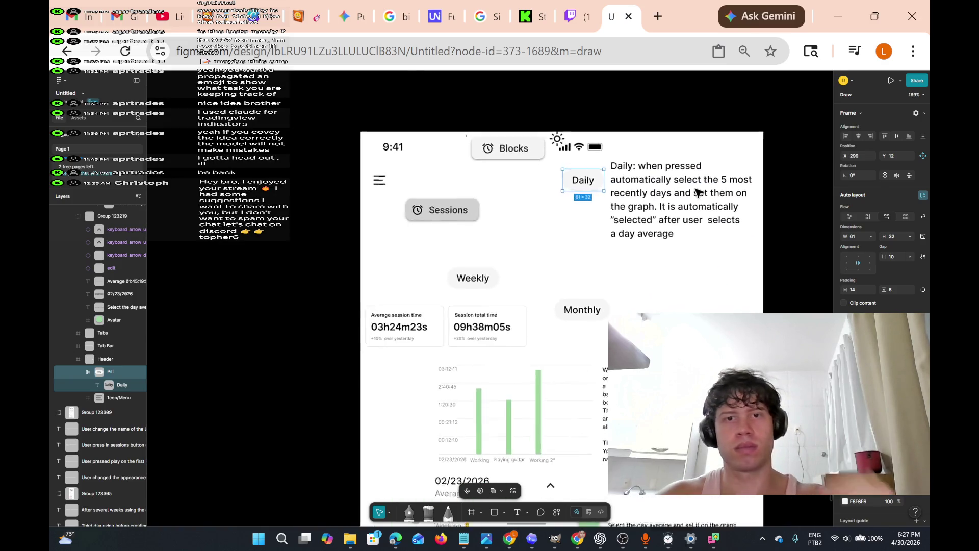
Inspect the canvas and select the bar-graph note text layer
scroll(699, 193, up, 2)
scroll(699, 192, up, 4)
scroll(699, 193, down, 1)
scroll(699, 192, down, 3)
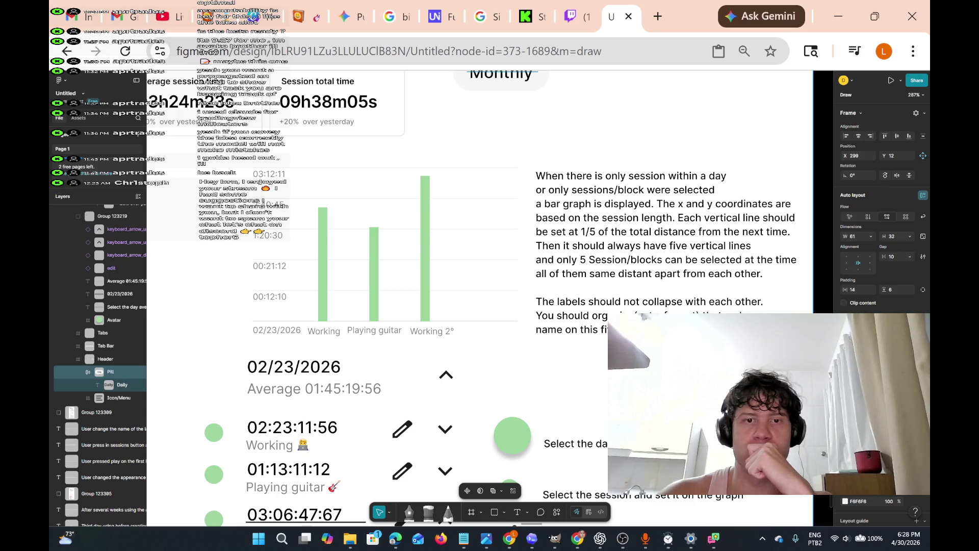
right_click(644, 316)
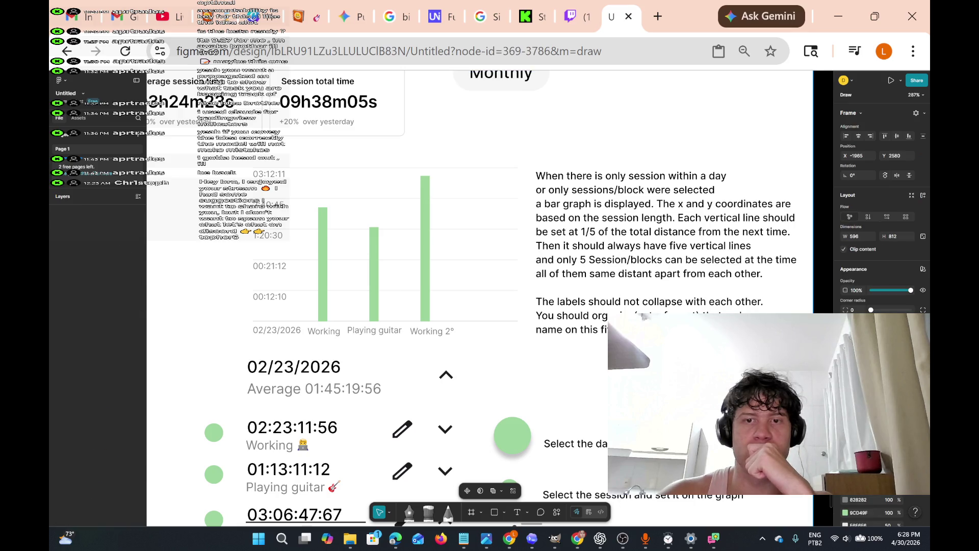
right_click(644, 316)
click(644, 316)
click(644, 316)
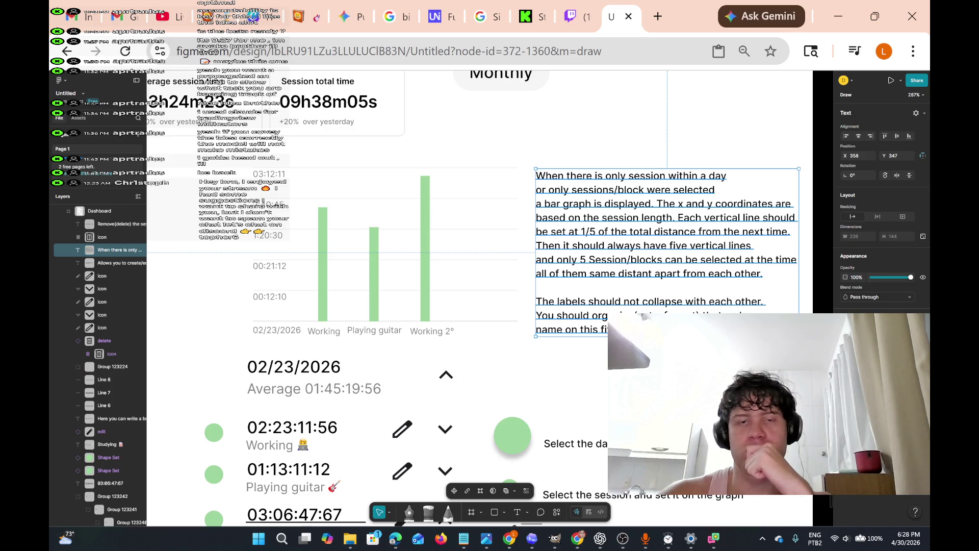
Zoom in on the 03h24m23s average and 09h38m05s total session-time cards
scroll(644, 316, left, 10)
scroll(644, 317, up, 3)
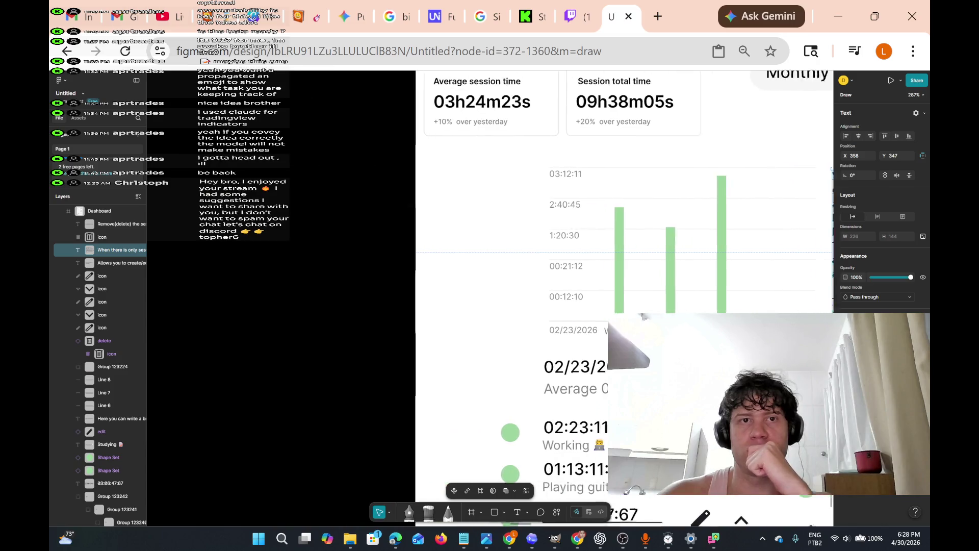
scroll(607, 255, down, 3)
scroll(607, 255, up, 2)
scroll(607, 255, up, 2)
scroll(607, 255, up, 1)
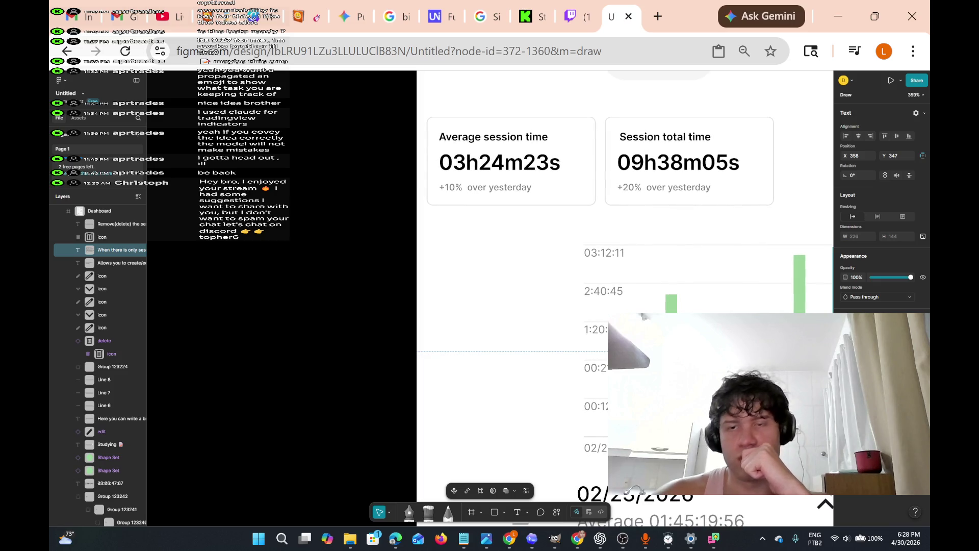
scroll(602, 352, up, 1)
scroll(647, 337, down, 3)
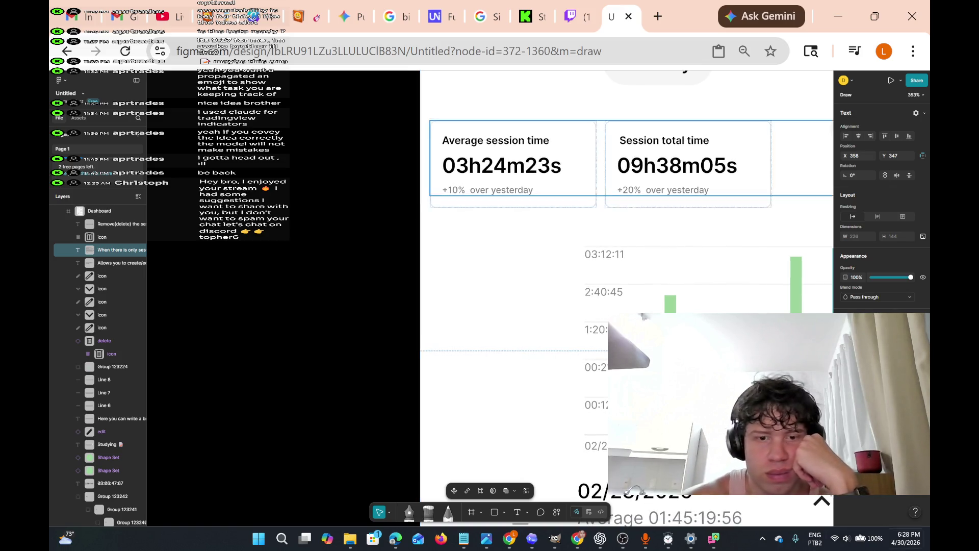
Delete '. Just went out to eat something' from the Notepad message so it ends 'back in 3 seconds!!!!!!'
mouse_move(462, 541)
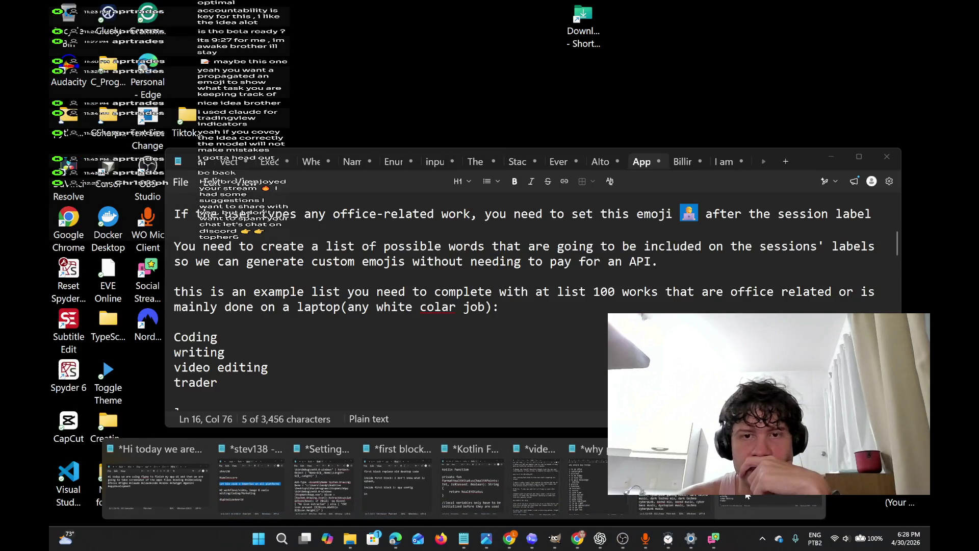
click(747, 496)
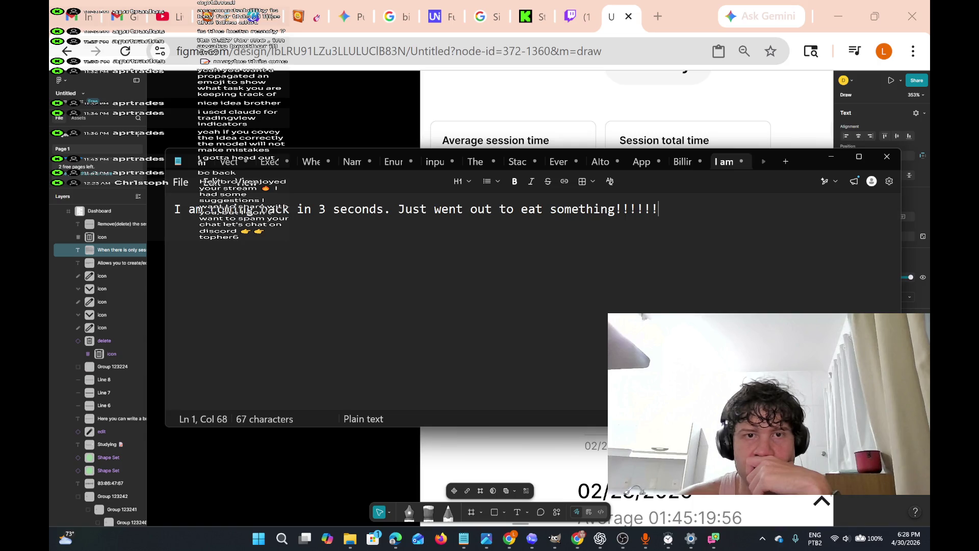
drag(549, 209, 434, 209)
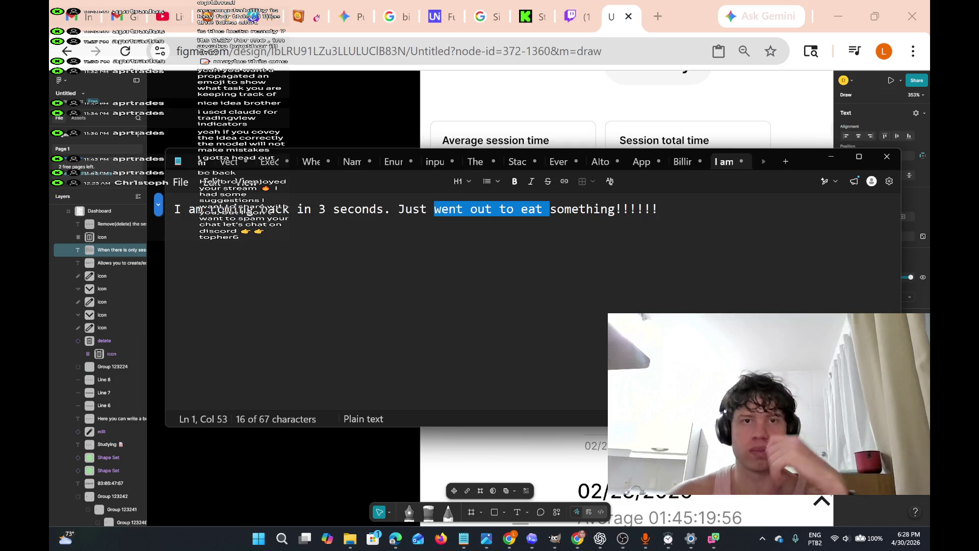
drag(615, 210, 383, 209)
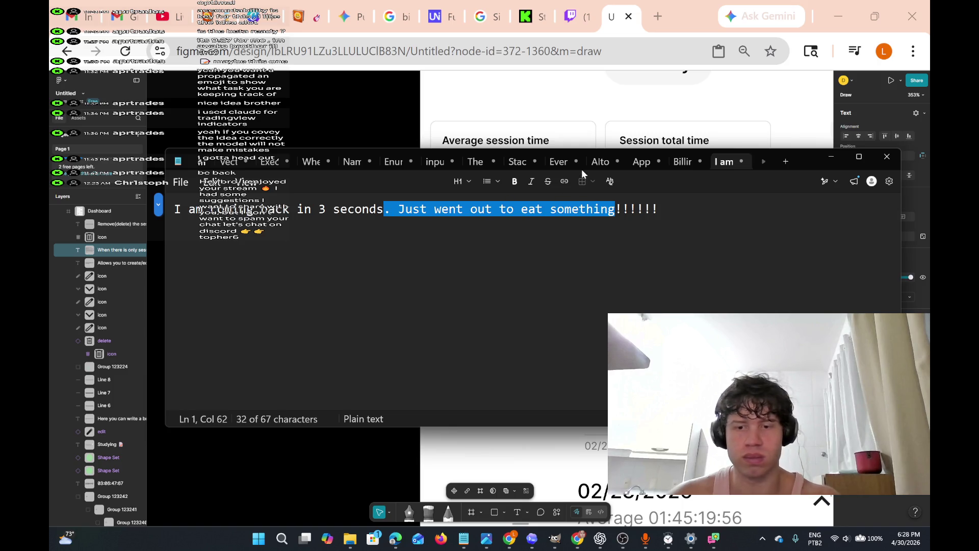
key(BackSpace)
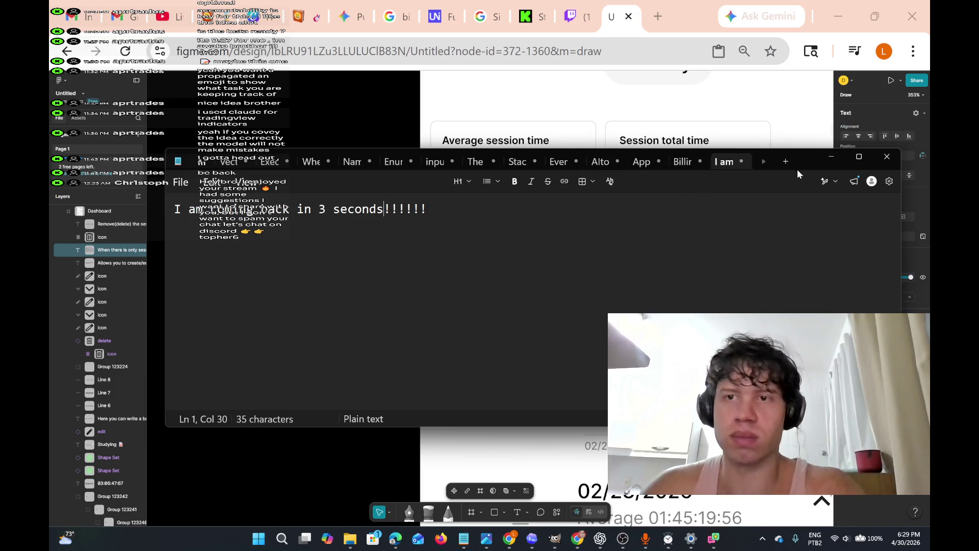
click(830, 158)
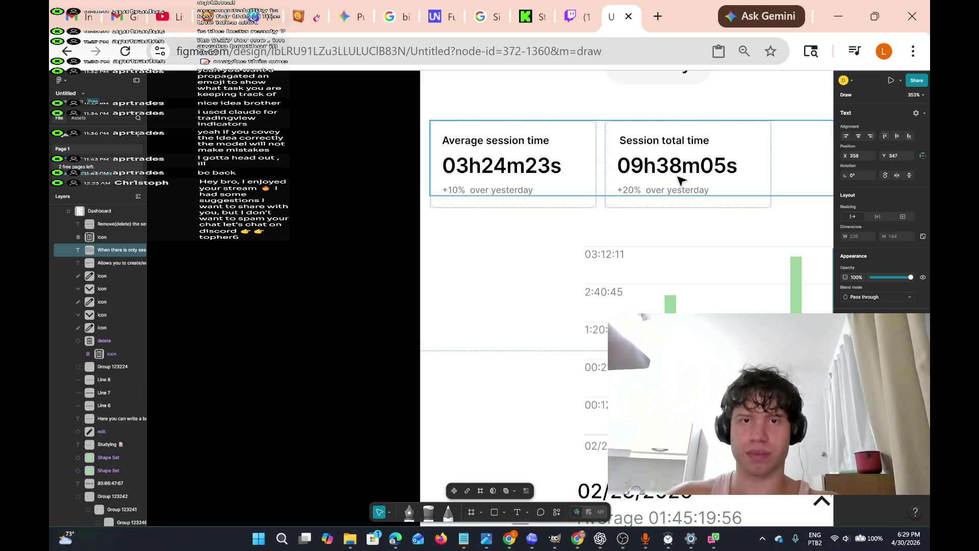
Start a new empty line after the last word of the bar-graph annotation note
scroll(662, 134, up, 3)
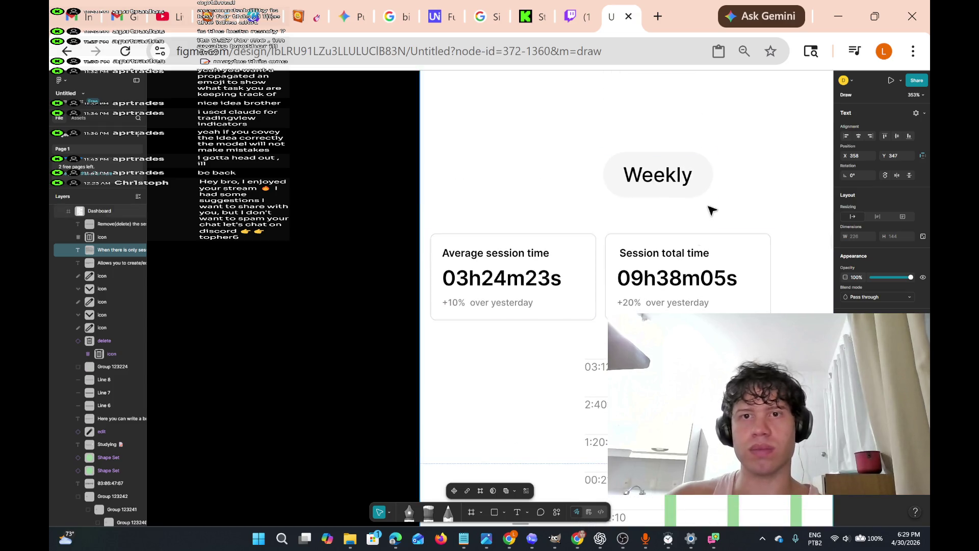
scroll(711, 207, right, 3)
scroll(543, 160, right, 5)
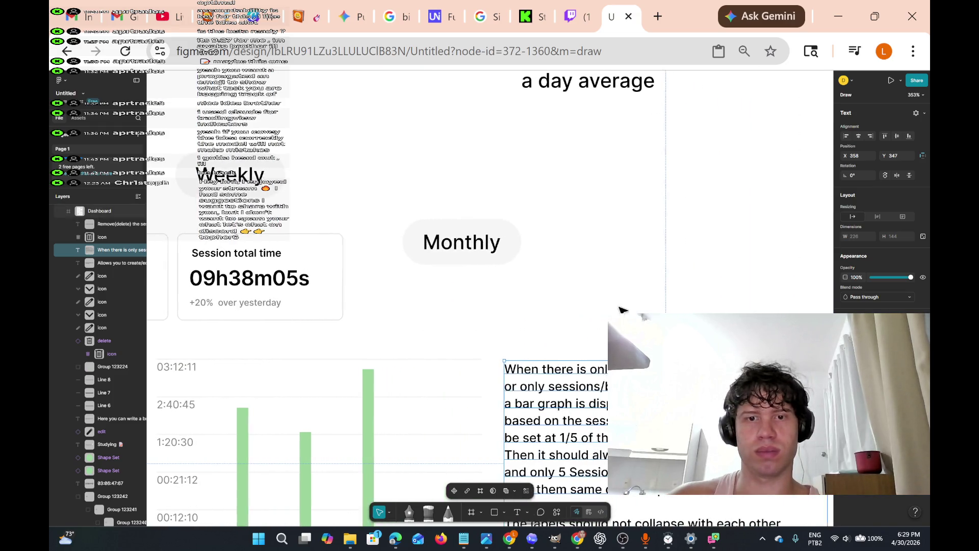
scroll(597, 349, down, 3)
scroll(596, 348, left, 1)
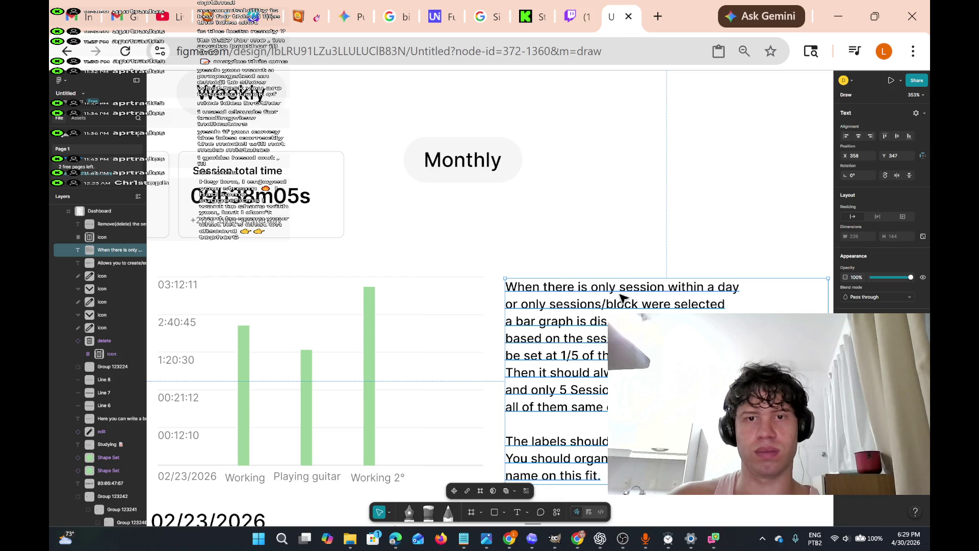
scroll(620, 296, down, 4)
scroll(620, 295, left, 1)
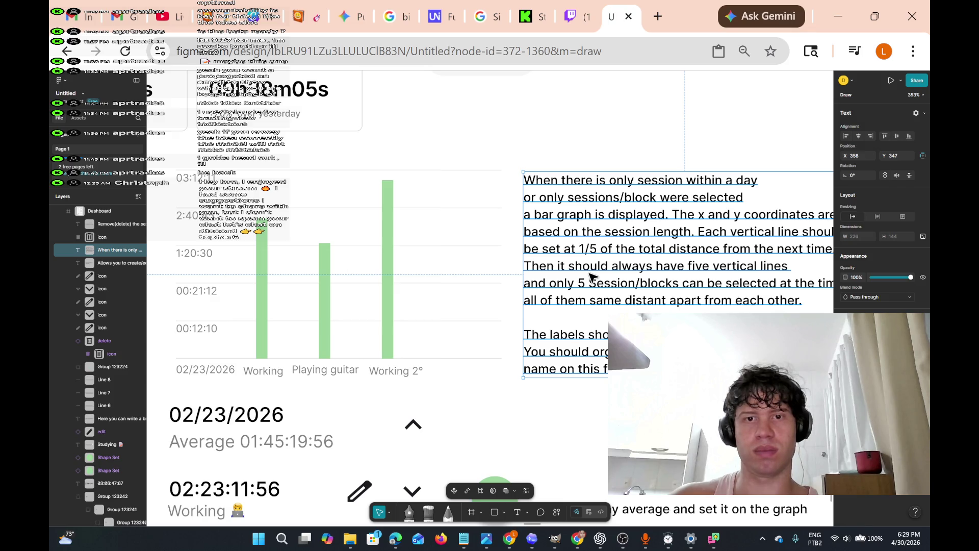
scroll(592, 277, down, 2)
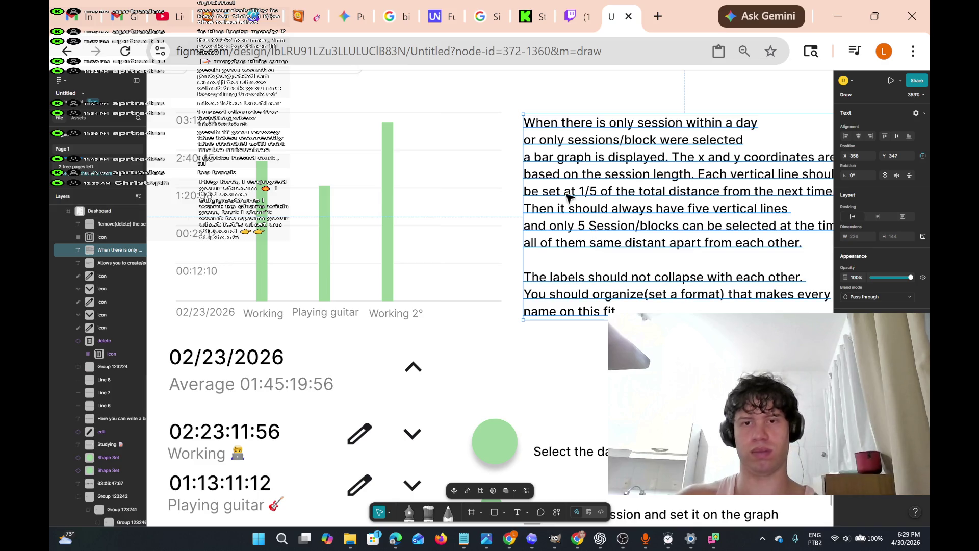
mouse_move(539, 4)
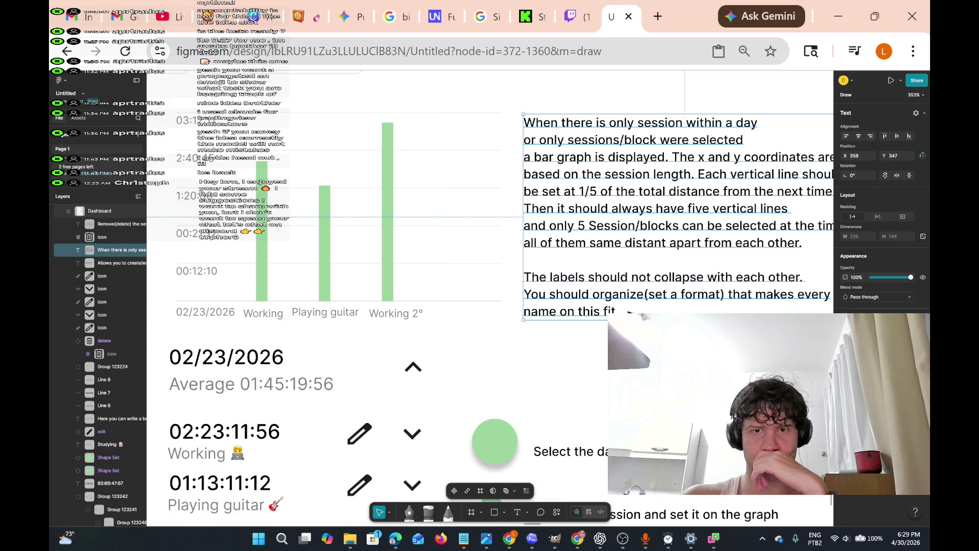
key(Escape)
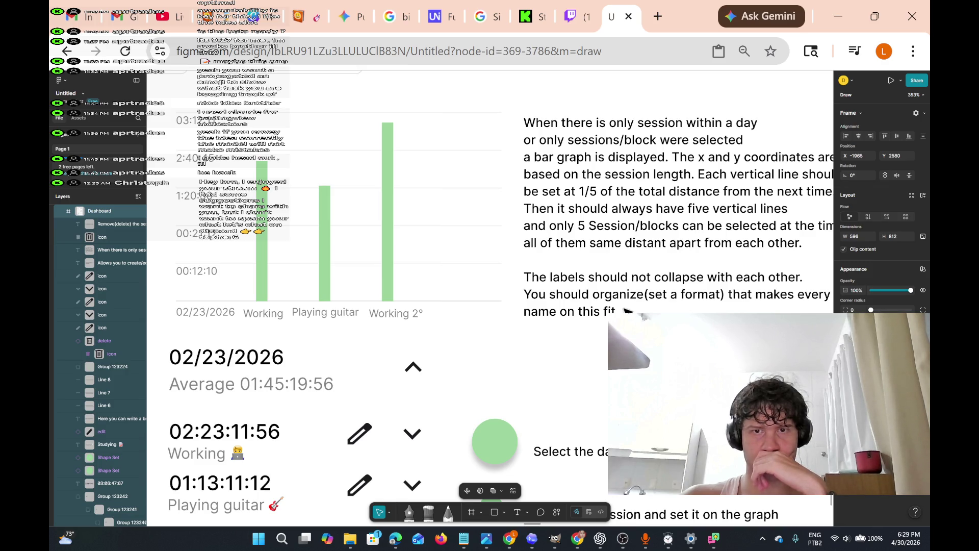
double_click(629, 278)
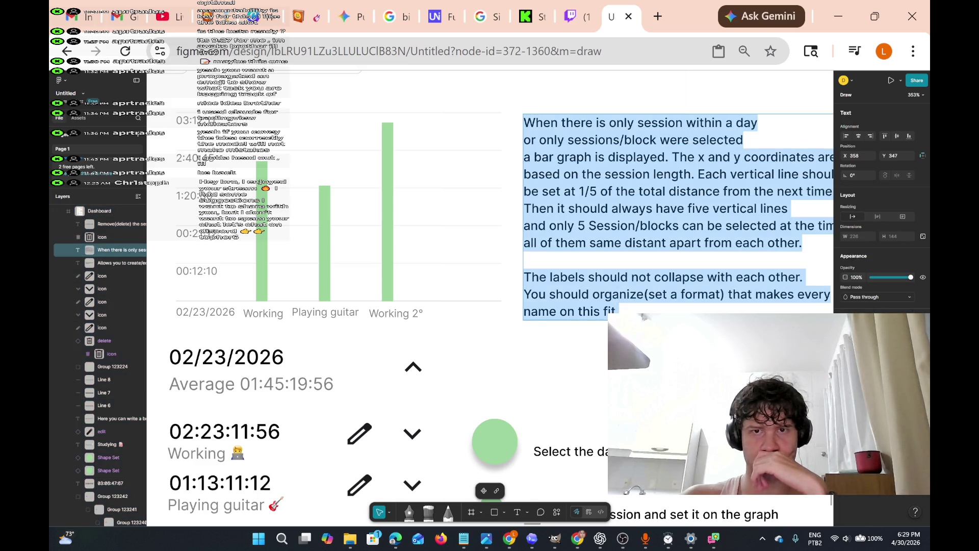
click(619, 309)
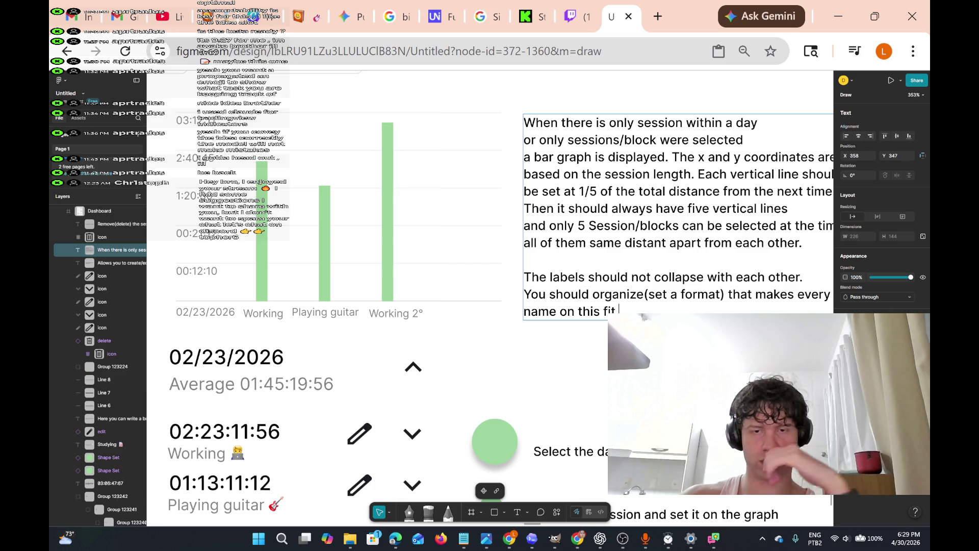
key(Return)
text(Whe)
key(BackSpace)
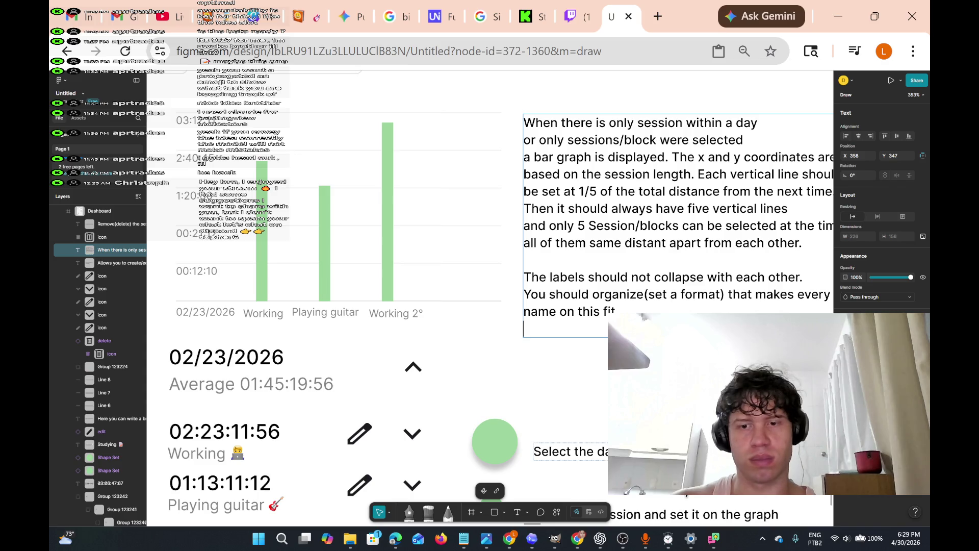
Switch to the browser showing the Suno music library
mouse_move(612, 545)
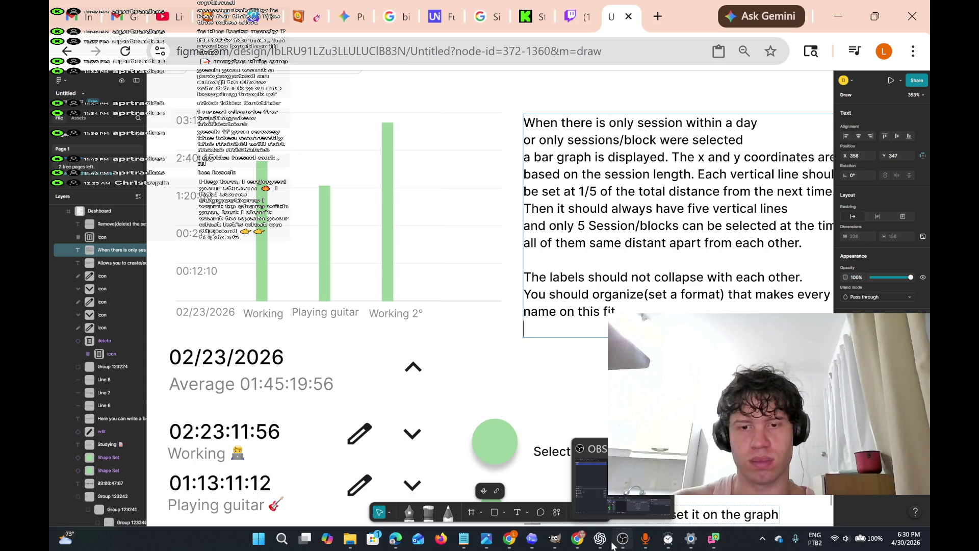
mouse_move(578, 539)
click(586, 508)
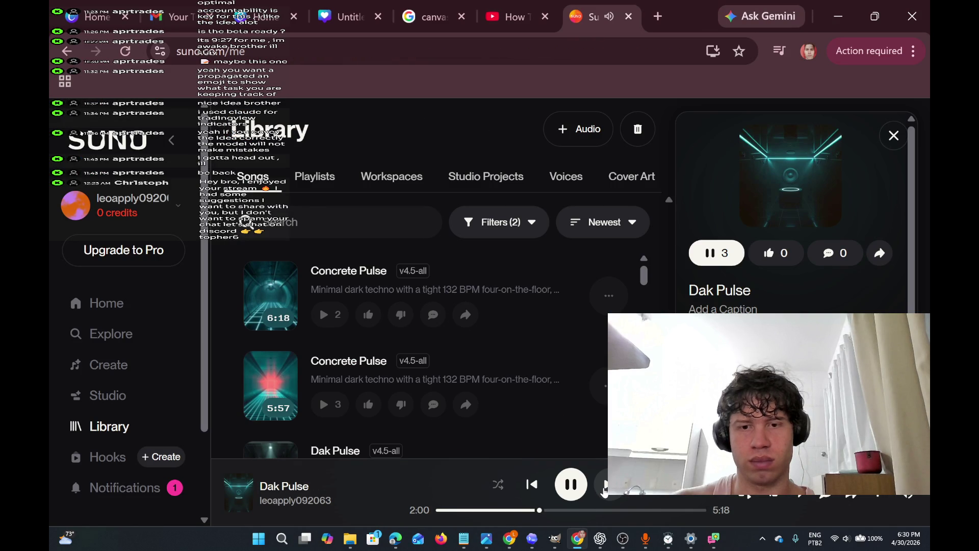
Skip ahead to the next Suno track, Concrete Pulse
click(605, 490)
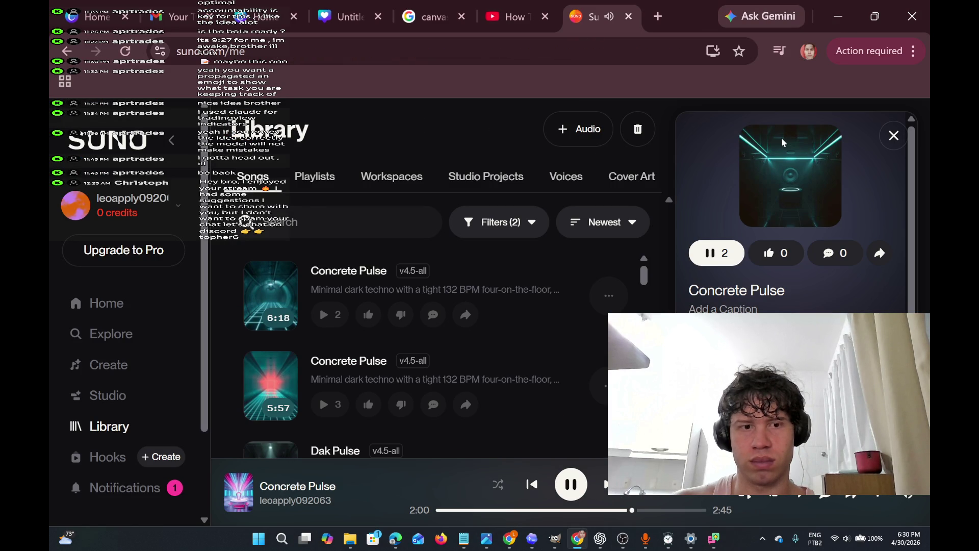
scroll(503, 316, down, 1)
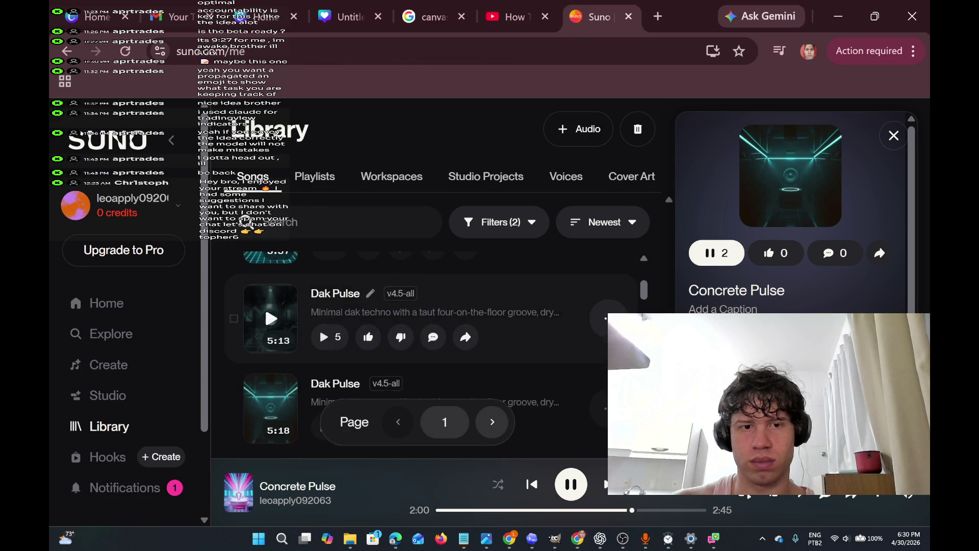
scroll(503, 316, down, 3)
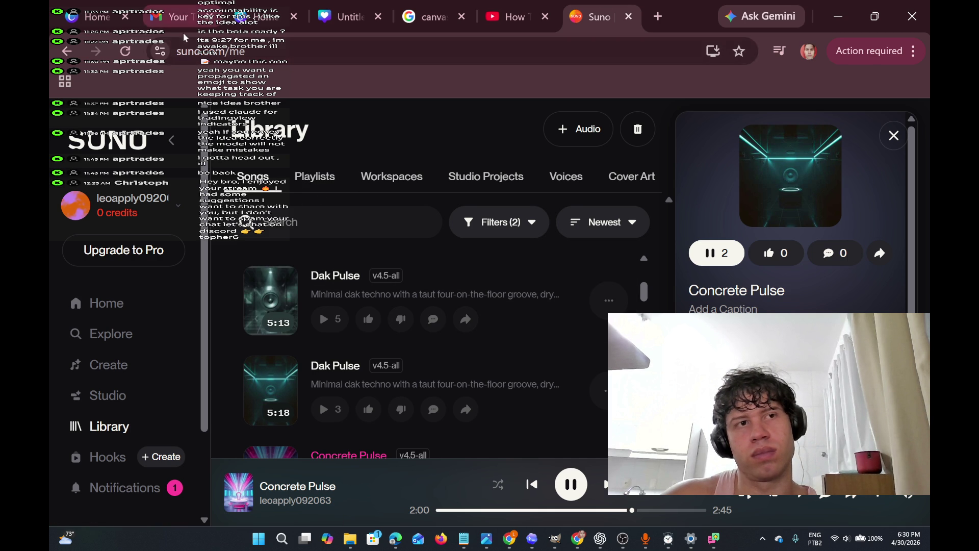
Close the Untitled tab and the extra Canva search tabs
click(378, 16)
click(293, 17)
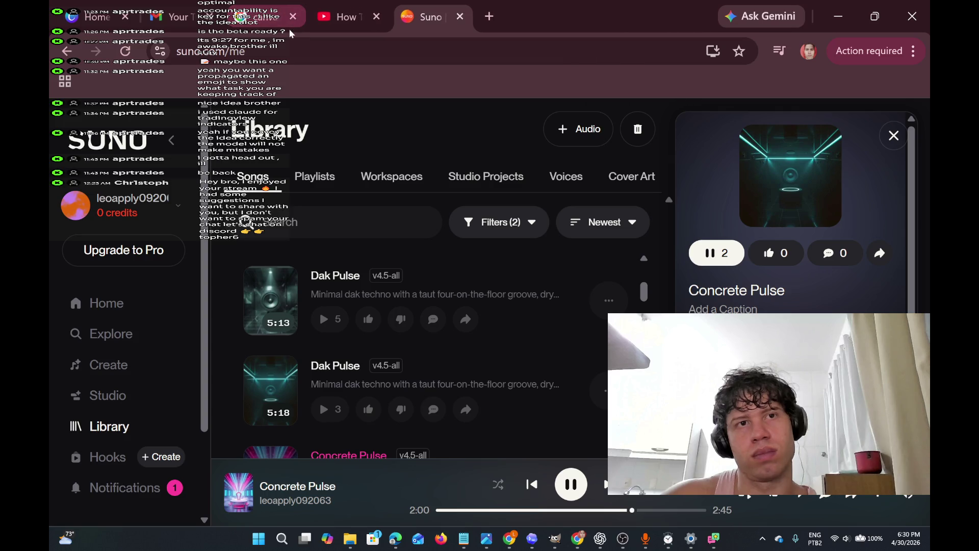
click(294, 16)
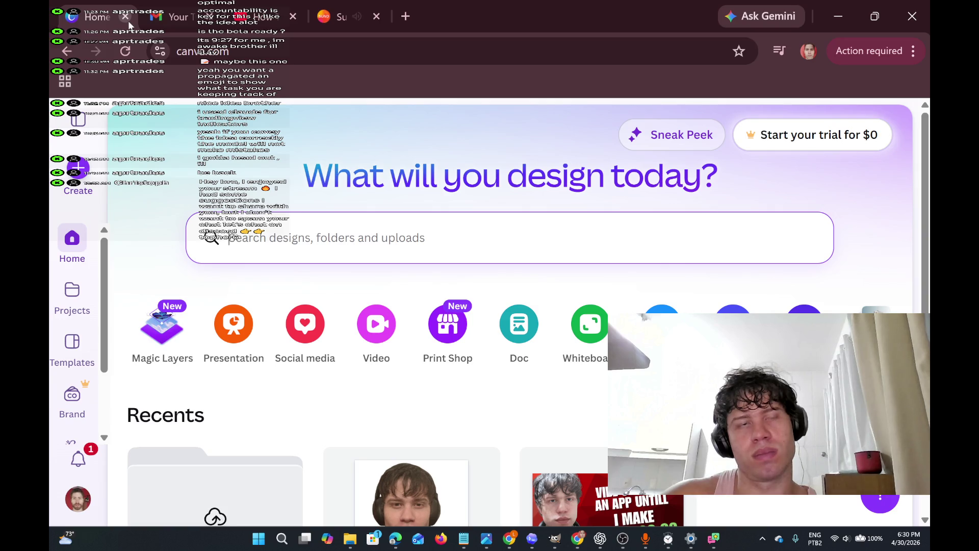
Create a new Untitled playlist in the Suno library and save its details and cover
click(323, 5)
click(314, 176)
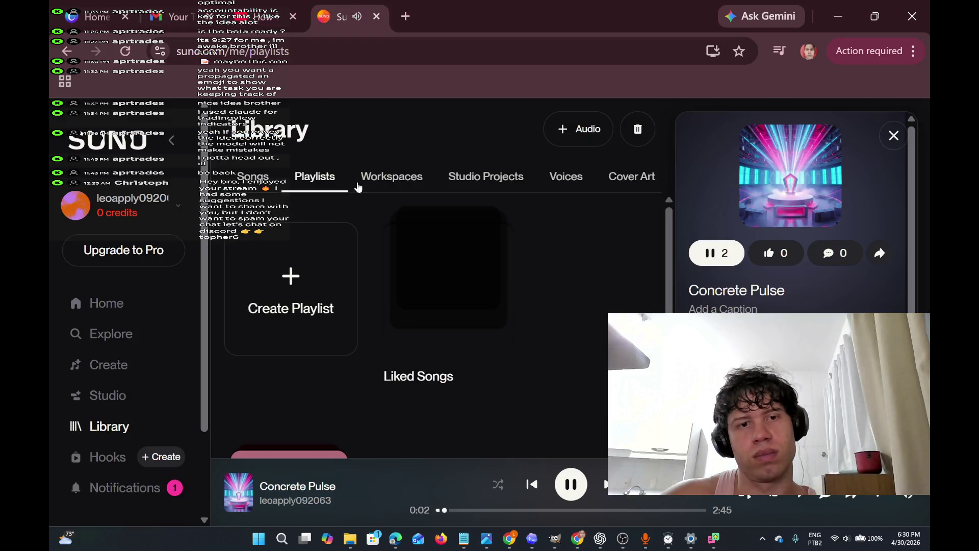
click(323, 258)
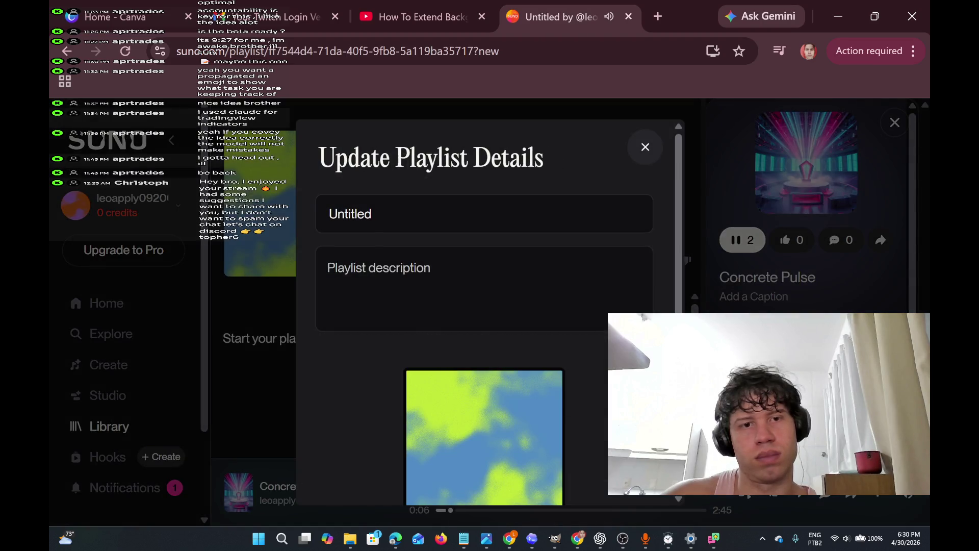
scroll(514, 280, down, 3)
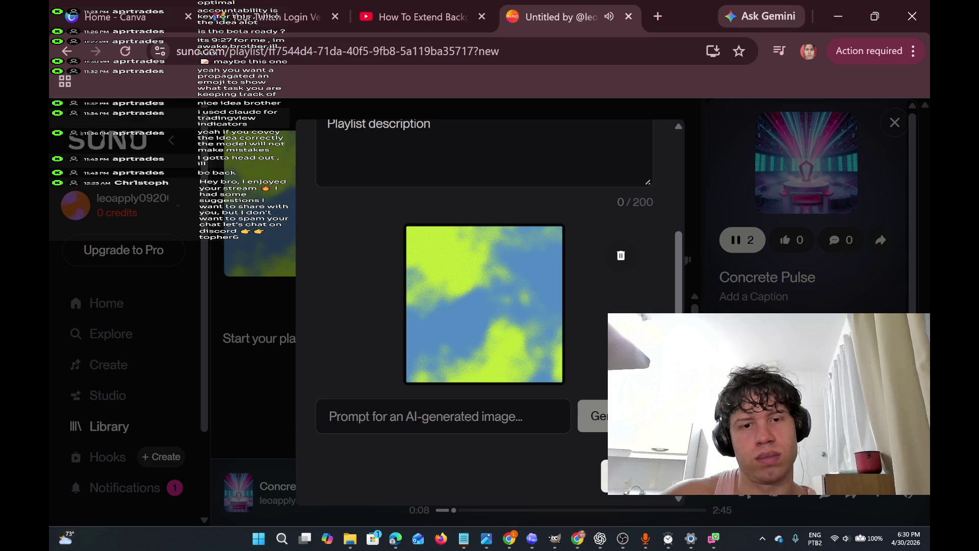
click(596, 477)
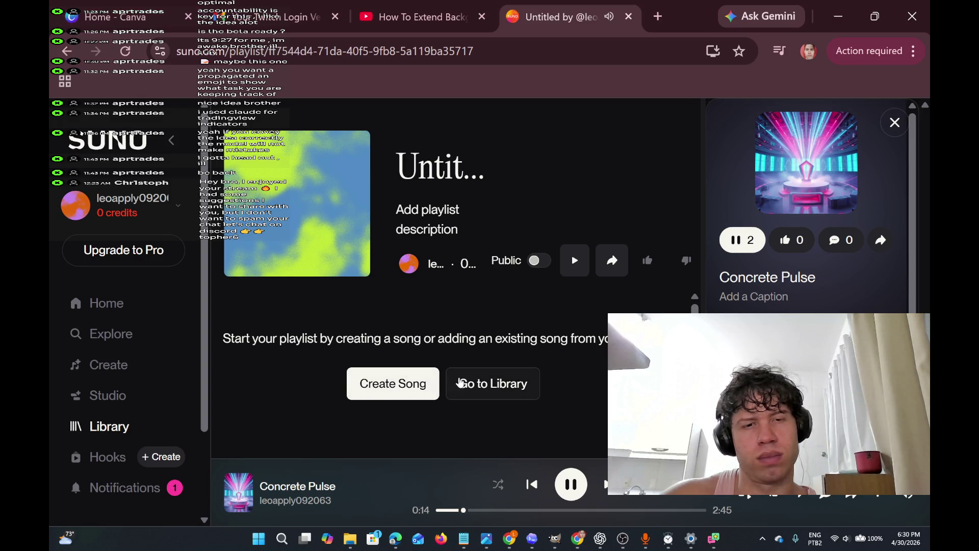
Play the first Concrete Pulse song in the library from the beginning
click(463, 388)
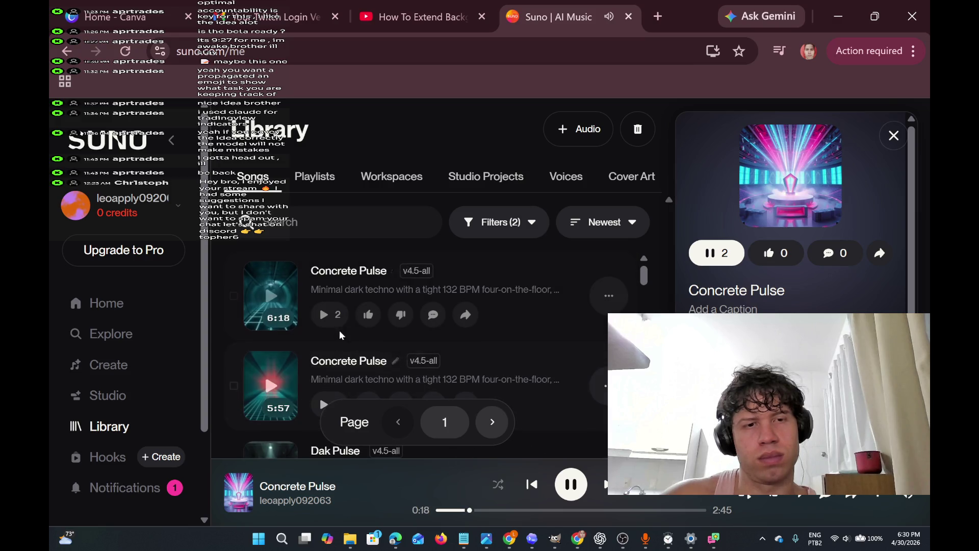
click(273, 297)
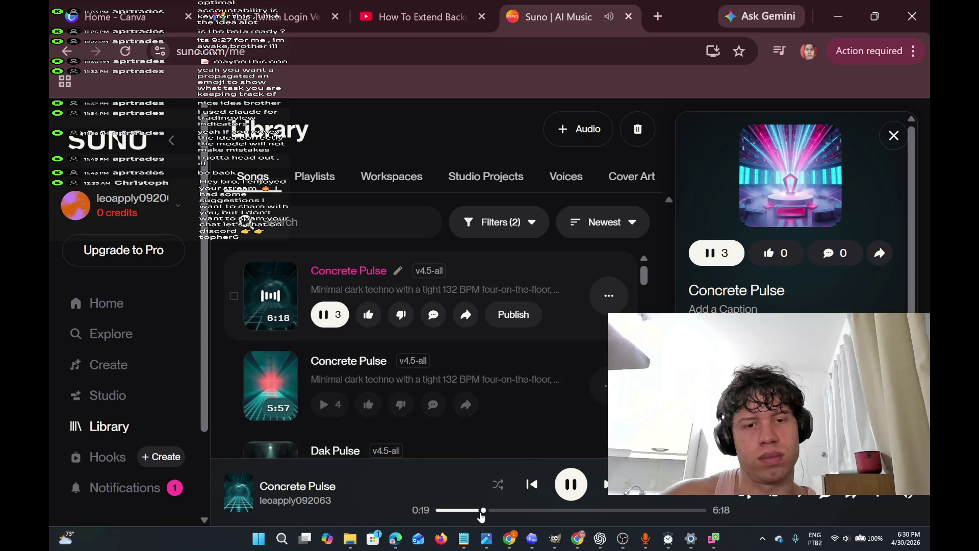
click(441, 511)
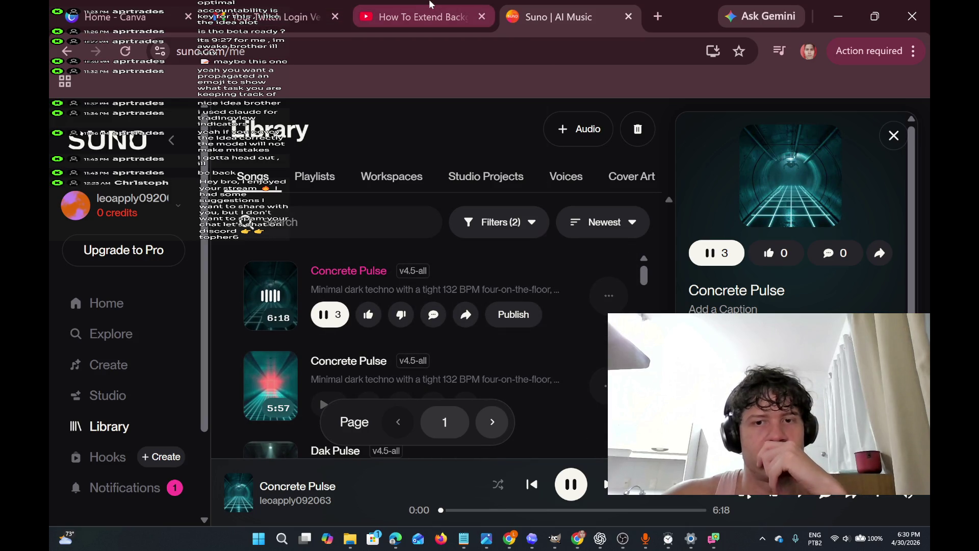
Add the first Concrete Pulse song to the Untitled playlist
click(609, 295)
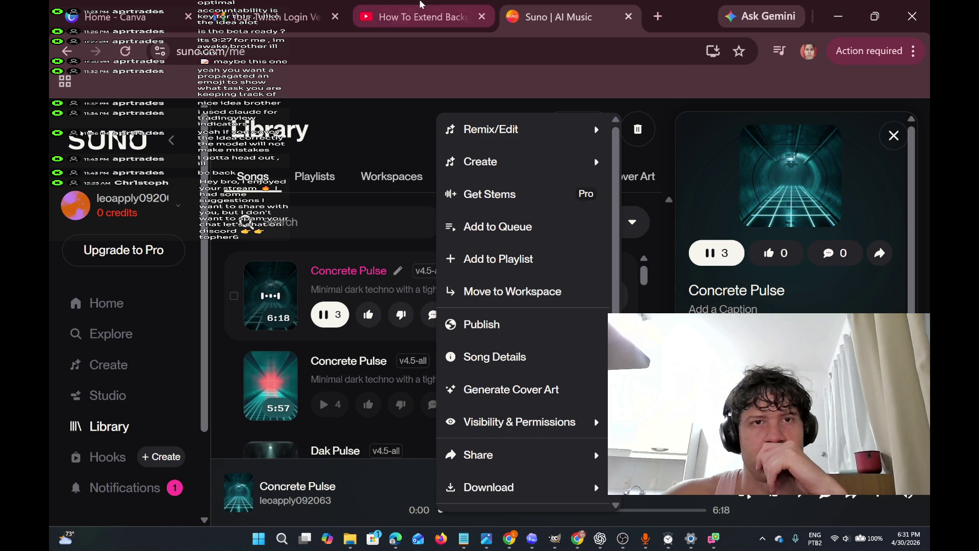
click(422, 17)
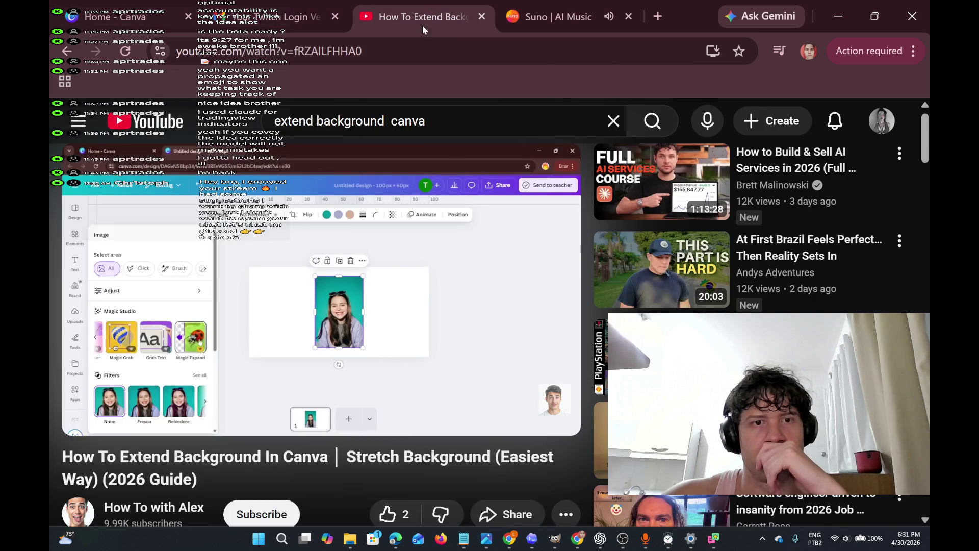
click(585, 5)
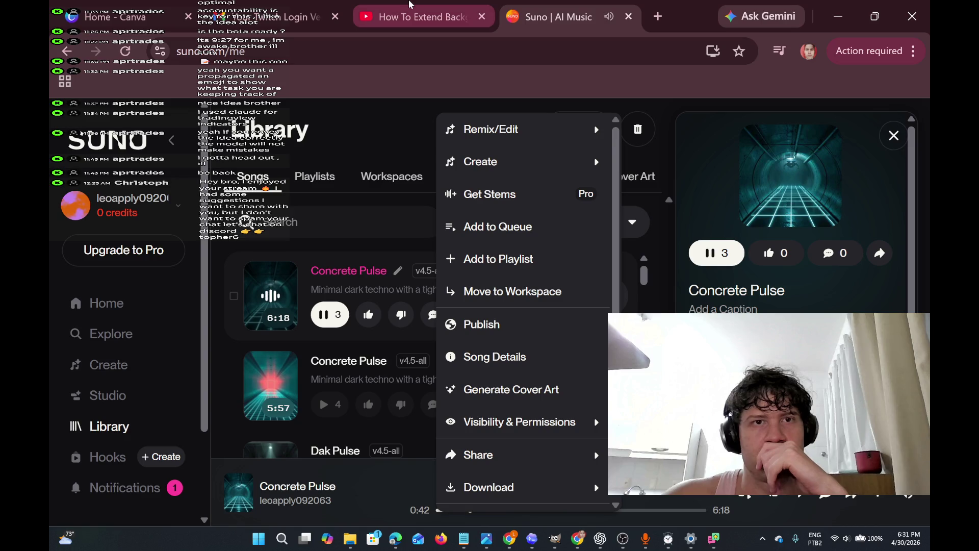
click(479, 257)
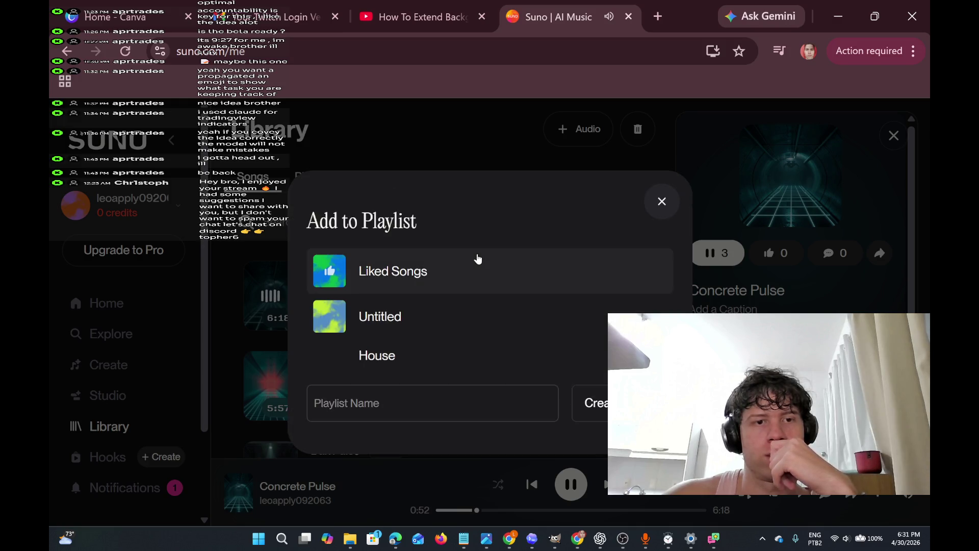
click(341, 320)
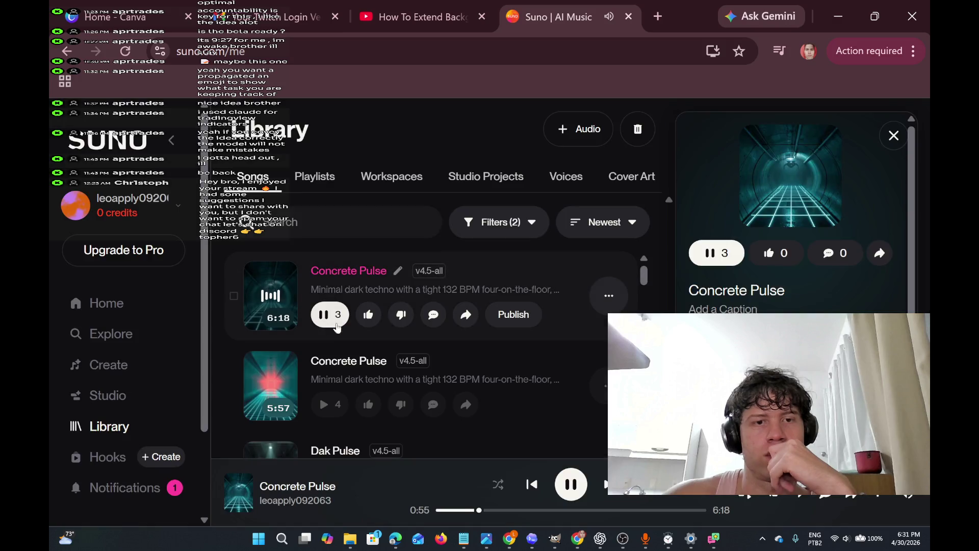
click(384, 6)
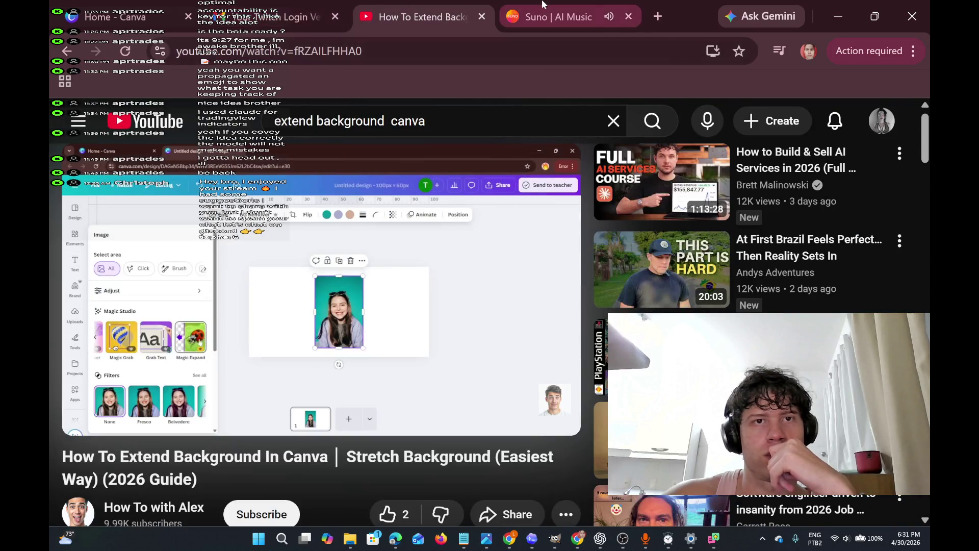
Open the 'How To Extend Background In Canva' tutorial and scroll back up to the video
click(546, 16)
click(434, 7)
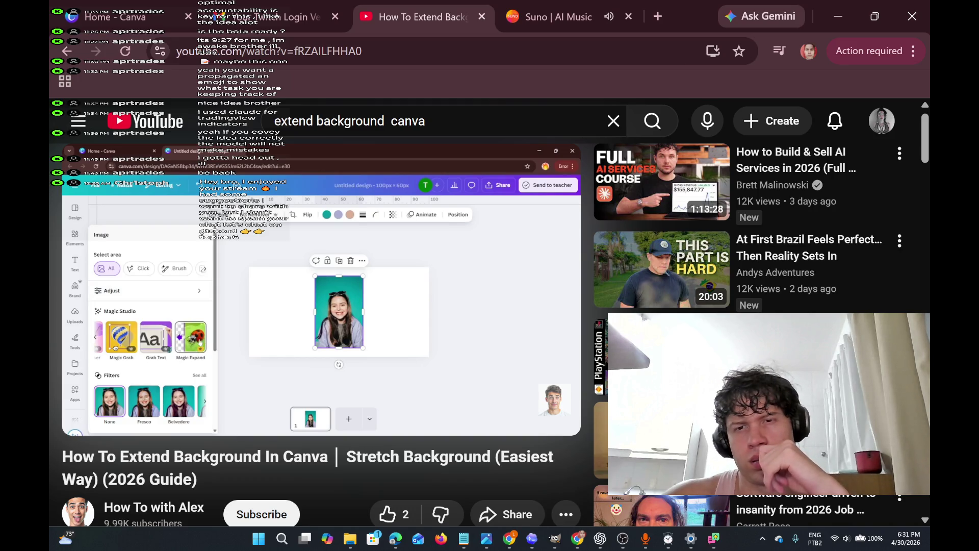
mouse_move(502, 4)
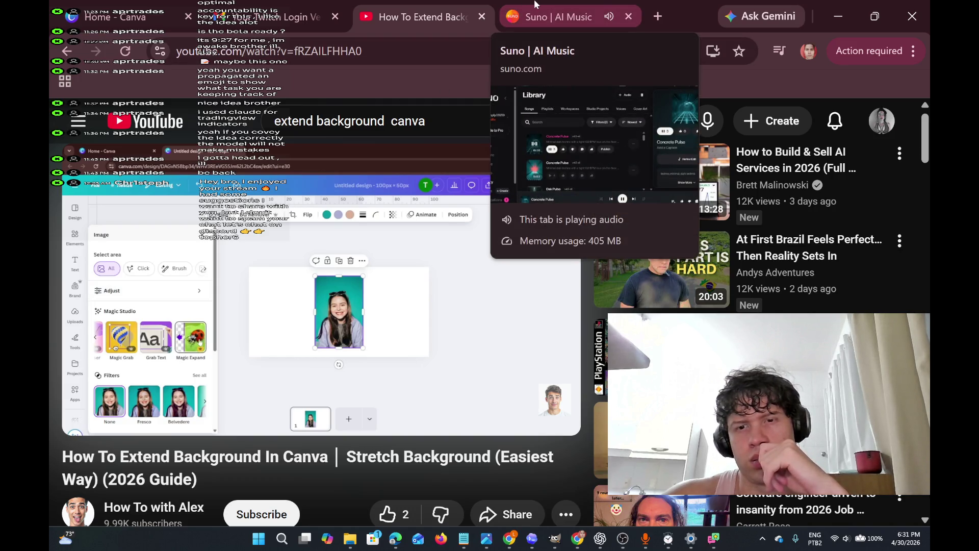
scroll(391, 306, down, 6)
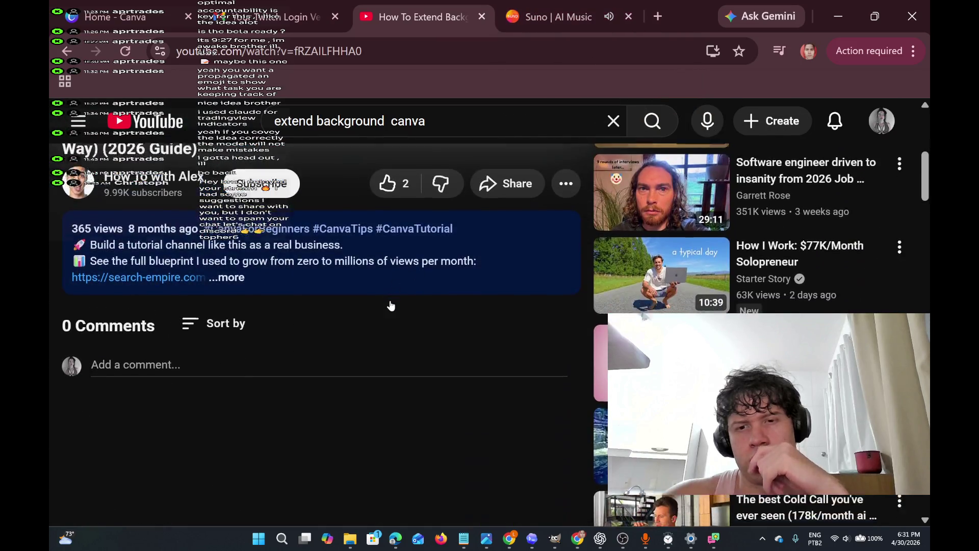
scroll(391, 306, down, 6)
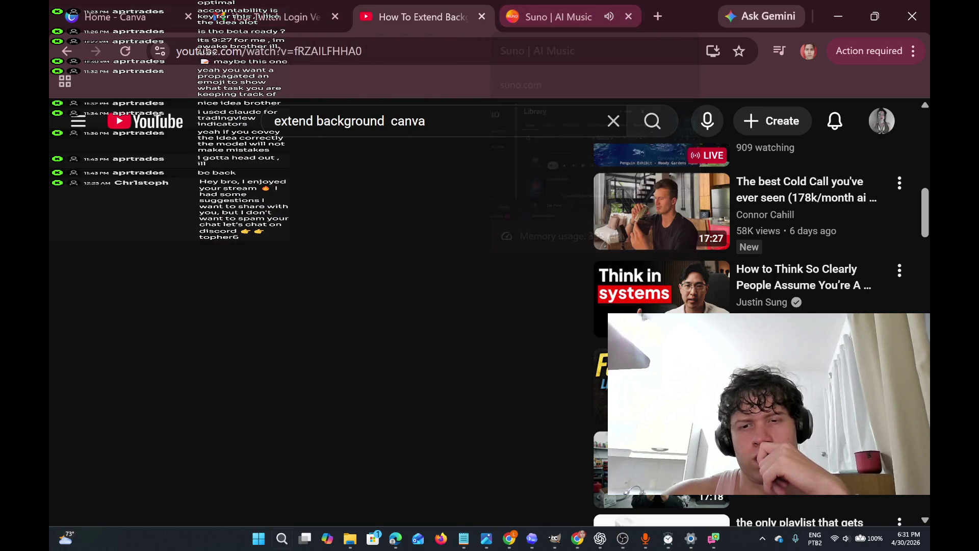
scroll(359, 258, up, 12)
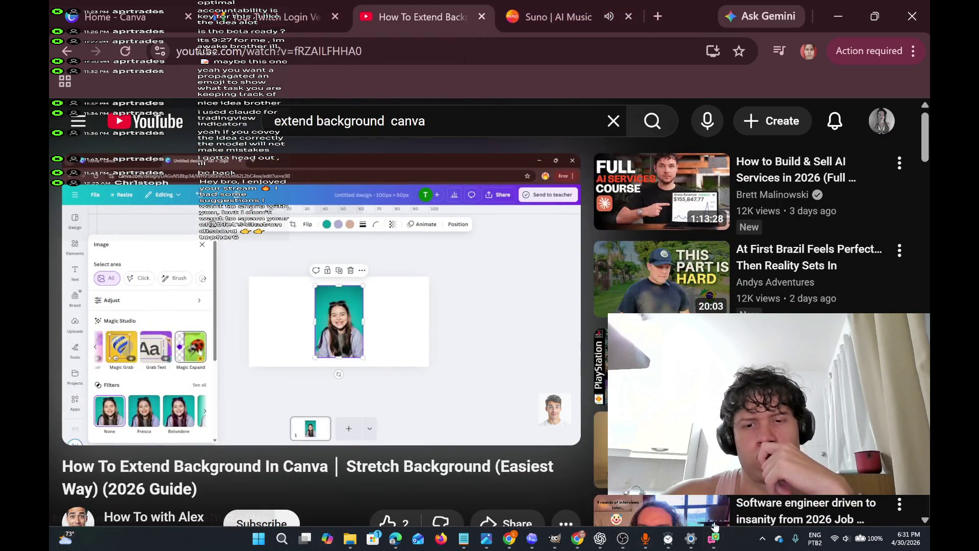
Bring the Figma dashboard window back to the front from the taskbar
mouse_move(713, 541)
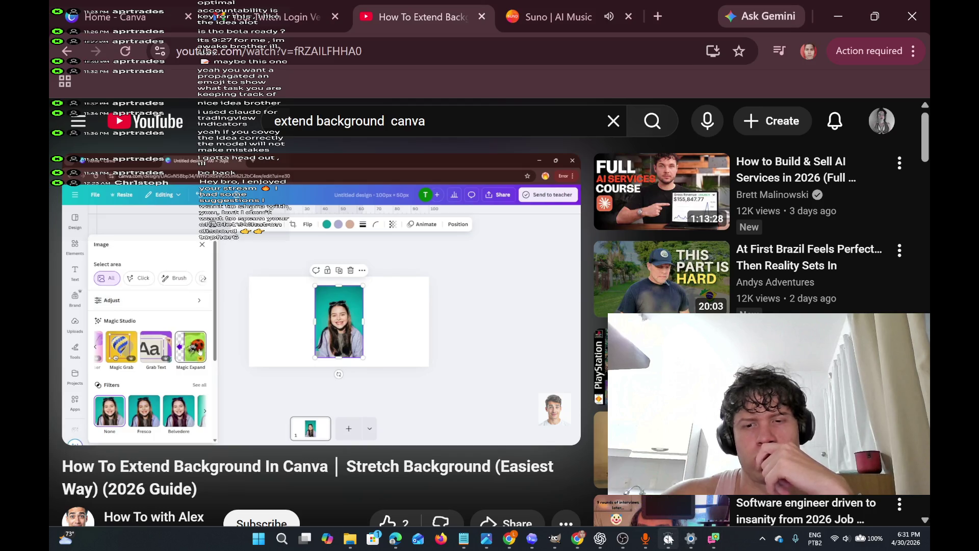
mouse_move(578, 539)
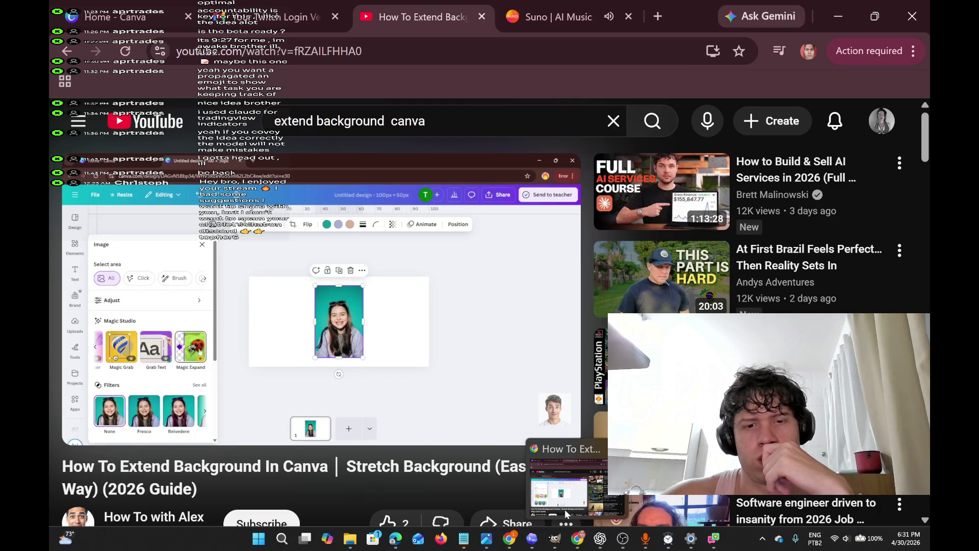
click(509, 539)
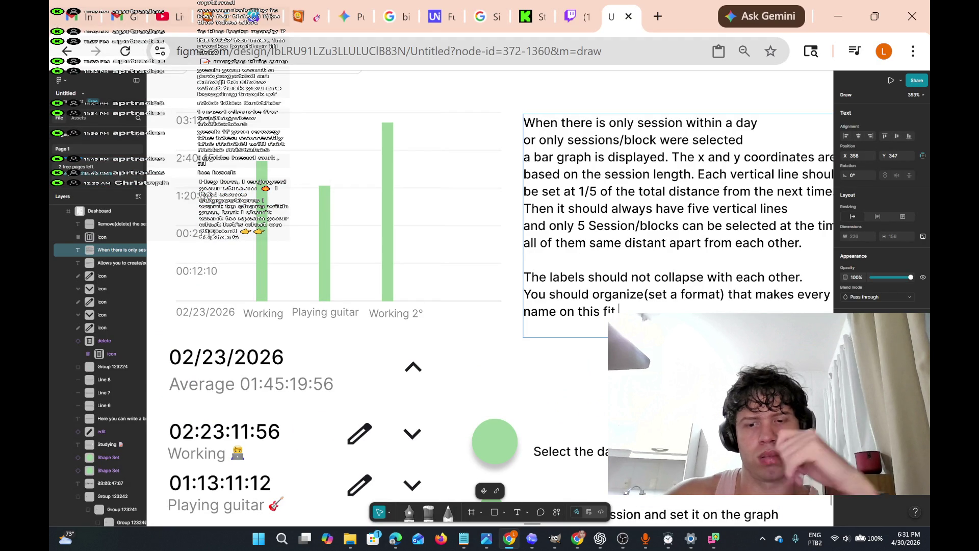
Add a new line to the bar-graph note beginning 'When press…', correcting typos along the way
key(Return)
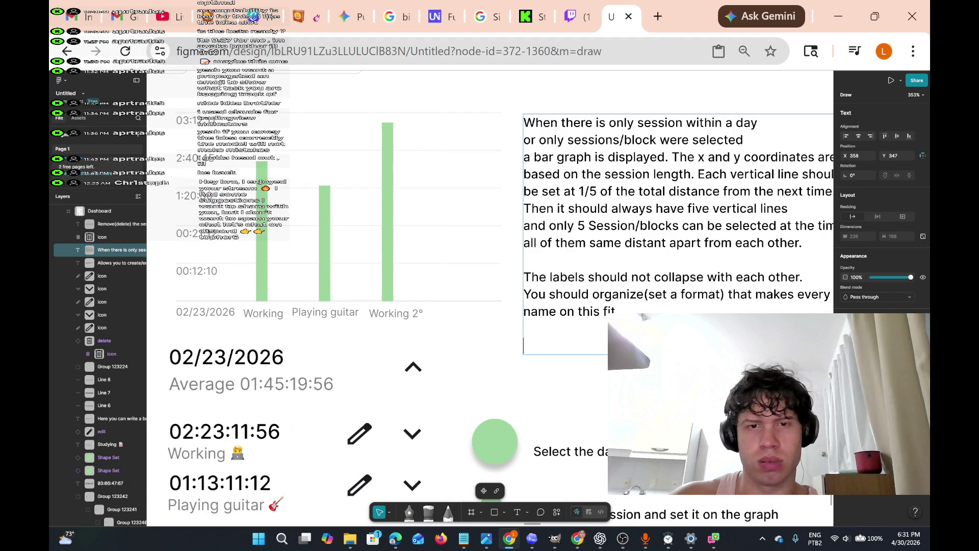
text(The work)
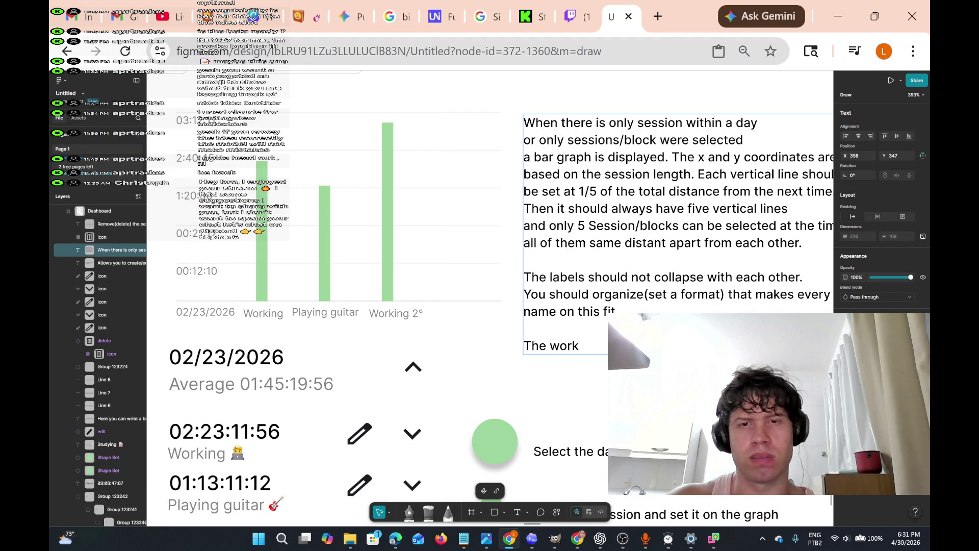
key(BackSpace)
key(BackSpace)
key(BackSpace)
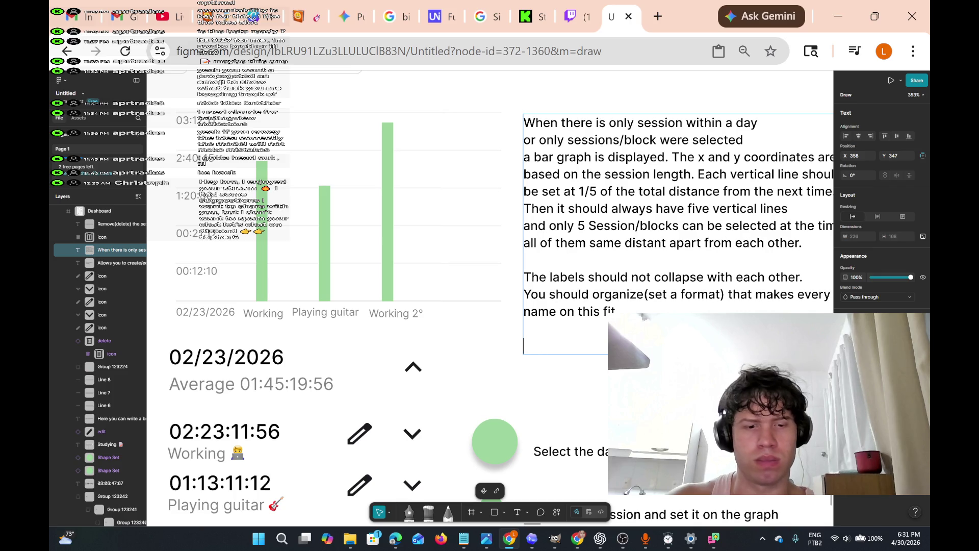
text(T)
key(BackSpace)
text(Youshou)
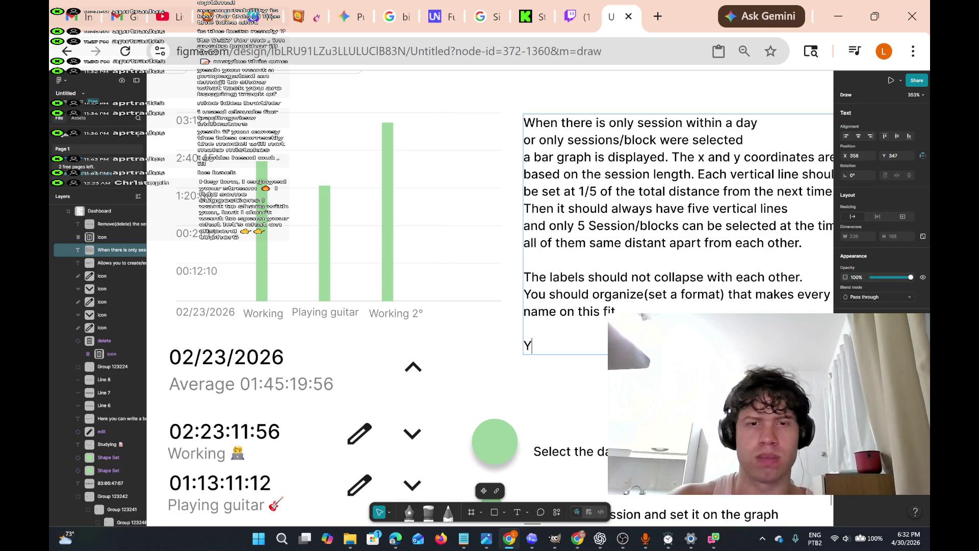
key(BackSpace)
key(BackSpace)
key(BackSpace)
text(should no)
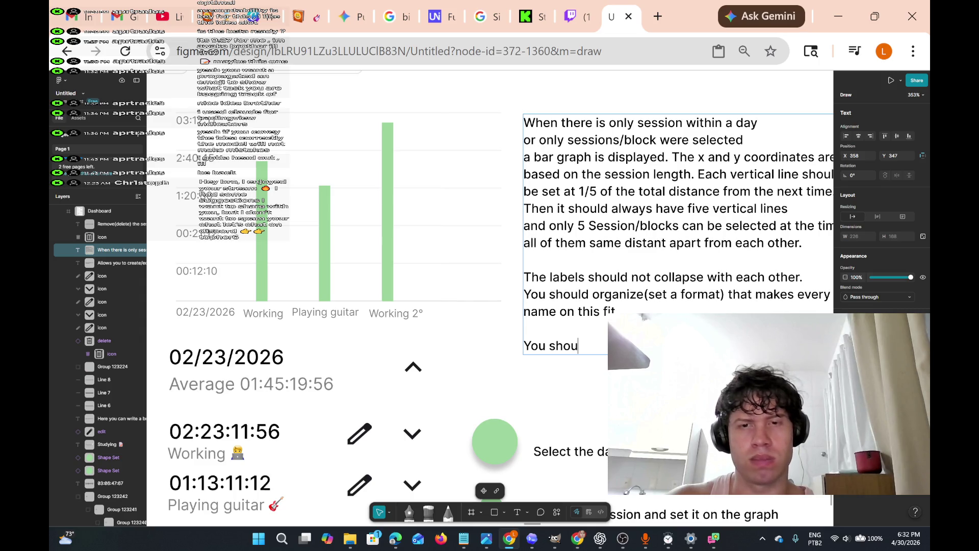
key(BackSpace)
key(BackSpace)
key(BackSpace)
key(BackSpace)
key(BackSpace)
key(BackSpace)
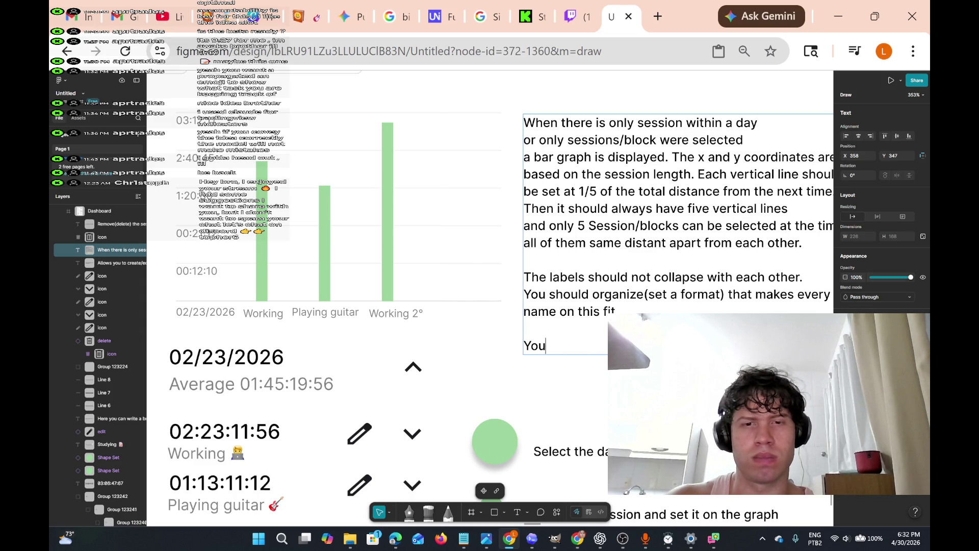
text(When the user)
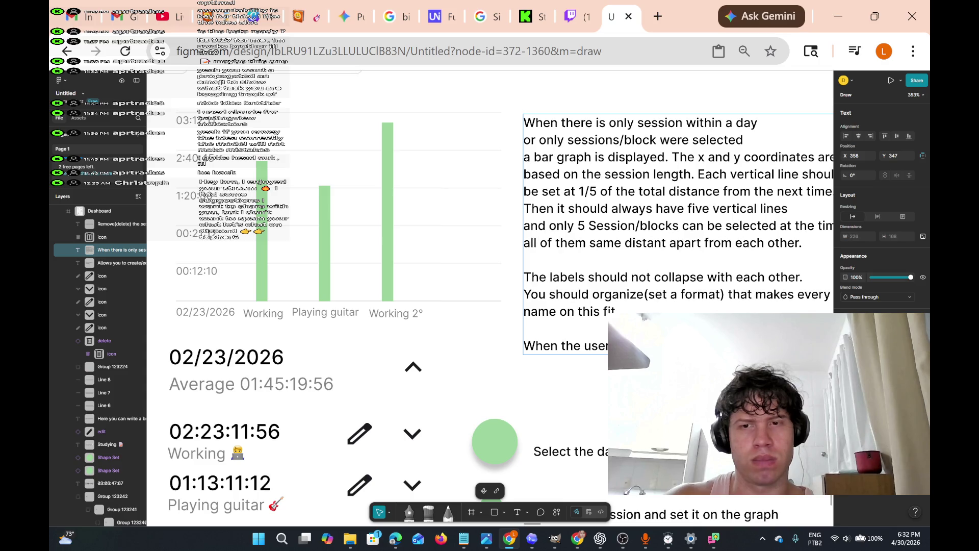
key(BackSpace)
key(BackSpace)
key(BackSpace)
text(pre)
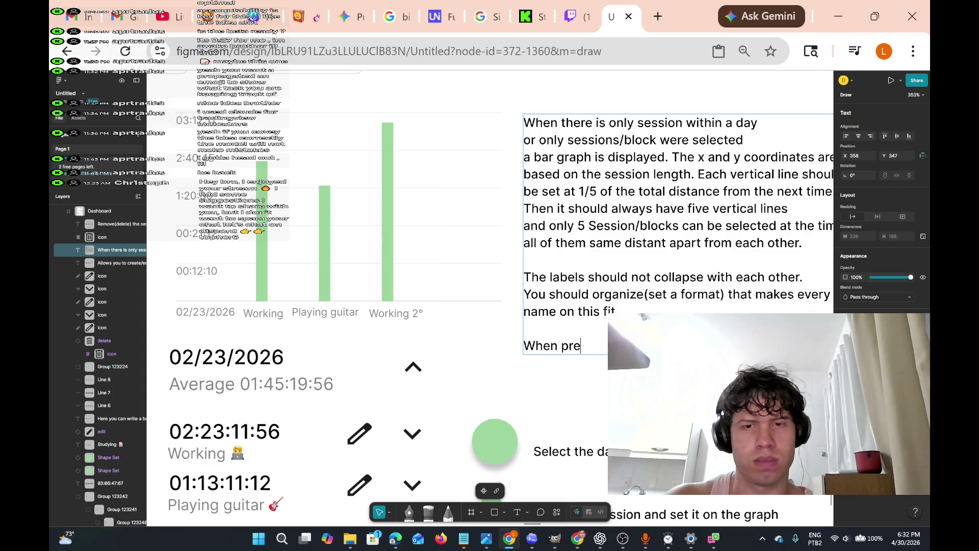
text(ss na)
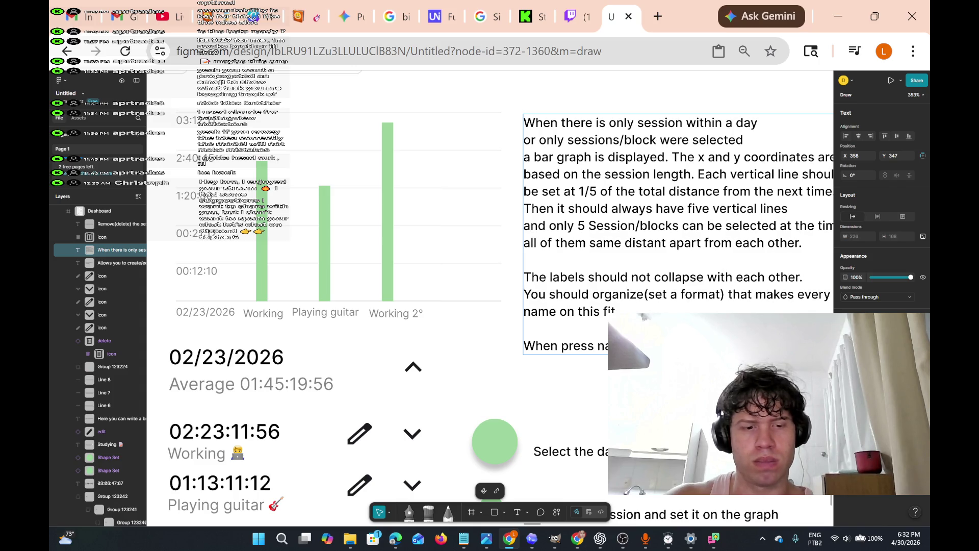
key(BackSpace)
key(BackSpace)
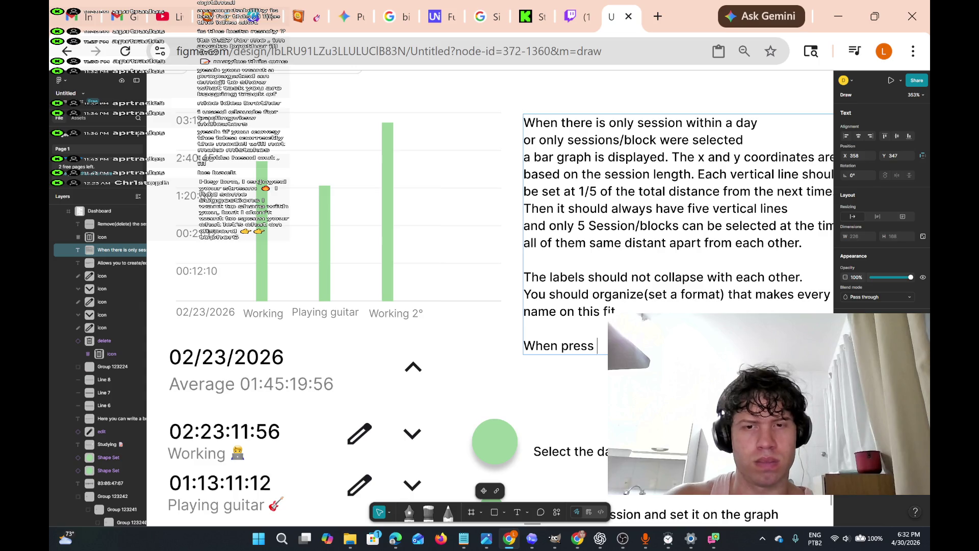
text(ar)
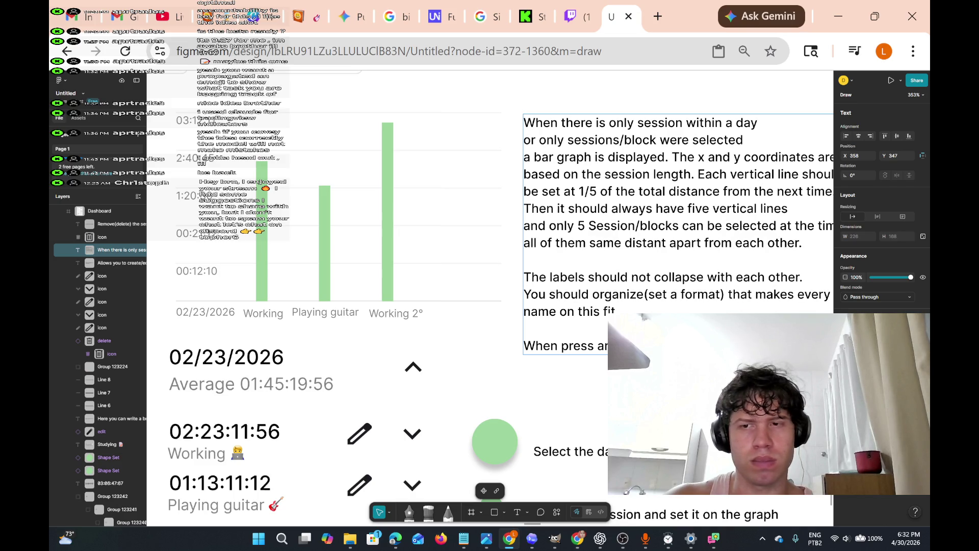
scroll(490, 255, right, 5)
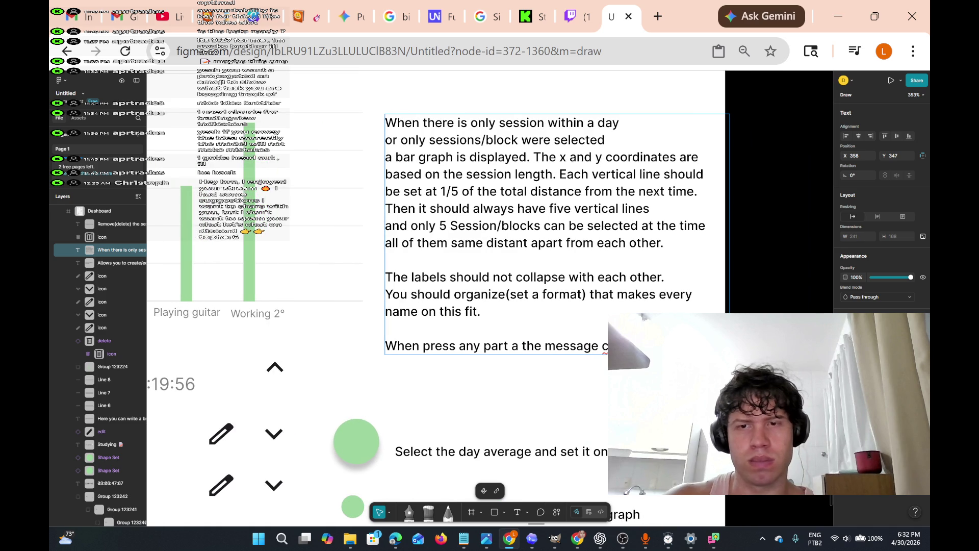
Narrow the note's text box back to width 226 and end the sentence with 'pops up'
drag(730, 230, 711, 230)
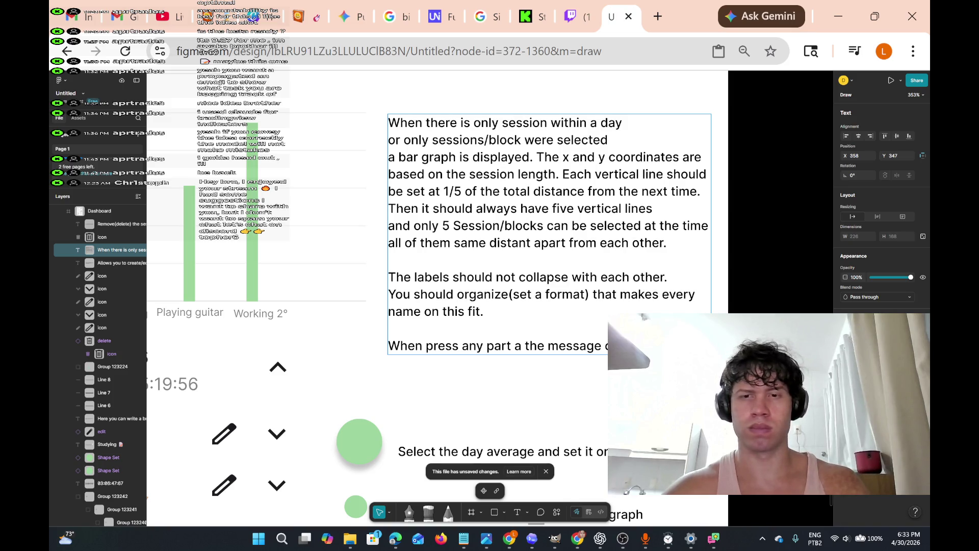
text(pop)
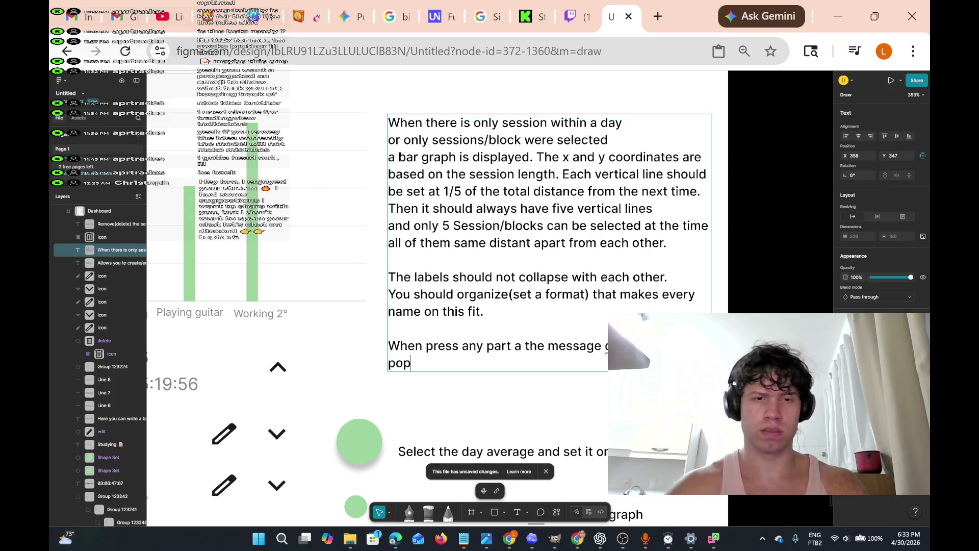
text(s up)
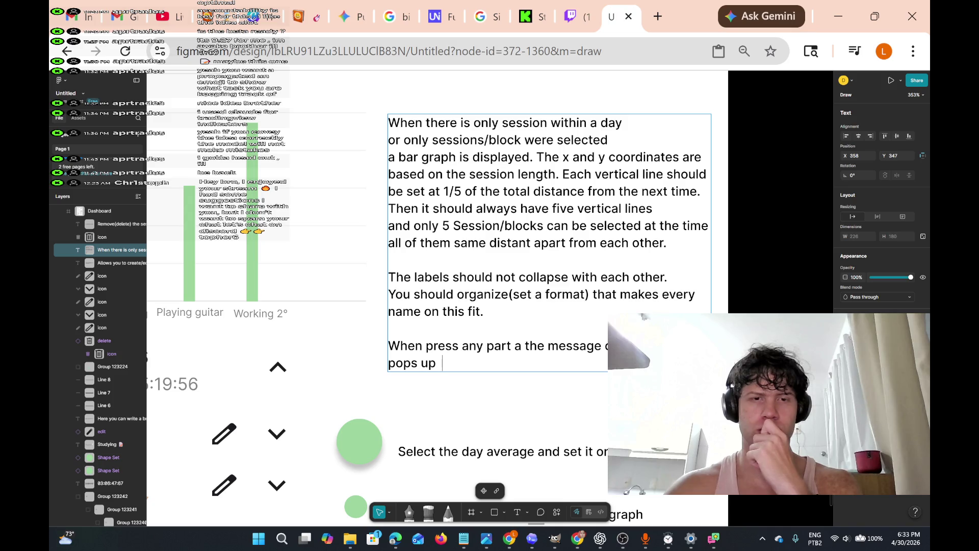
scroll(487, 362, up, 5)
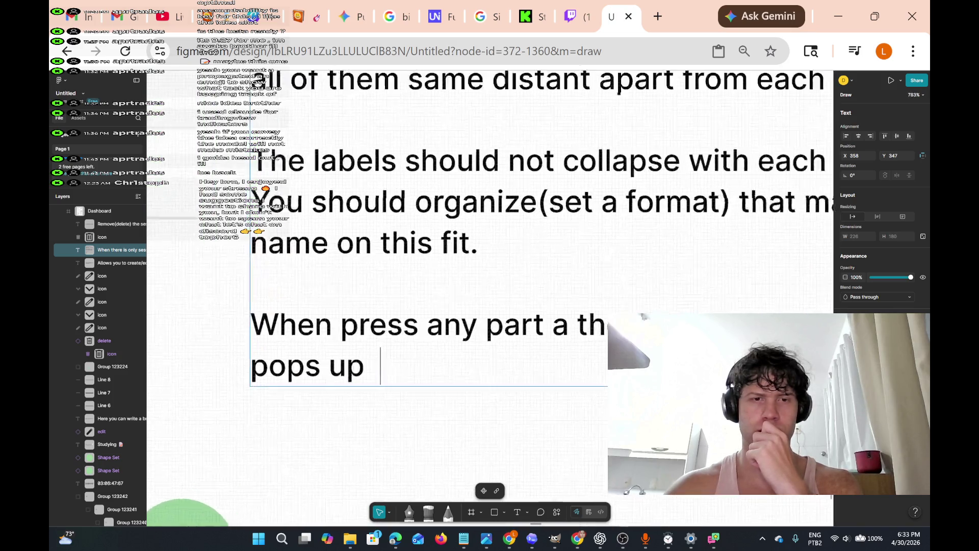
Move the bar-graph note slightly left to X 303, Y 327 beside the chart
scroll(487, 361, down, 5)
scroll(488, 361, down, 2)
scroll(487, 361, up, 6)
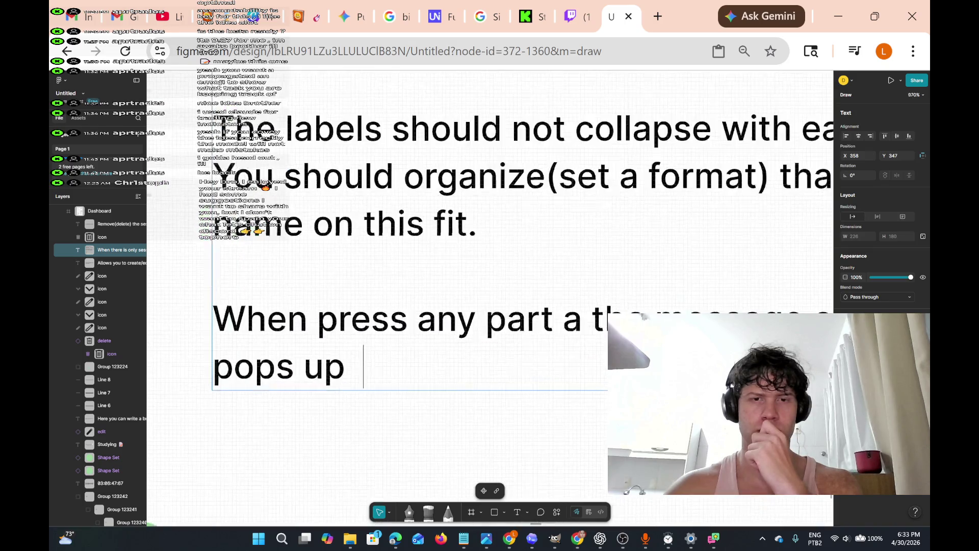
scroll(488, 361, down, 7)
scroll(488, 361, down, 3)
scroll(488, 361, up, 6)
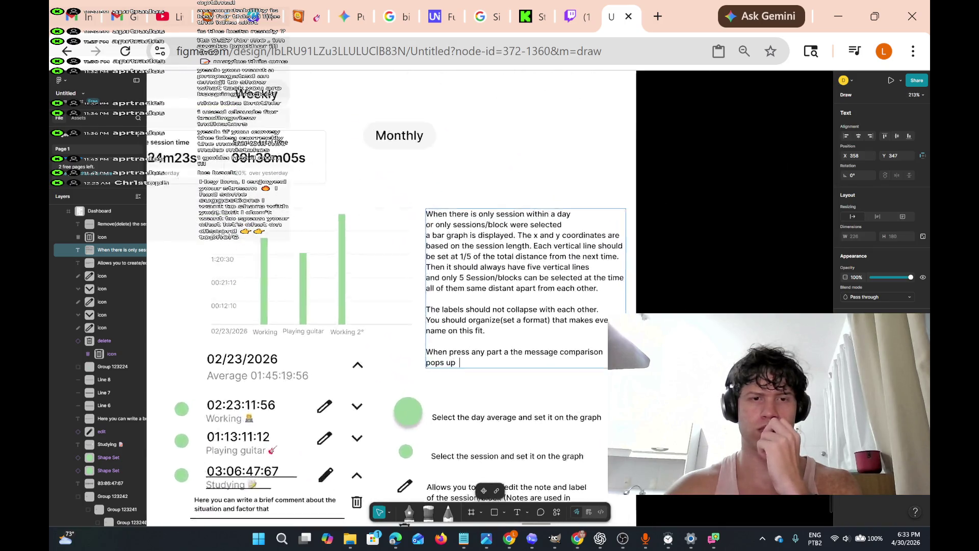
scroll(487, 361, down, 4)
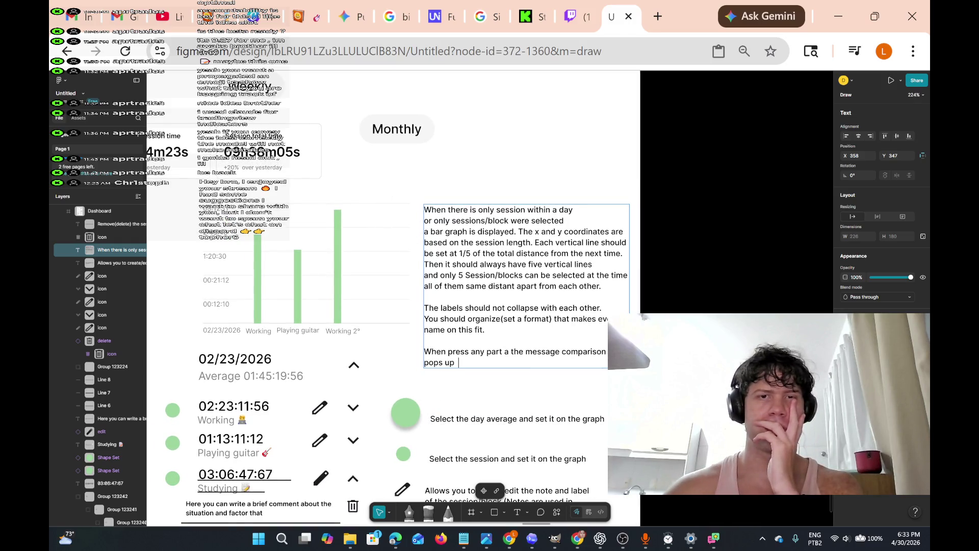
key(Escape)
drag(492, 237, 441, 219)
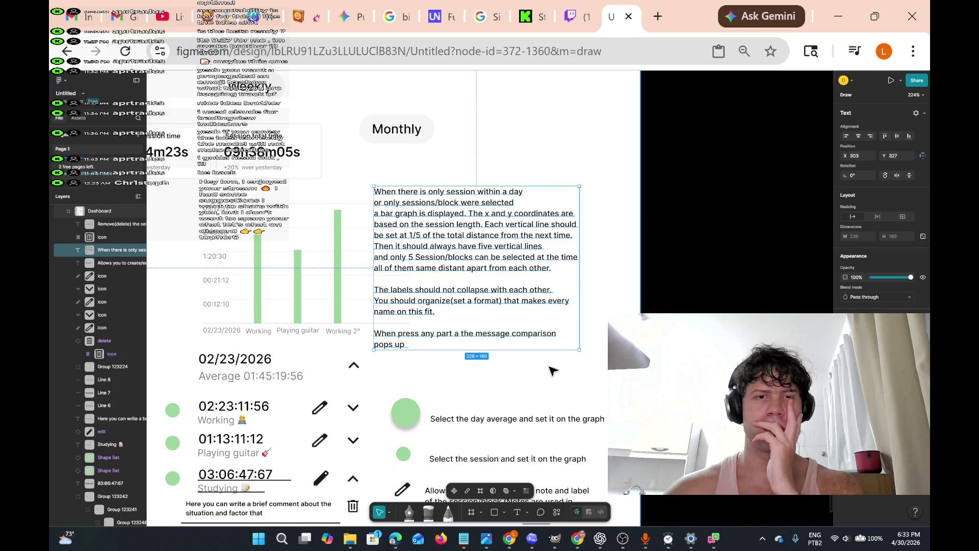
Move the Dashboard frame right and down to X -1922, Y 2630
key(Escape)
scroll(552, 382, down, 3)
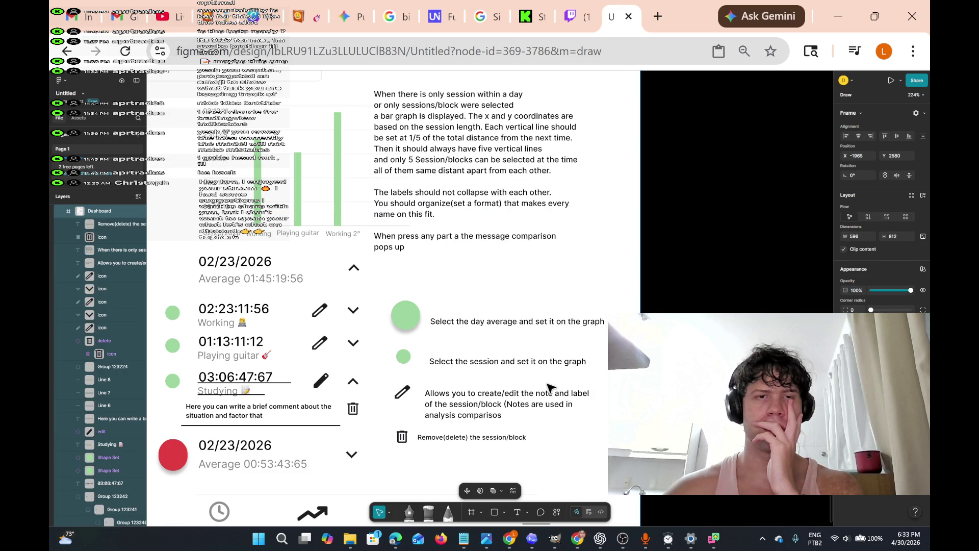
scroll(232, 146, up, 2)
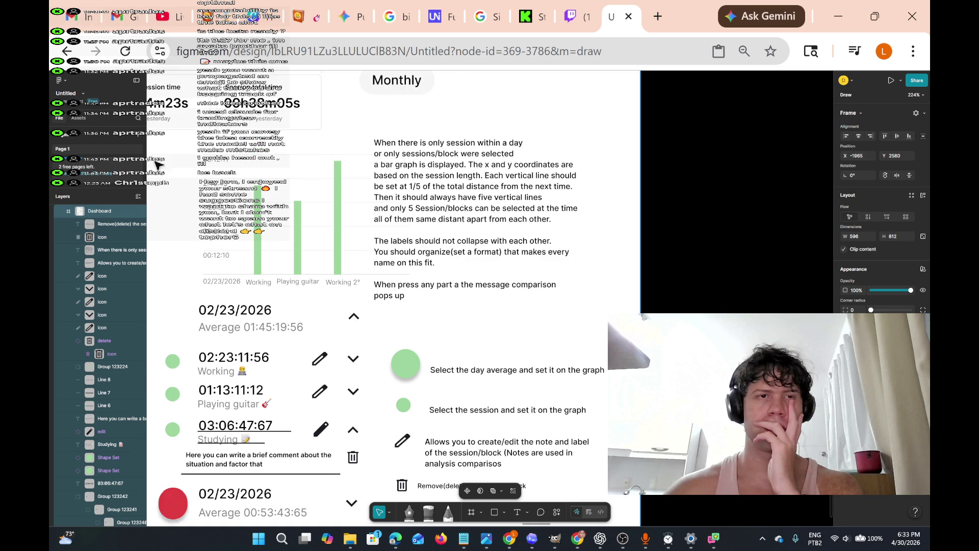
drag(185, 142, 224, 187)
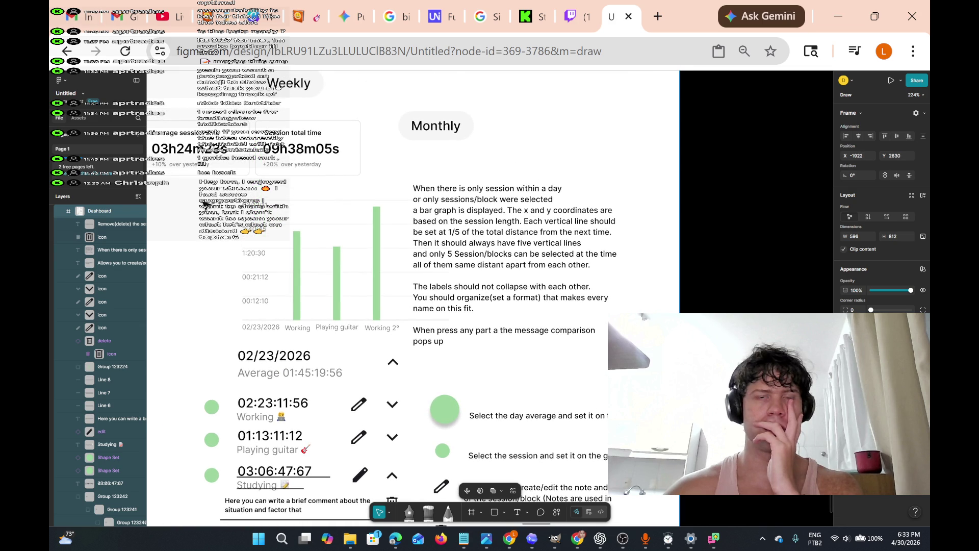
scroll(594, 340, down, 5)
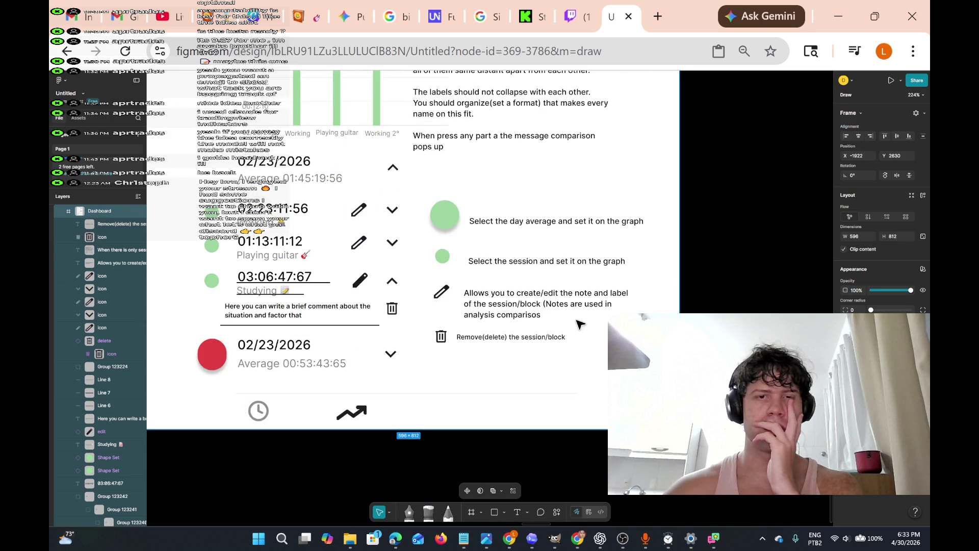